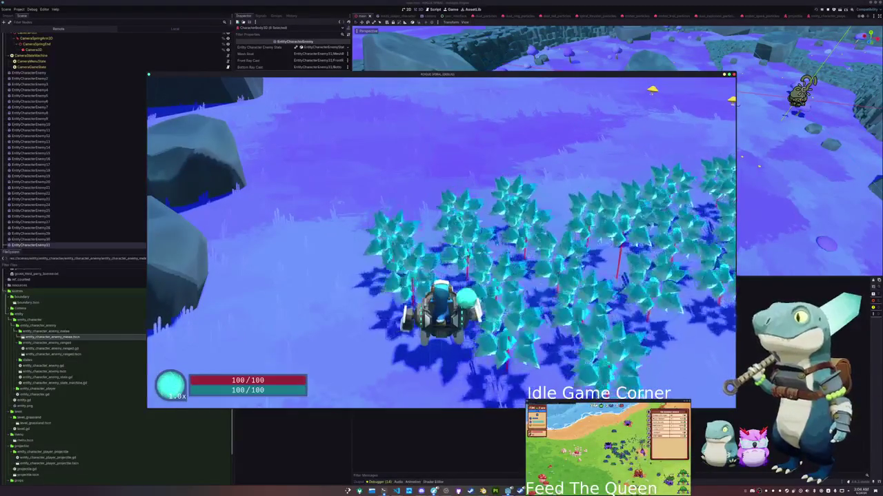
# - Stop the running game and open the entity_character_enemy scene tab
pyautogui.press('F8')
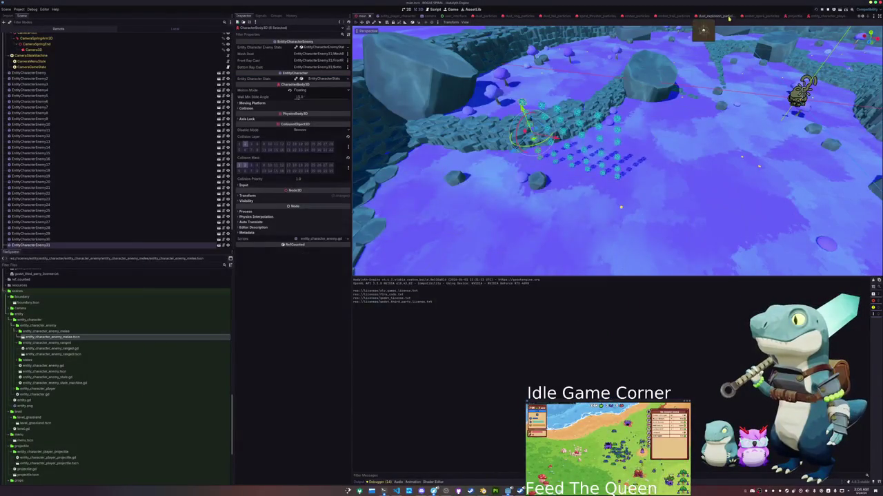
pyautogui.scroll(-3, 821, 15)
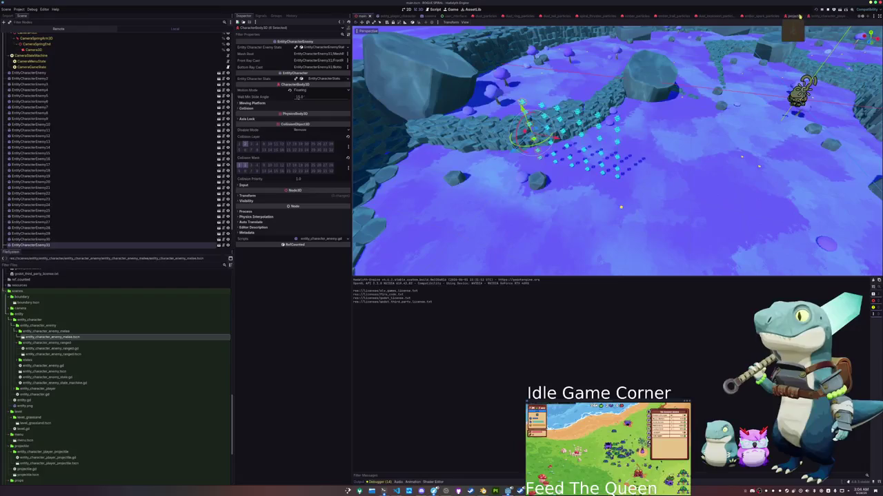
pyautogui.click(757, 16)
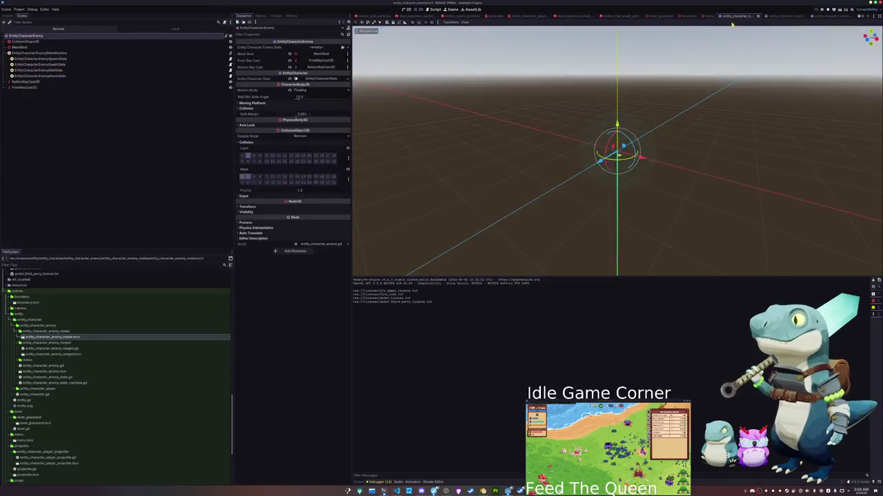
# - Select FrontRayCast3D, lengthen its Target Position z, and test-run the game
pyautogui.click(39, 89)
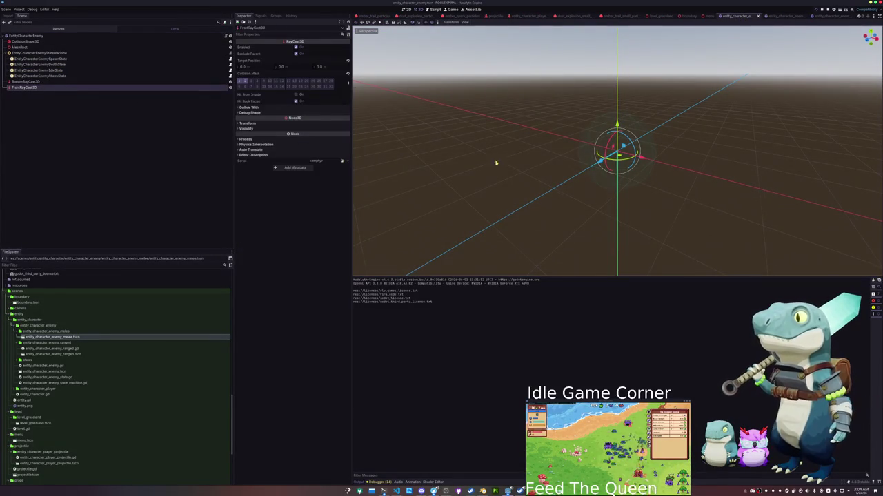
pyautogui.moveTo(508, 163); pyautogui.dragTo(466, 173)
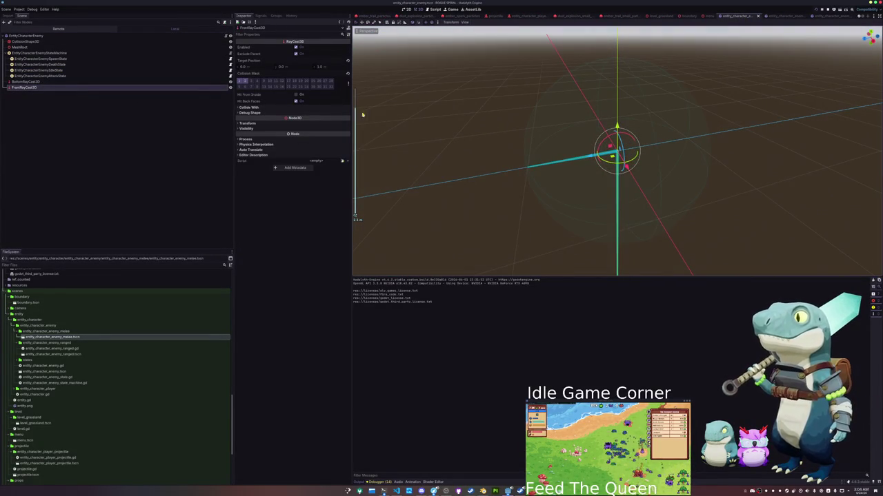
pyautogui.moveTo(323, 68); pyautogui.dragTo(332, 68)
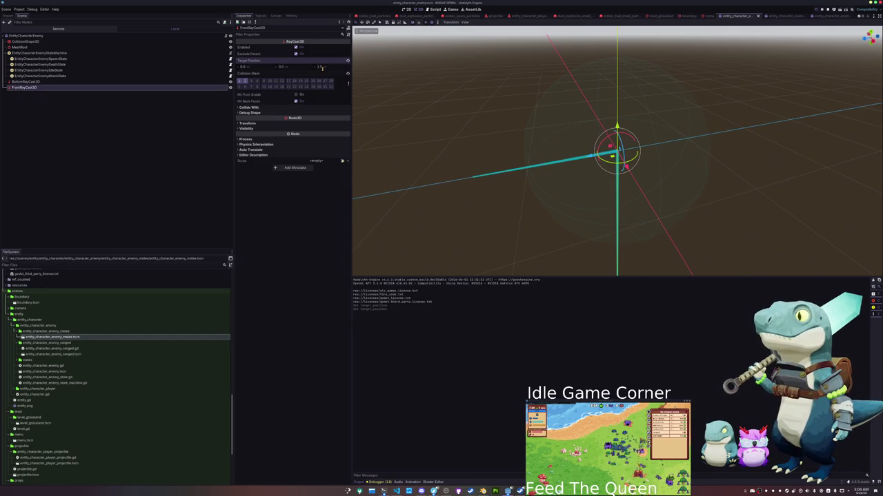
pyautogui.press('F5')
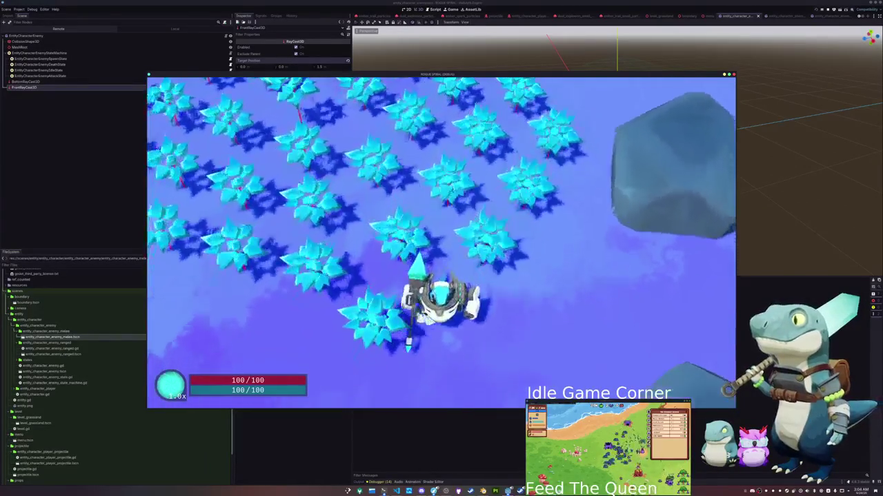
pyautogui.press('F8')
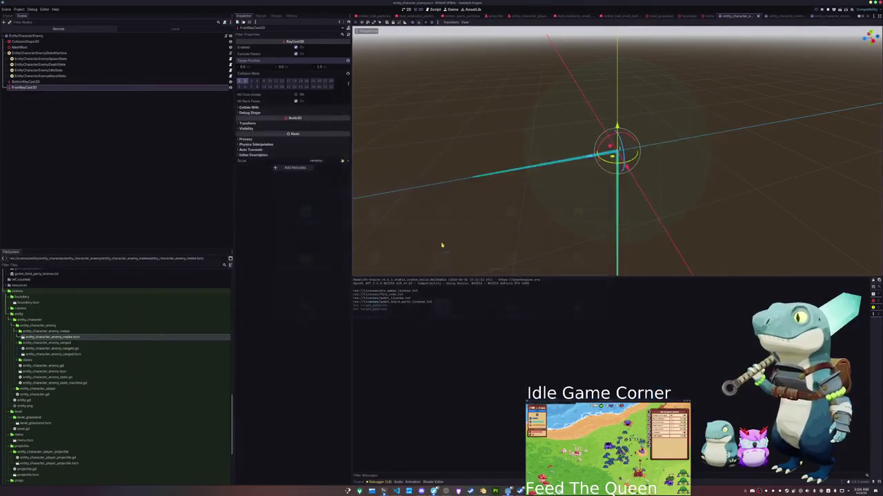
# - Set the front ray's Target Position z to 2.0 and relaunch the game to test it
pyautogui.click(328, 67)
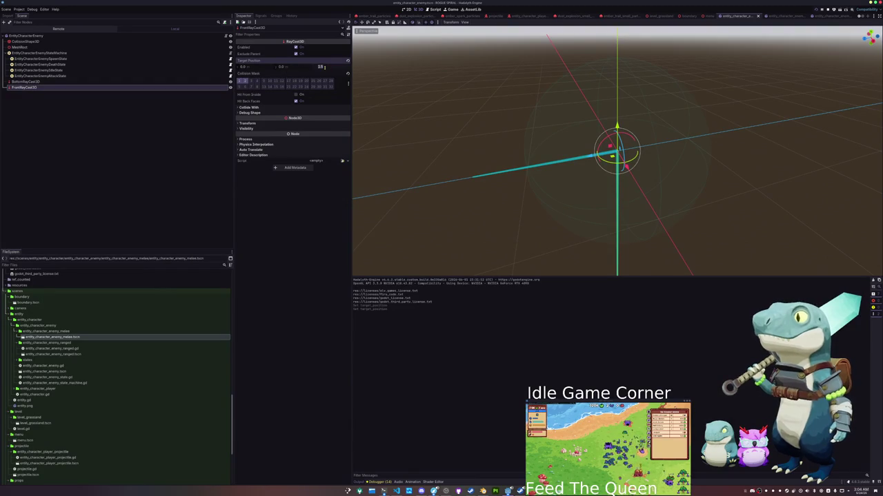
pyautogui.write('2')
pyautogui.press('F5')
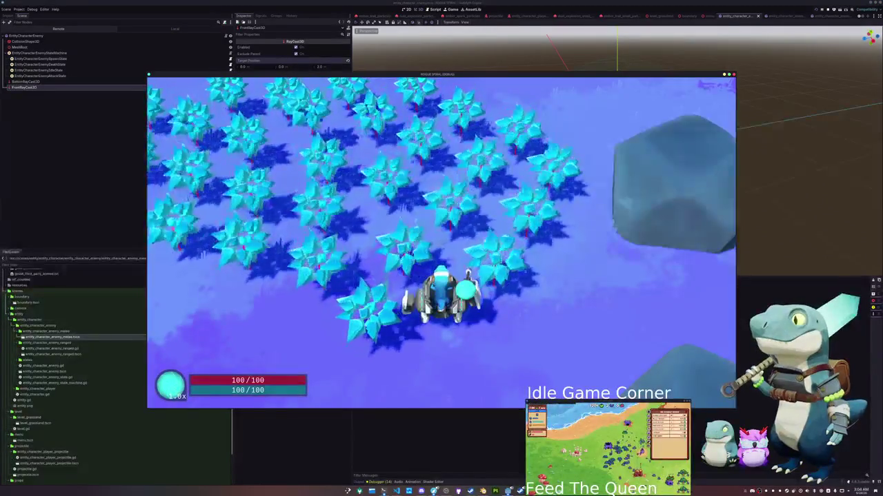
pyautogui.press('F8')
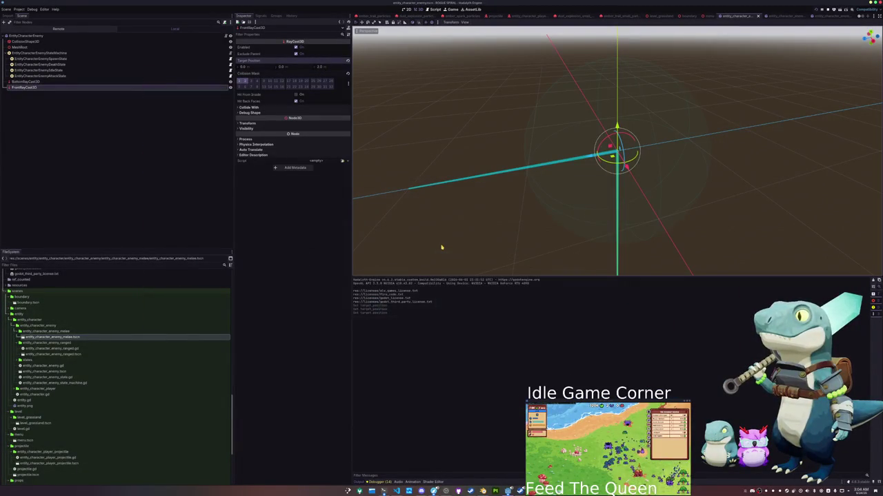
pyautogui.press('F5')
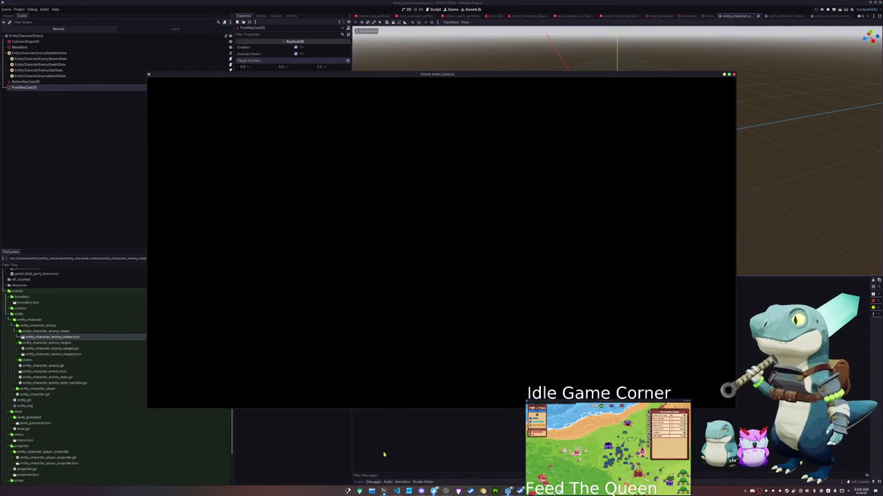
pyautogui.click(396, 491)
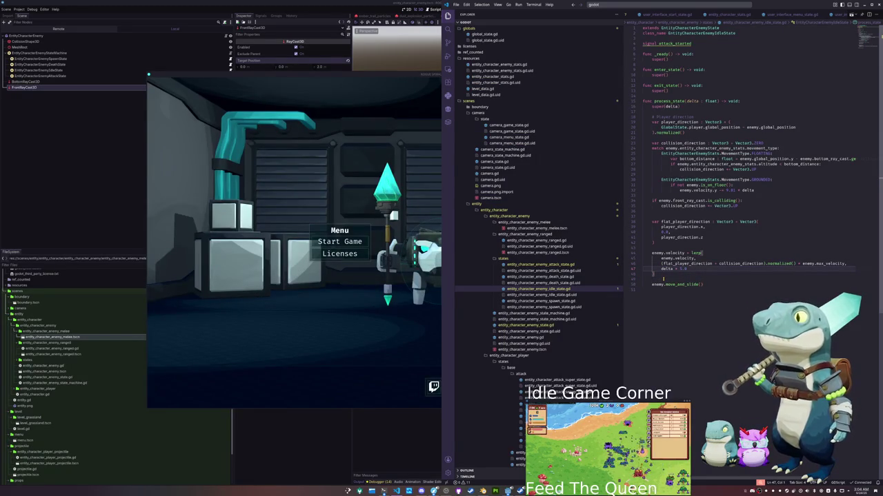
# - Replace the on-floor gravity lines under GROUNDED with pass
pyautogui.hotkey('shift', 'Up')
pyautogui.hotkey('shift', 'Up')
pyautogui.hotkey('shift', 'Up')
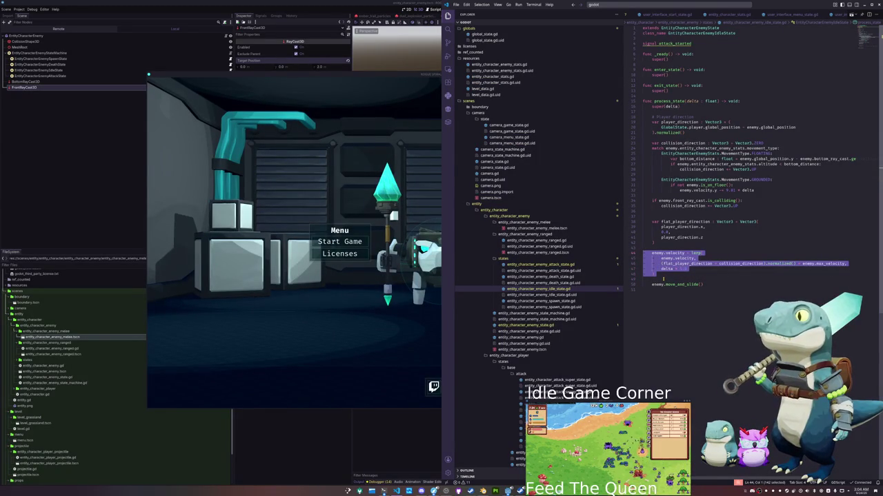
pyautogui.hotkey('shift', 'Down')
pyautogui.hotkey('shift', 'Down')
pyautogui.hotkey('shift', 'Down')
pyautogui.hotkey('shift', 'Up')
pyautogui.hotkey('shift', 'Up')
pyautogui.hotkey('shift', 'Up')
pyautogui.press('Up')
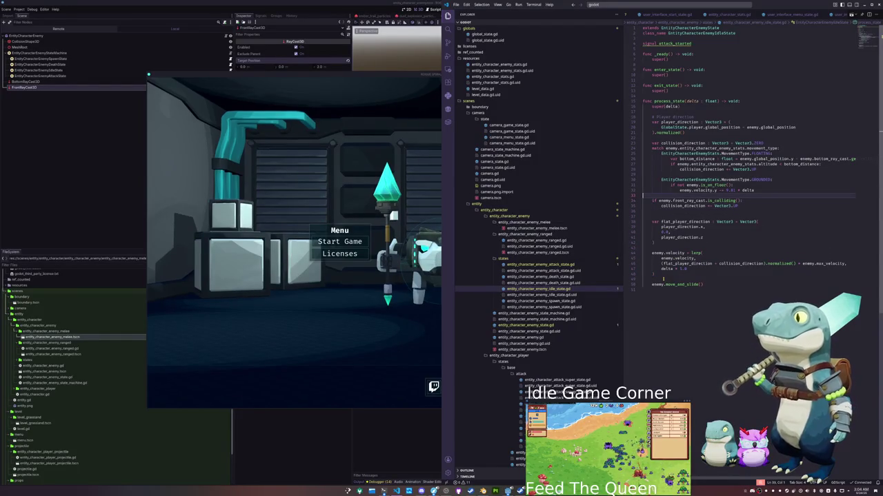
pyautogui.hotkey('shift', 'Up')
pyautogui.hotkey('shift', 'Up')
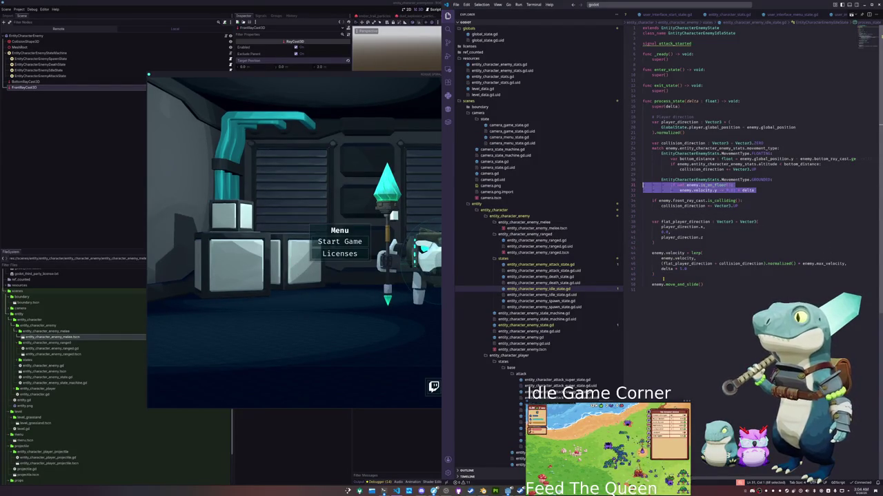
pyautogui.press('BackSpace')
pyautogui.write('pass')
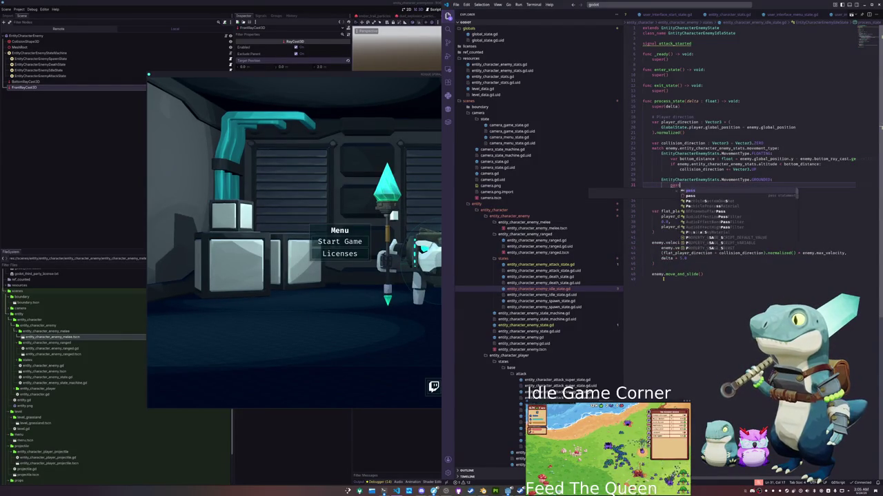
pyautogui.press('Return')
# - Re-add the gravity lines below the velocity lerp, then delete them again
pyautogui.press('Down')
pyautogui.press('Down')
pyautogui.press('Down')
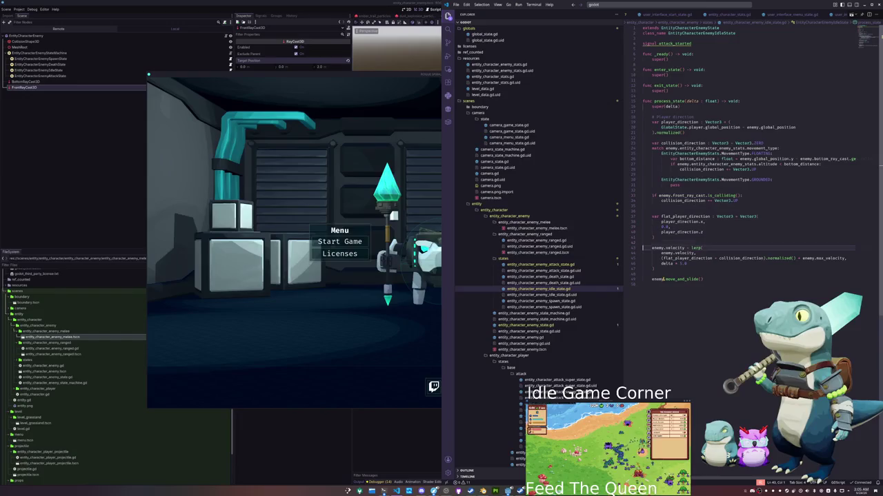
pyautogui.press('Down')
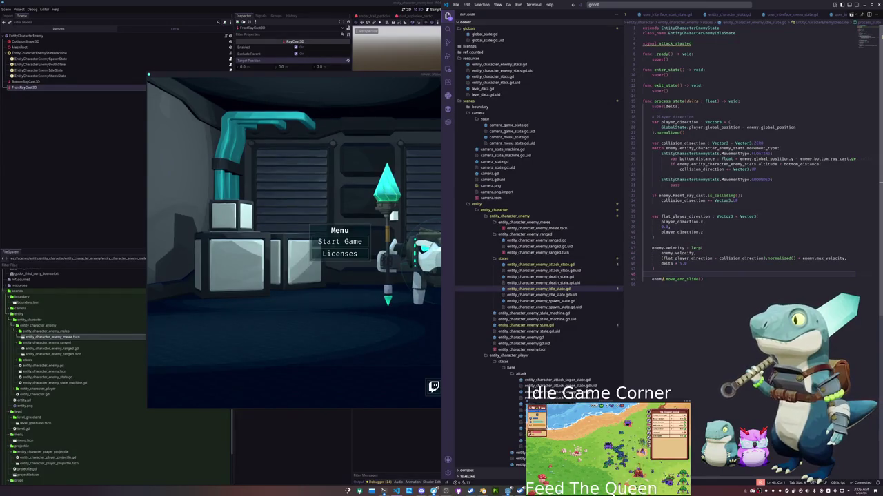
pyautogui.press('Tab')
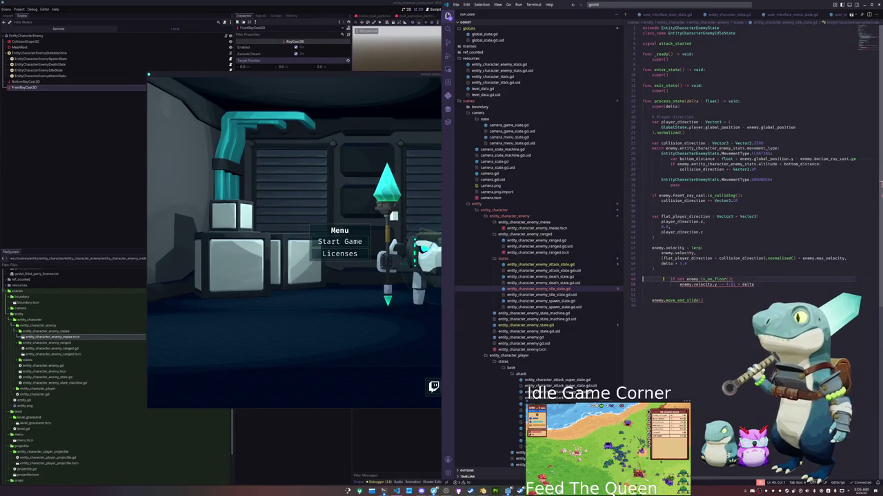
pyautogui.hotkey('shift', 'Down')
pyautogui.hotkey('shift', 'Down')
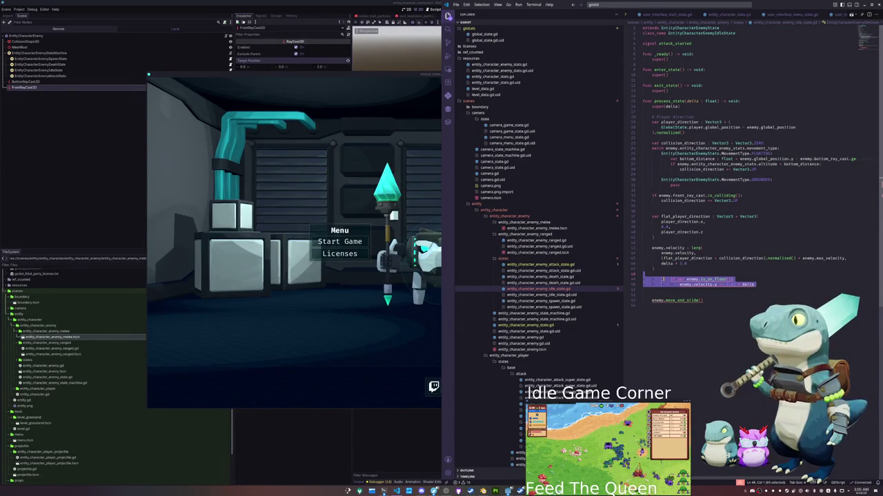
pyautogui.press('BackSpace')
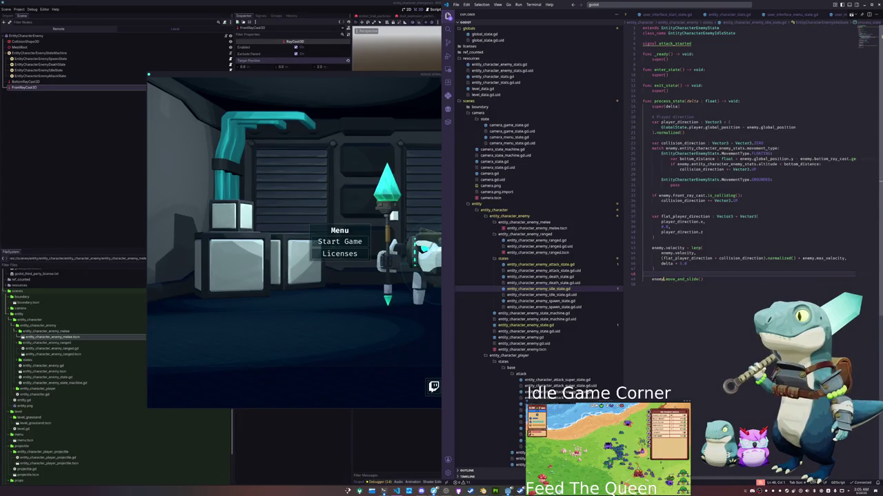
pyautogui.press('Up')
pyautogui.press('Up')
pyautogui.press('Up')
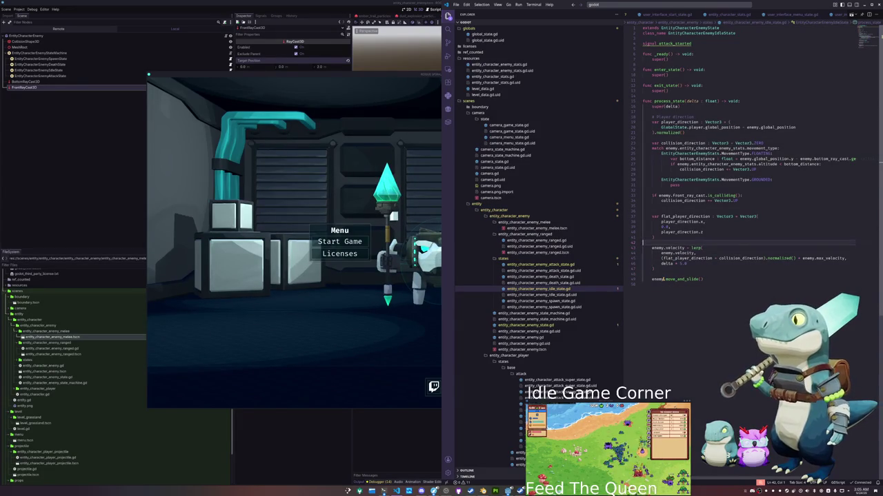
pyautogui.click(664, 276)
# - Restore the GROUNDED gravity lines and select enemy.velocity.y on line 32
pyautogui.press('Return')
pyautogui.hotkey('ctrl', 'z')
pyautogui.hotkey('ctrl', 'z')
pyautogui.hotkey('ctrl', 'z')
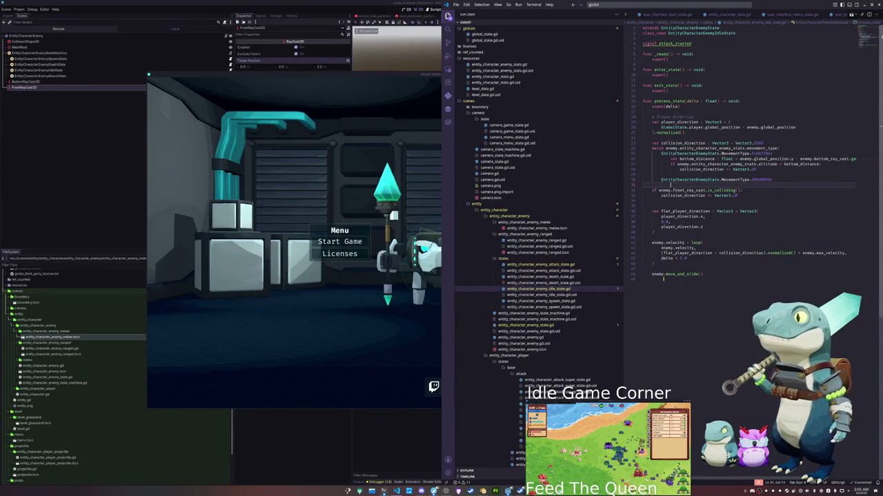
pyautogui.click(714, 190)
pyautogui.write('if not enemy.is_on_floor():')
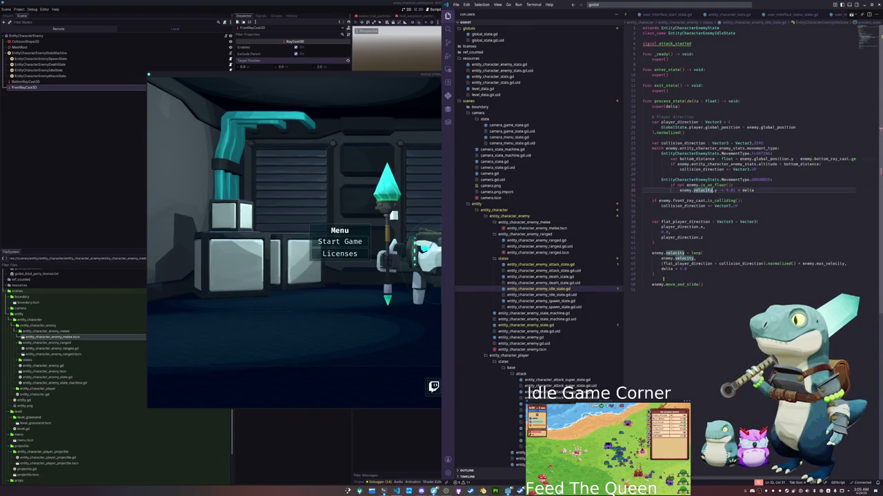
pyautogui.hotkey('shift', 'Home')
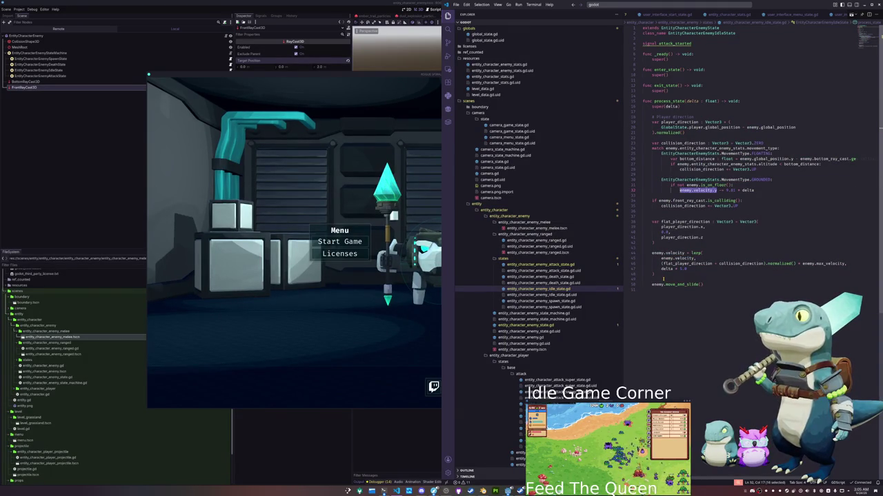
pyautogui.press('Left')
pyautogui.hotkey('ctrl', 'shift', 'Right')
pyautogui.hotkey('ctrl', 'shift', 'Right')
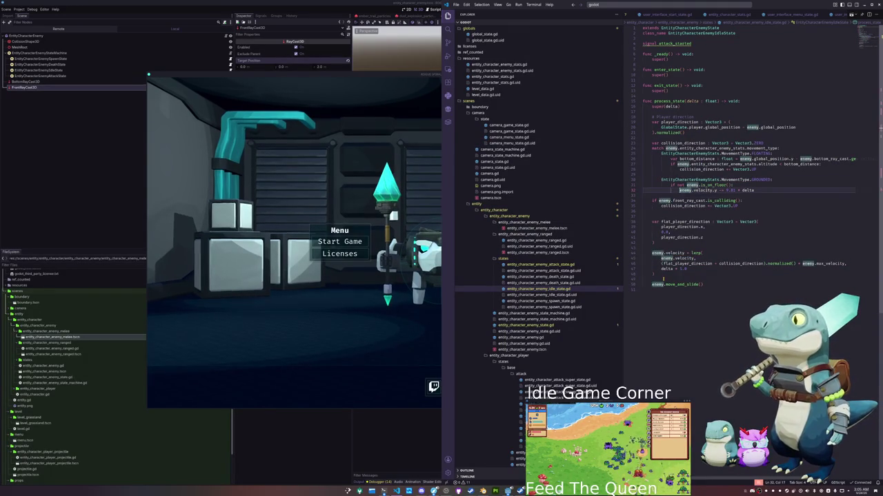
pyautogui.hotkey('ctrl', 'shift', 'Right')
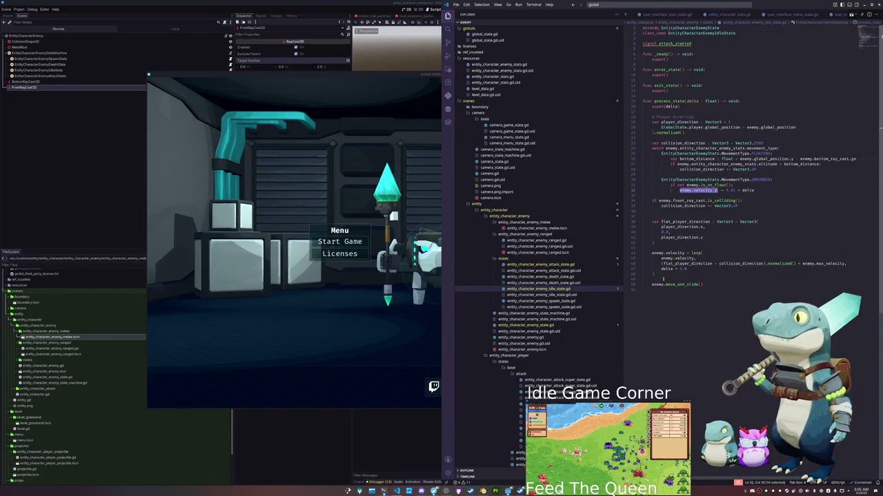
# - Replace it with collision_direction.y so the line reads collision_direction.y -= 9.81 * delta
pyautogui.write('collision')
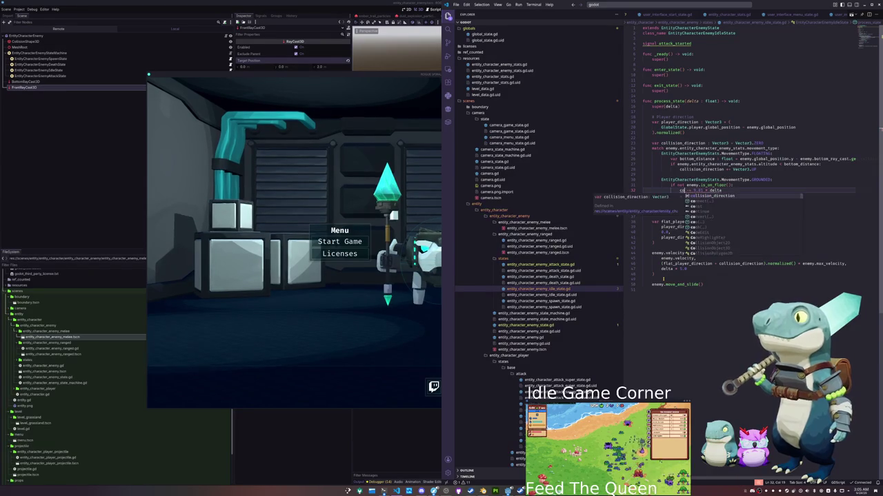
pyautogui.press('Return')
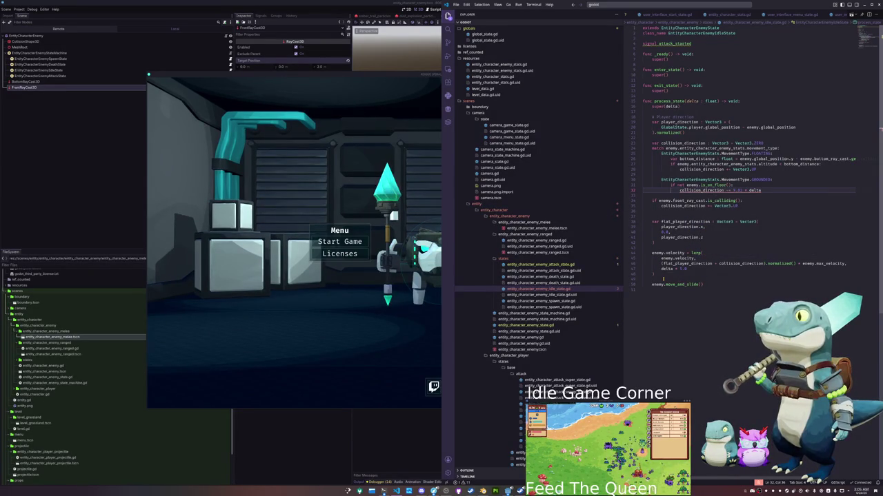
pyautogui.hotkey('ctrl', 'Left')
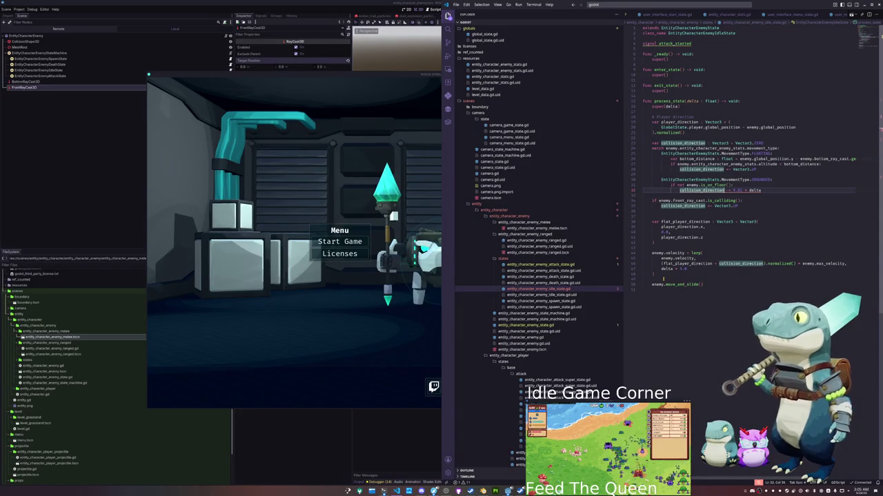
pyautogui.write('.y')
pyautogui.press('Down')
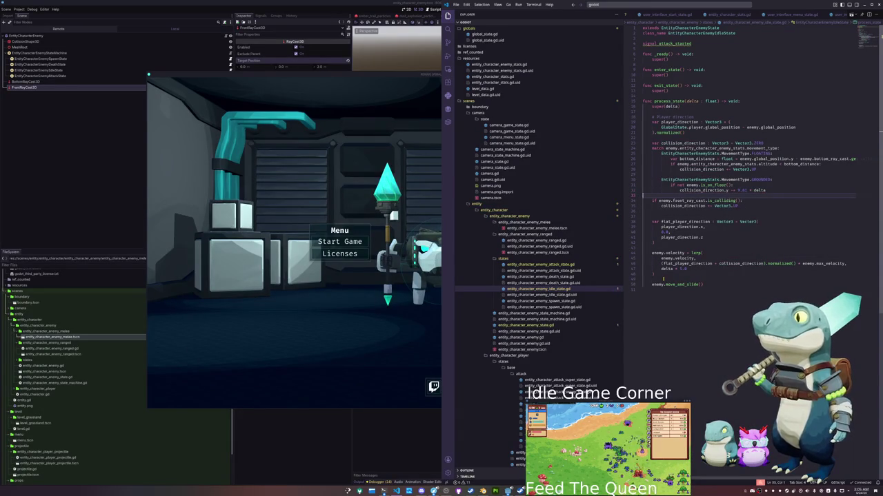
pyautogui.click(340, 241)
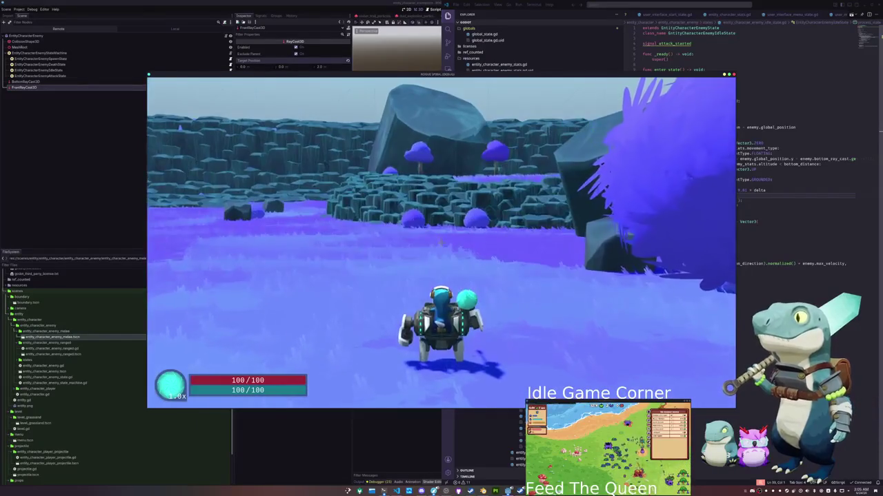
# - Stop the test game, open the main level scene, and return to the idle state script
pyautogui.press('F8')
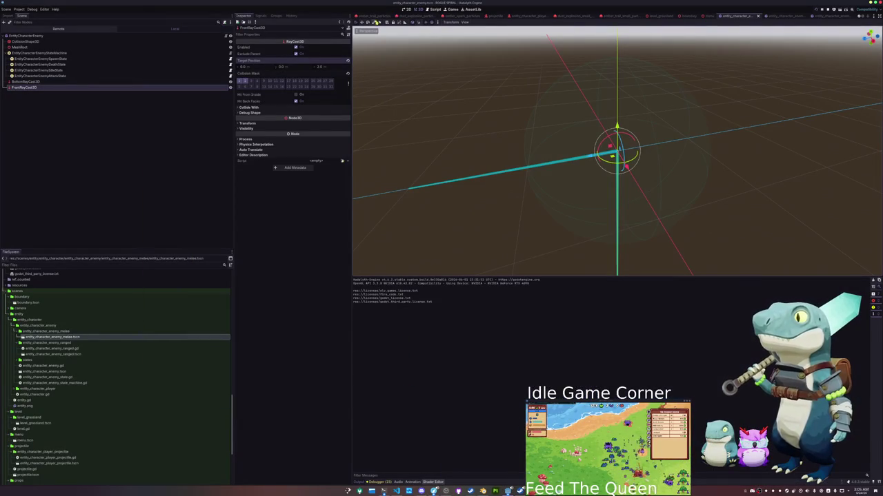
pyautogui.click(364, 15)
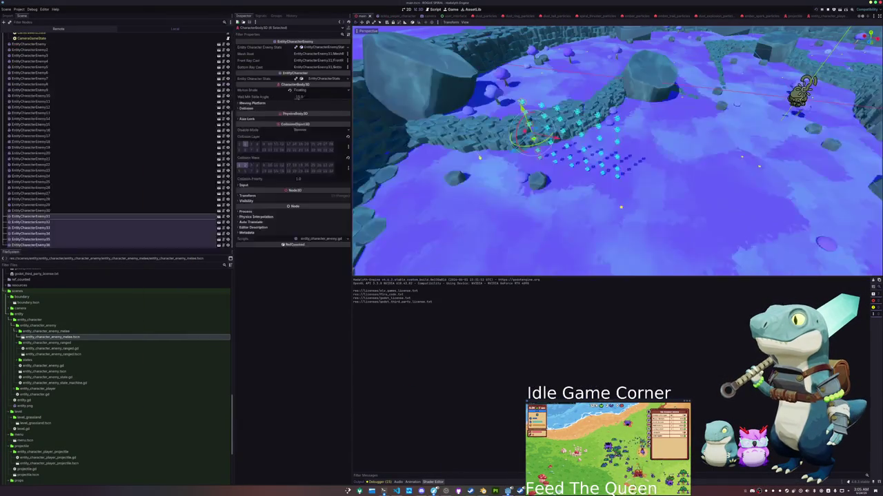
pyautogui.hotkey('alt', 'Tab')
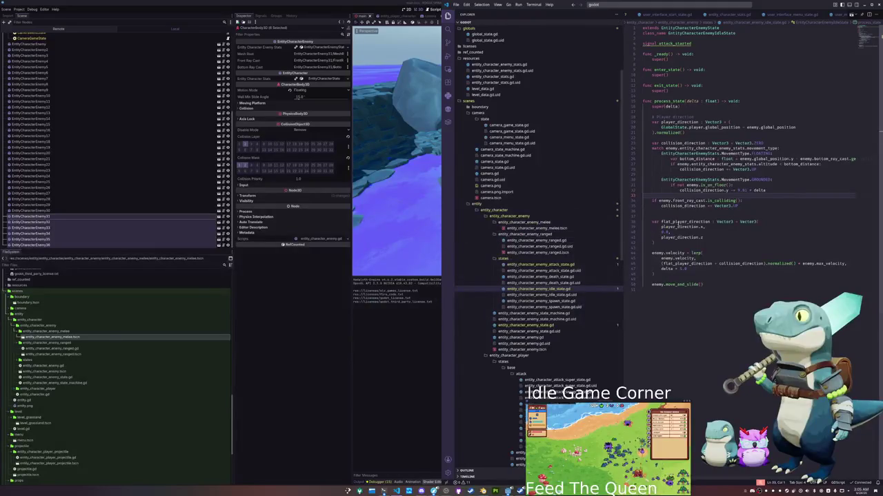
# - Review how delta is used in the gravity line and the velocity lerp
pyautogui.click(770, 189)
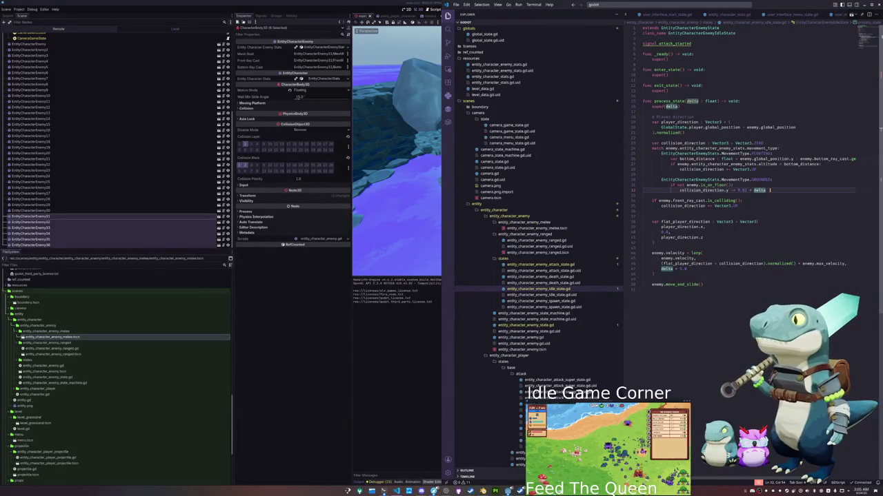
pyautogui.click(686, 269)
pyautogui.click(673, 247)
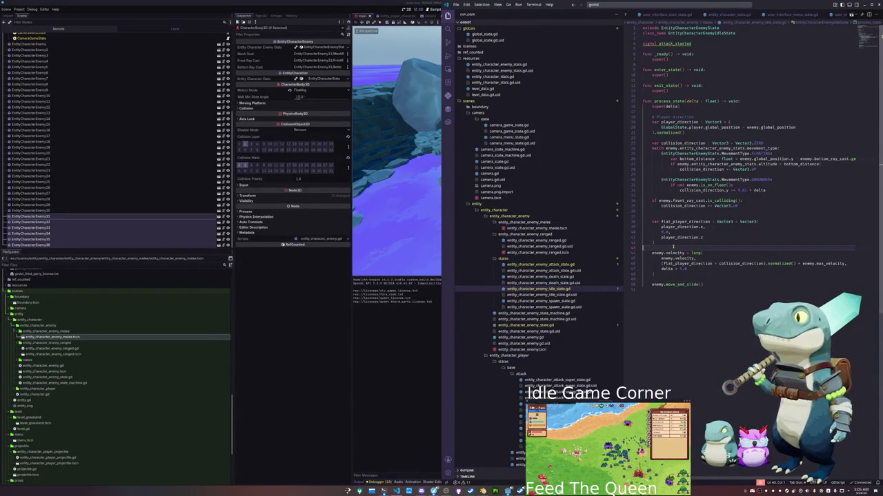
pyautogui.click(673, 212)
pyautogui.click(679, 196)
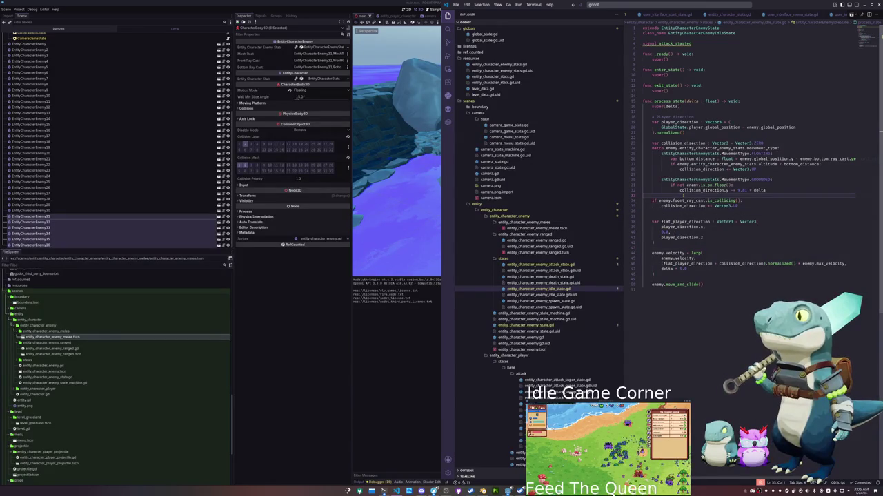
pyautogui.click(735, 190)
pyautogui.click(773, 190)
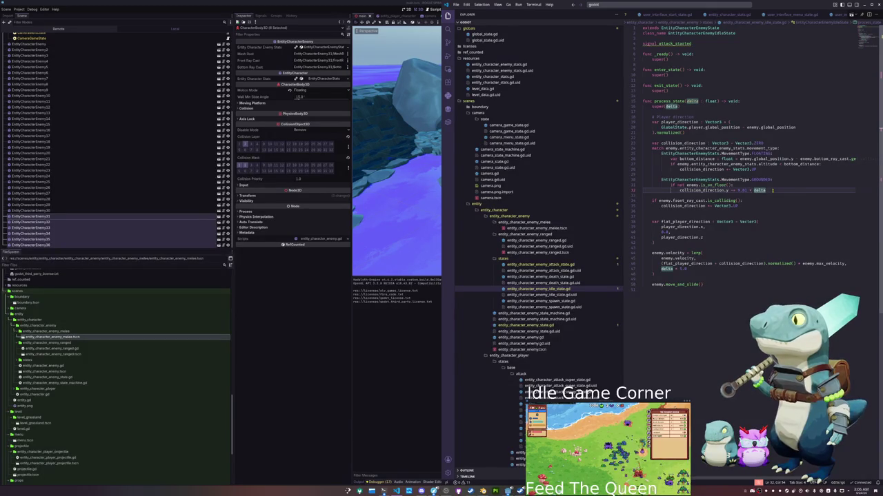
pyautogui.click(756, 195)
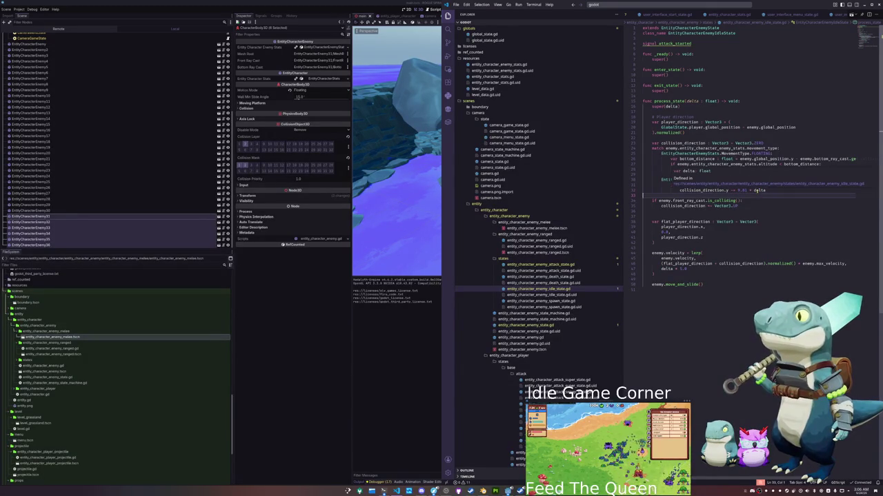
pyautogui.click(770, 190)
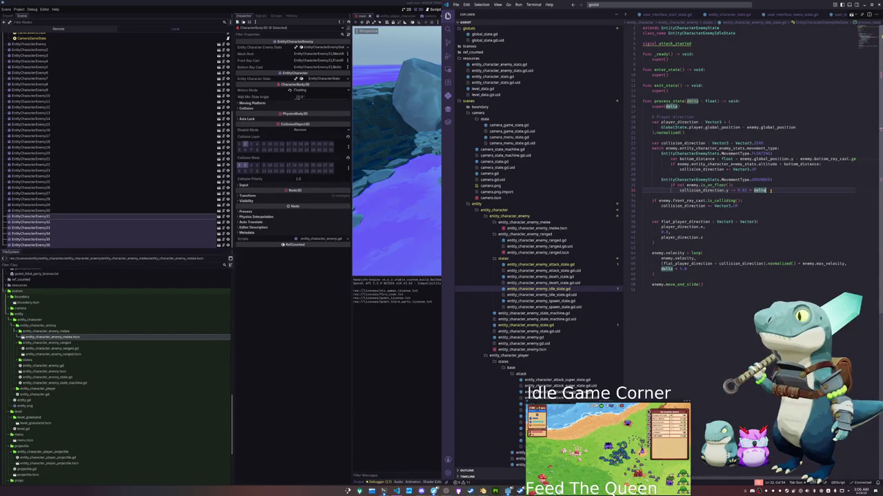
pyautogui.press('Down')
pyautogui.press('Down')
pyautogui.press('Down')
pyautogui.press('Down')
# - Delete .normalized() from the player_direction calculation on line 21
pyautogui.press('Up')
pyautogui.press('Up')
pyautogui.press('Up')
pyautogui.press('Up')
pyautogui.press('Up')
pyautogui.hotkey('ctrl', 'shift', 'Left')
pyautogui.hotkey('ctrl', 'shift', 'Left')
pyautogui.press('BackSpace')
pyautogui.press('BackSpace')
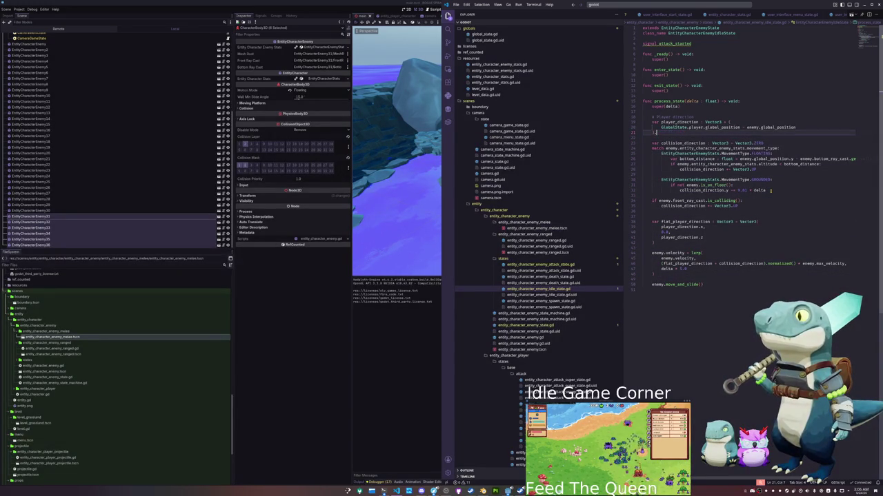
# - Add var player_distance : float = player_direction.length() and divide player_direction by player_distance
pyautogui.press('Return')
pyautogui.press('Return')
pyautogui.write('var play')
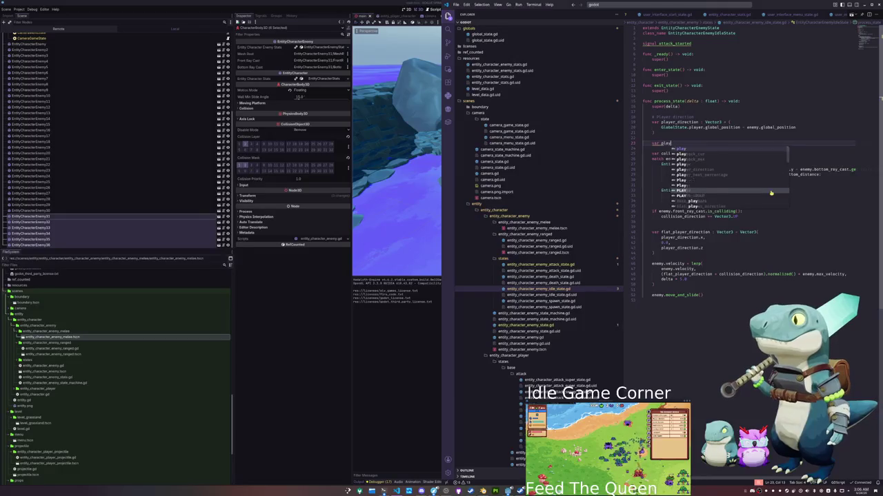
pyautogui.write('er_distance : float = playe')
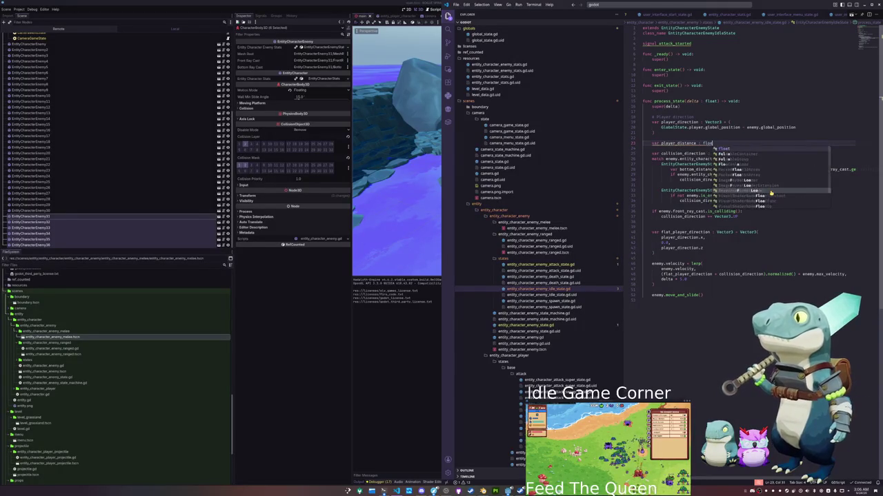
pyautogui.press('Tab')
pyautogui.write('.leng')
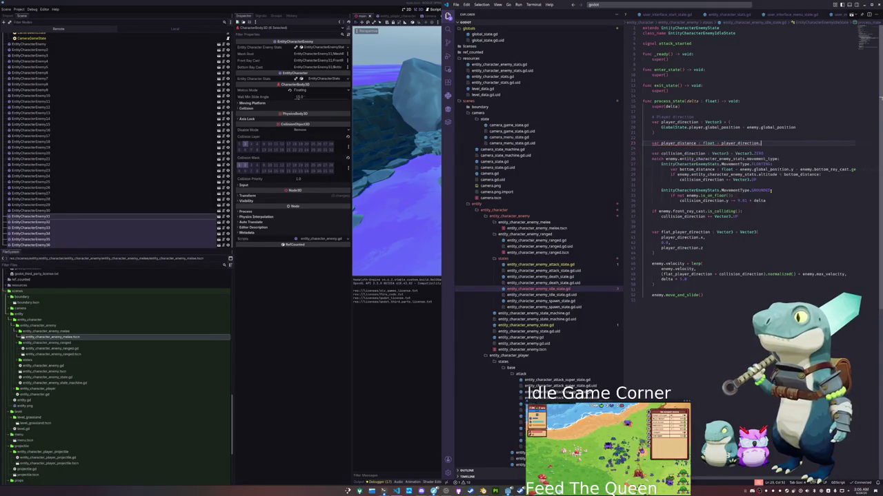
pyautogui.press('Tab')
pyautogui.press('Return')
pyautogui.write('player_')
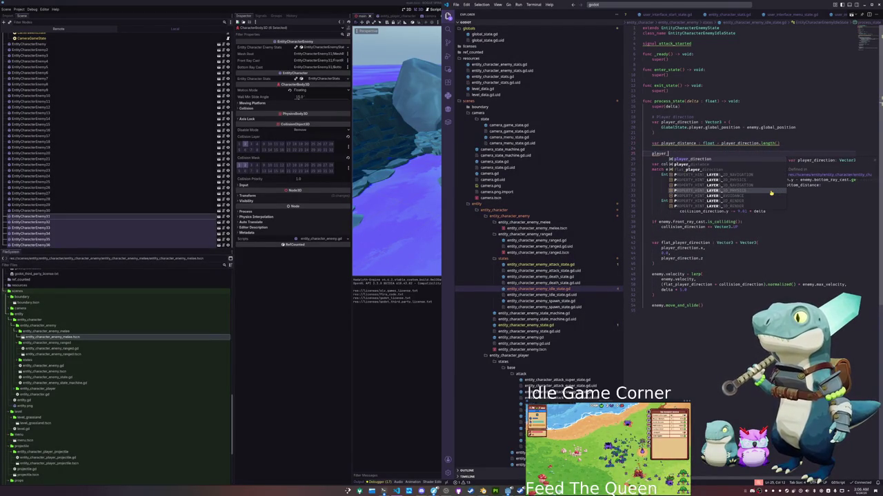
pyautogui.press('Tab')
pyautogui.write('player_dis')
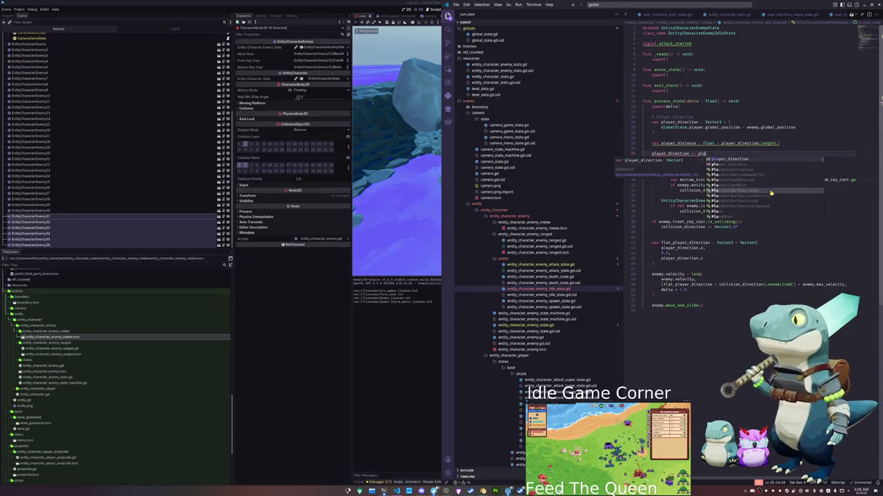
pyautogui.press('Tab')
# - Tidy the blank lines around the player_distance and division lines
pyautogui.press('Up')
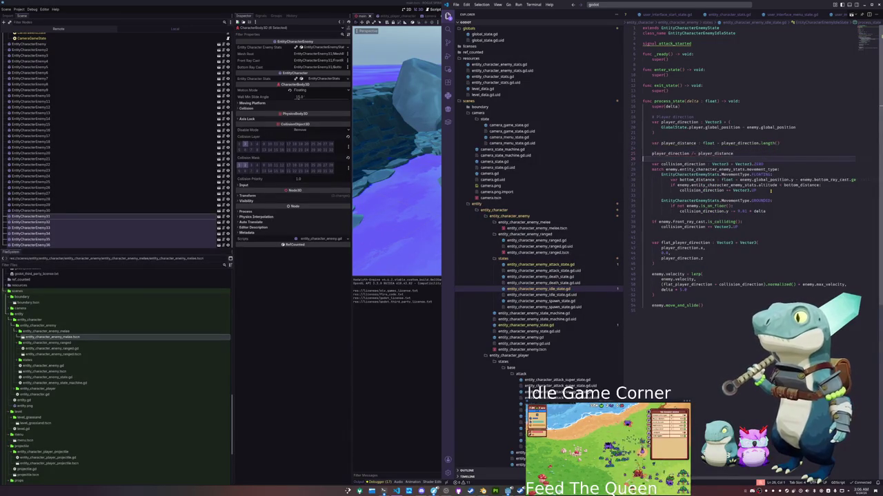
pyautogui.hotkey('ctrl', 'shift', 'k')
pyautogui.press('Up')
pyautogui.press('Up')
pyautogui.hotkey('ctrl', 'shift', 'k')
pyautogui.press('Down')
pyautogui.press('Return')
pyautogui.press('Down')
pyautogui.press('Return')
pyautogui.press('Return')
pyautogui.press('Up')
pyautogui.press('Up')
pyautogui.press('Up')
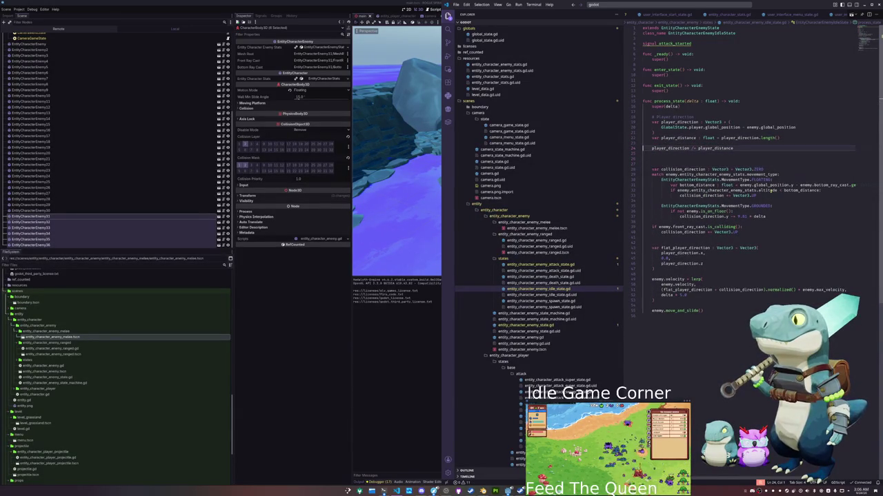
pyautogui.press('Return')
pyautogui.press('Return')
pyautogui.press('Up')
pyautogui.press('Down')
pyautogui.press('Down')
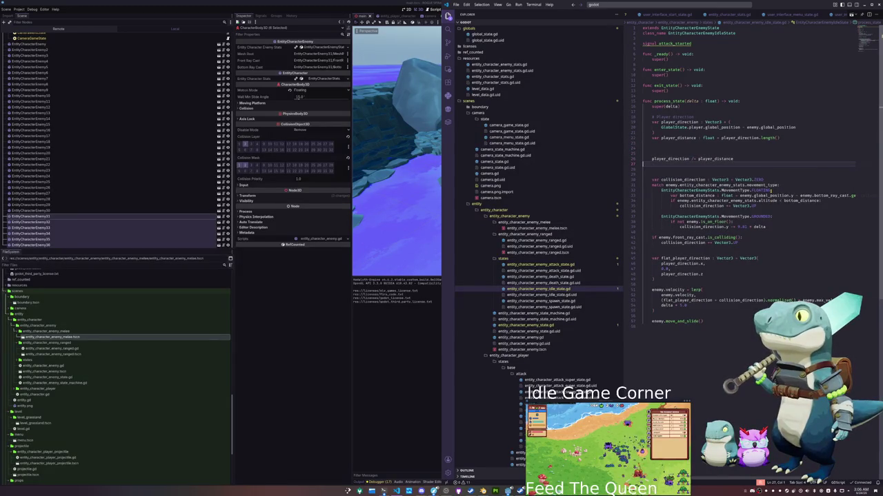
pyautogui.hotkey('ctrl', 'shift', 'k')
pyautogui.press('Up')
pyautogui.press('Up')
# - Add an if-check of player_distance against entity_character_enemy_stats.attack_range
pyautogui.write('f player_d')
pyautogui.write('irection ')
pyautogui.write('istance <=')
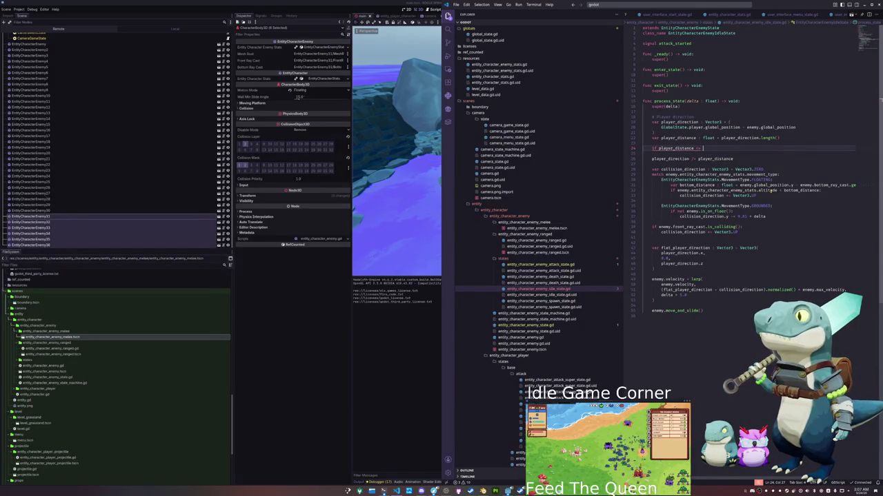
pyautogui.write(' enemy.')
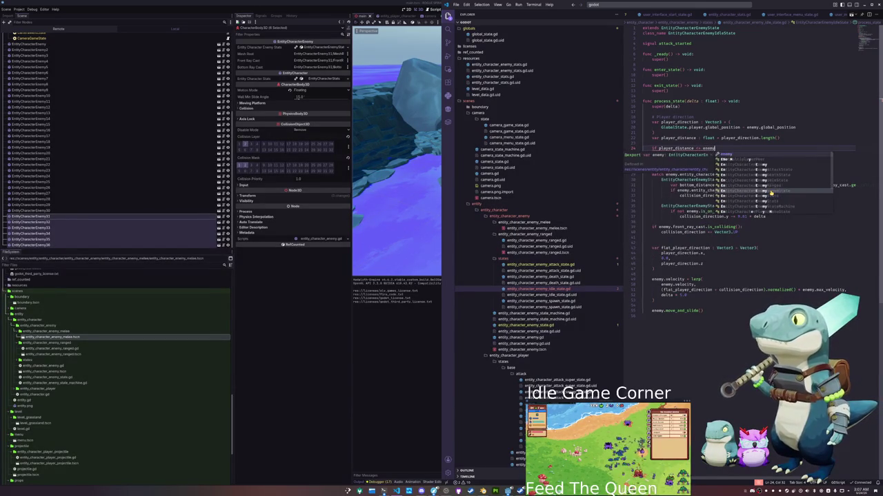
pyautogui.write('stats')
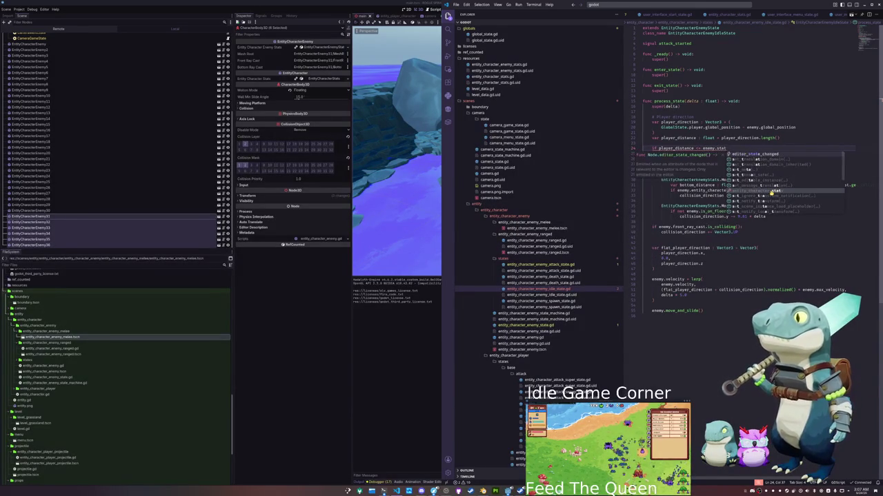
pyautogui.press('Down')
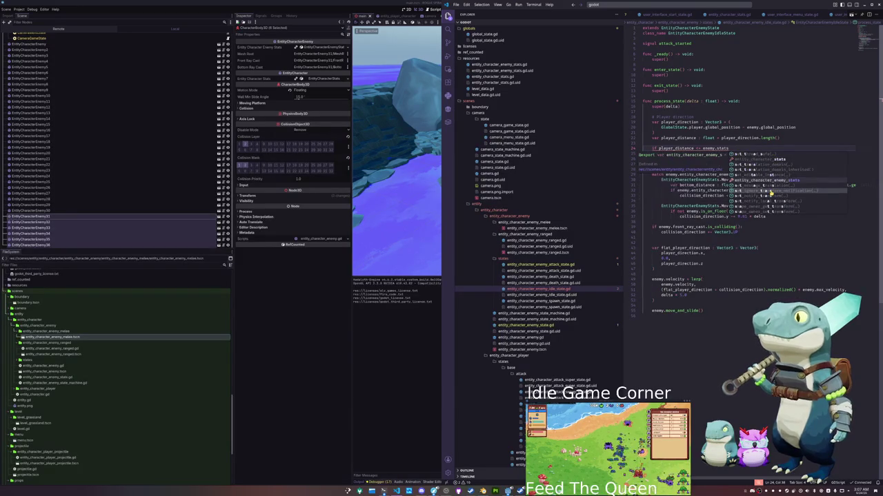
pyautogui.press('Return')
pyautogui.write('attack')
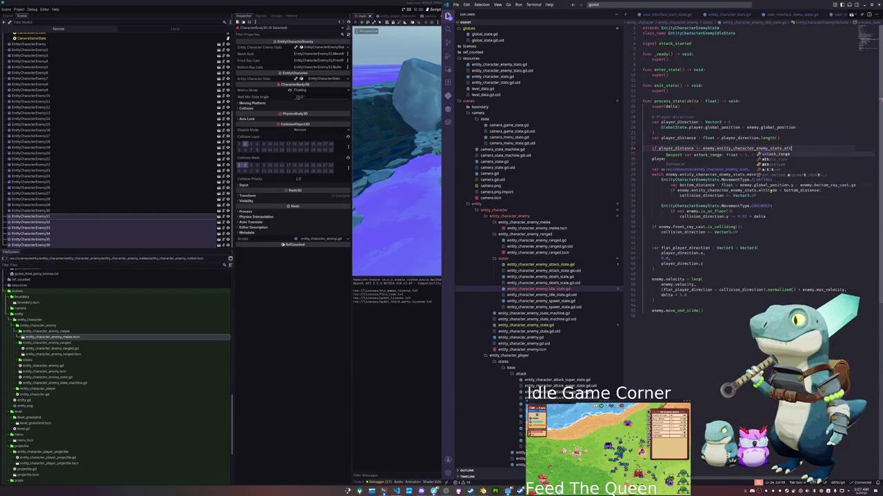
pyautogui.press('Return')
pyautogui.write(':')
pyautogui.press('Return')
pyautogui.press('Return')
pyautogui.press('Return')
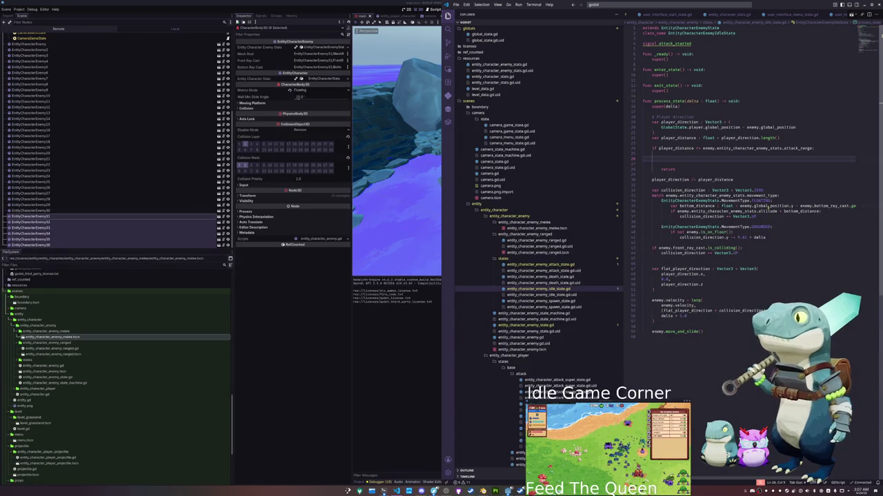
pyautogui.hotkey('alt', 'Tab')
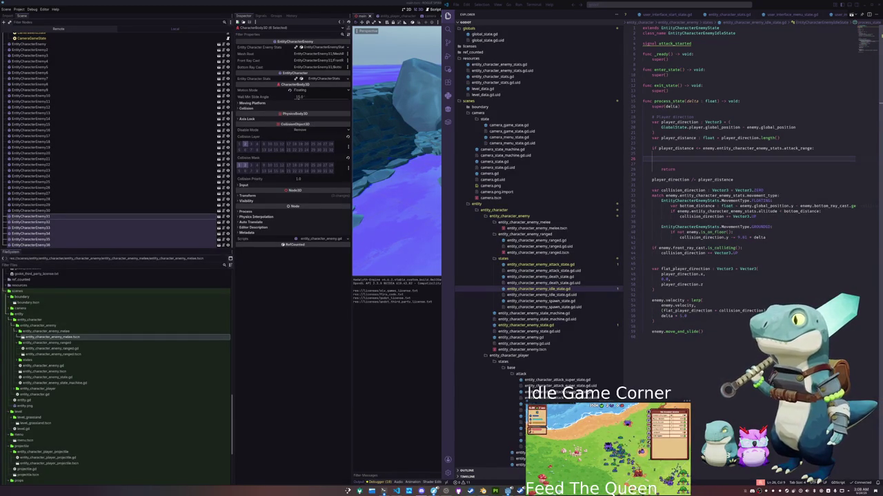
pyautogui.scroll(-3, 741, 269)
pyautogui.scroll(3, 741, 269)
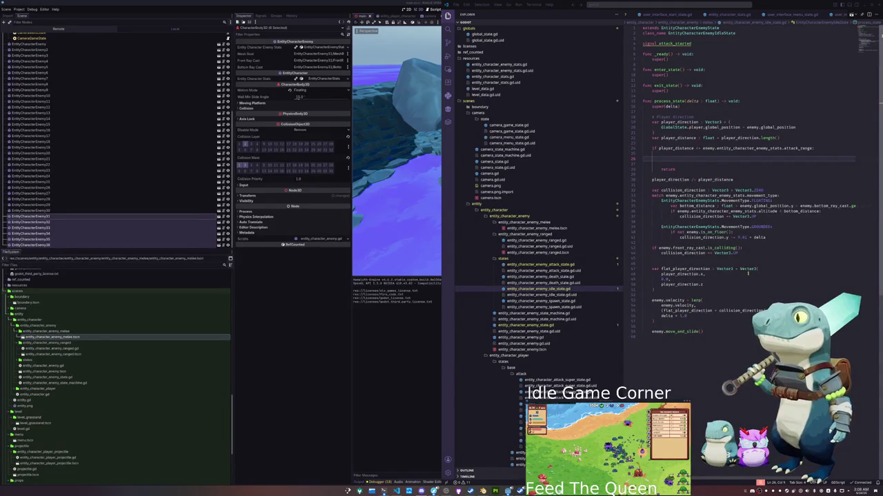
pyautogui.moveTo(746, 268)
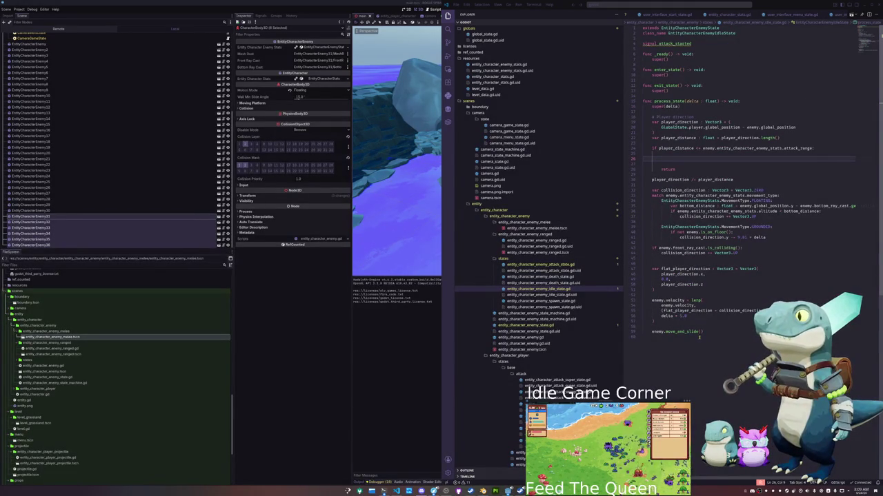
pyautogui.click(686, 258)
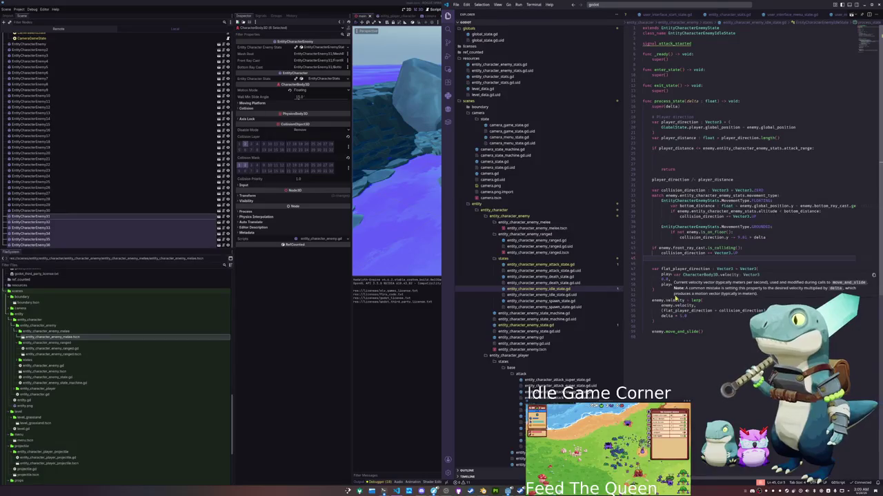
pyautogui.click(668, 322)
pyautogui.click(667, 326)
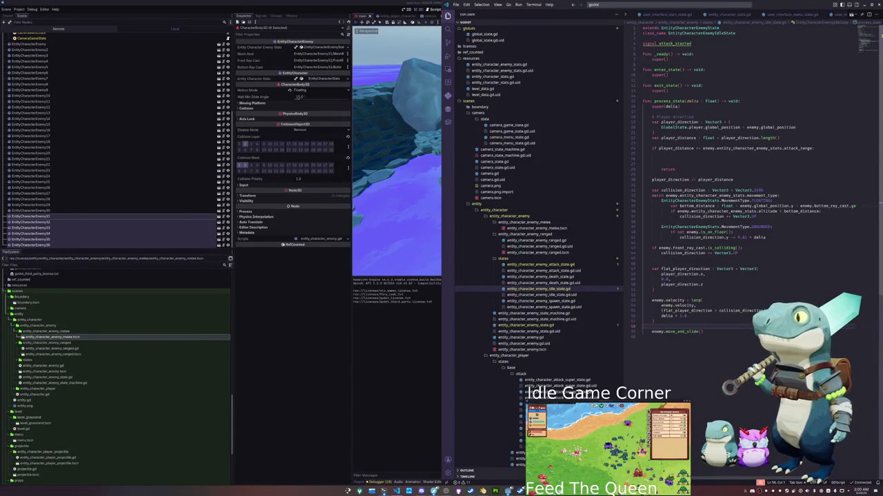
pyautogui.moveTo(783, 311)
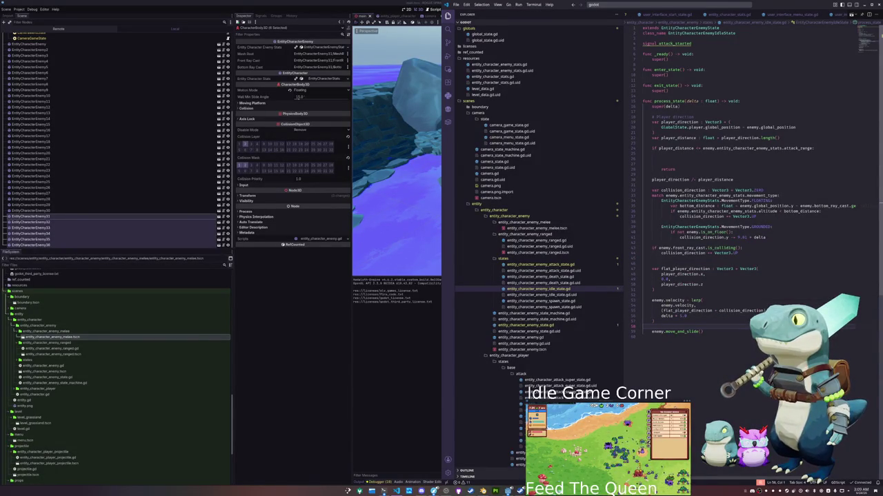
pyautogui.press('Up')
pyautogui.press('Up')
pyautogui.press('Up')
pyautogui.press('End')
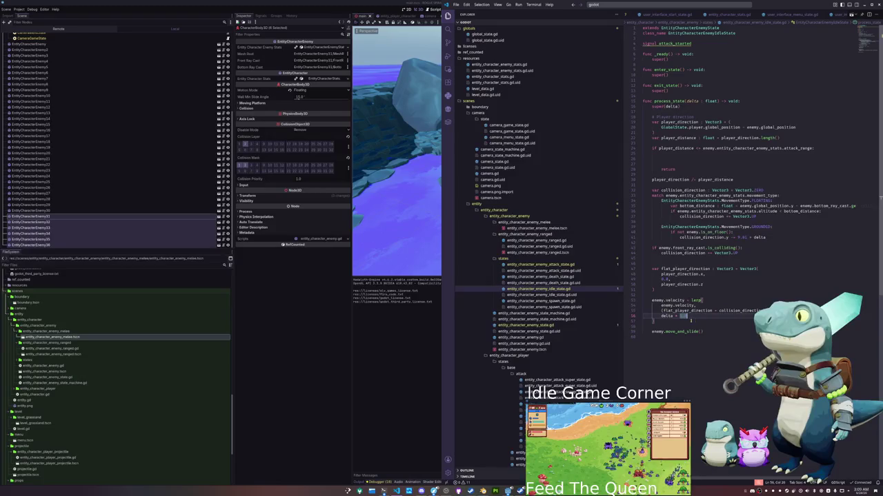
pyautogui.moveTo(772, 237); pyautogui.dragTo(643, 233)
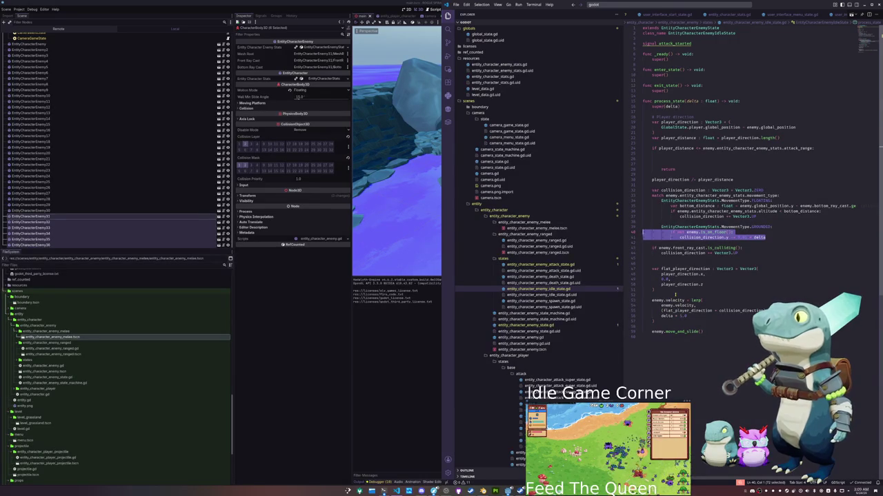
# - Add an enemy.direction = line and move the lerp's direction expression into it
pyautogui.click(675, 295)
pyautogui.click(675, 263)
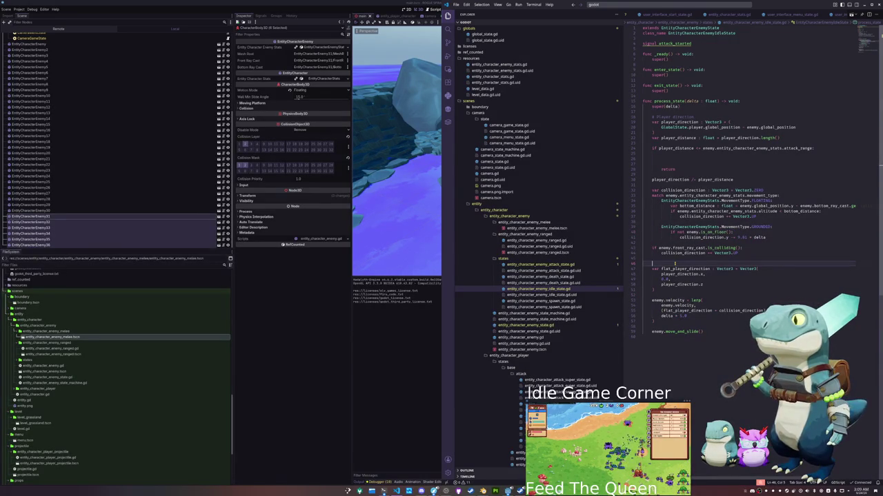
pyautogui.press('Return')
pyautogui.press('Return')
pyautogui.press('Tab')
pyautogui.write('enemy.direction')
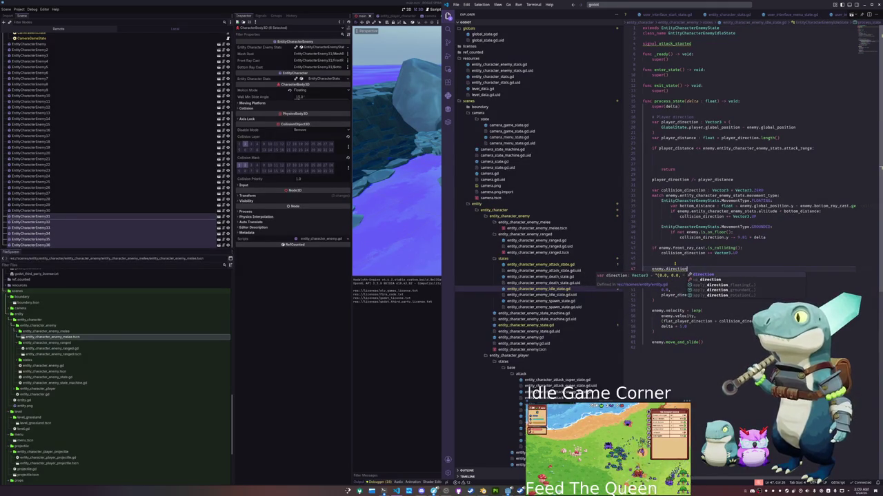
pyautogui.write(' =')
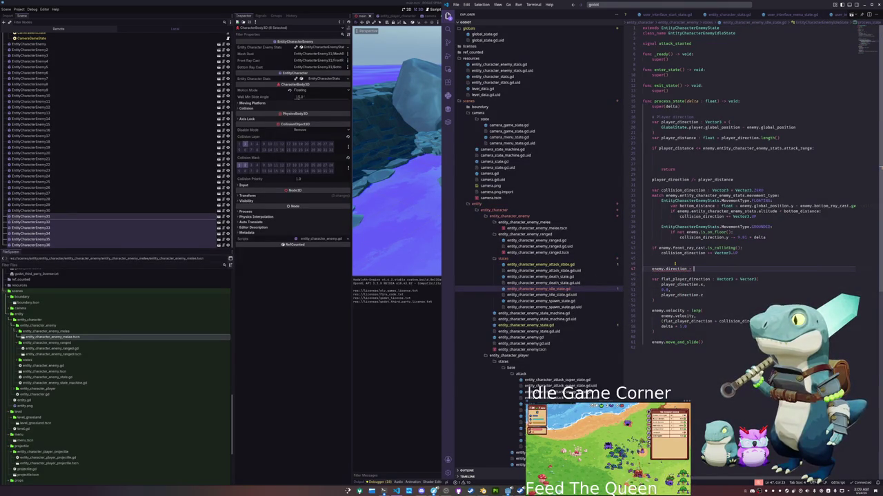
pyautogui.press('Down')
pyautogui.press('Down')
pyautogui.press('Down')
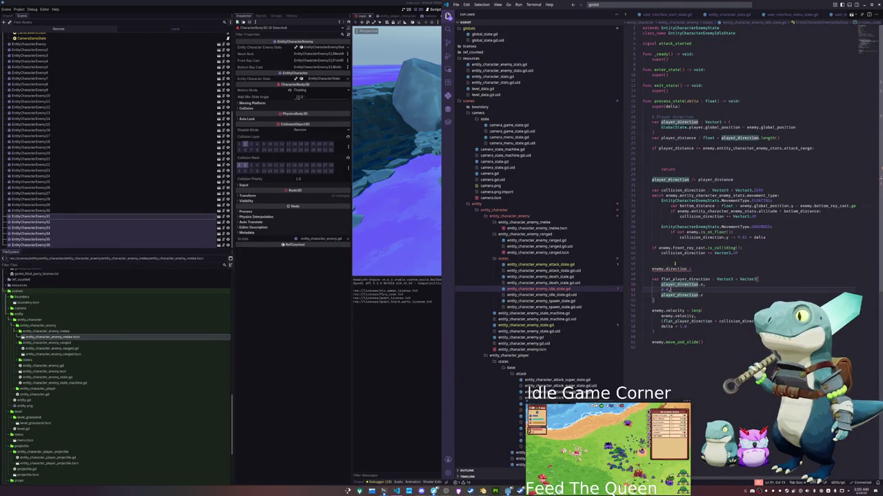
pyautogui.hotkey('shift', 'End')
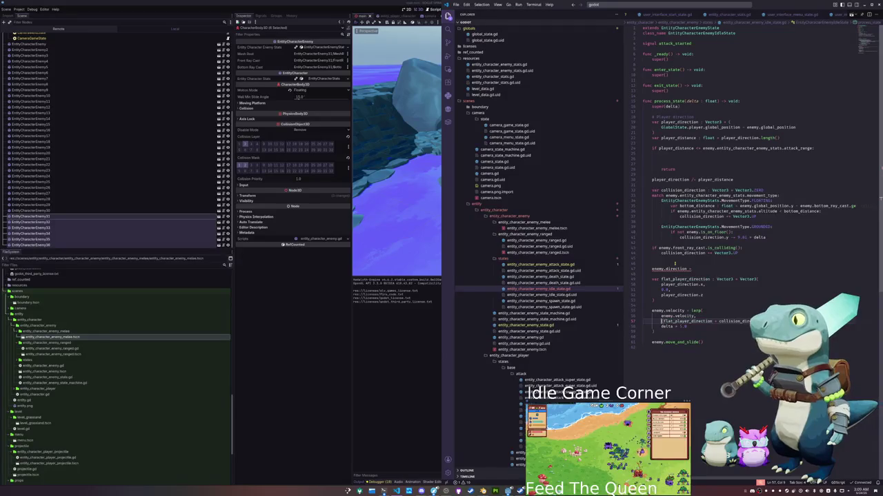
pyautogui.hotkey('ctrl', 'x')
pyautogui.press('Up')
pyautogui.press('Up')
pyautogui.press('Up')
pyautogui.hotkey('ctrl', 'v')
pyautogui.press('Down')
pyautogui.press('Down')
# - Delete the flat_player_direction block and use player_direction in the new assignment
pyautogui.press('Home')
pyautogui.hotkey('shift', 'Down')
pyautogui.hotkey('shift', 'Down')
pyautogui.hotkey('shift', 'Down')
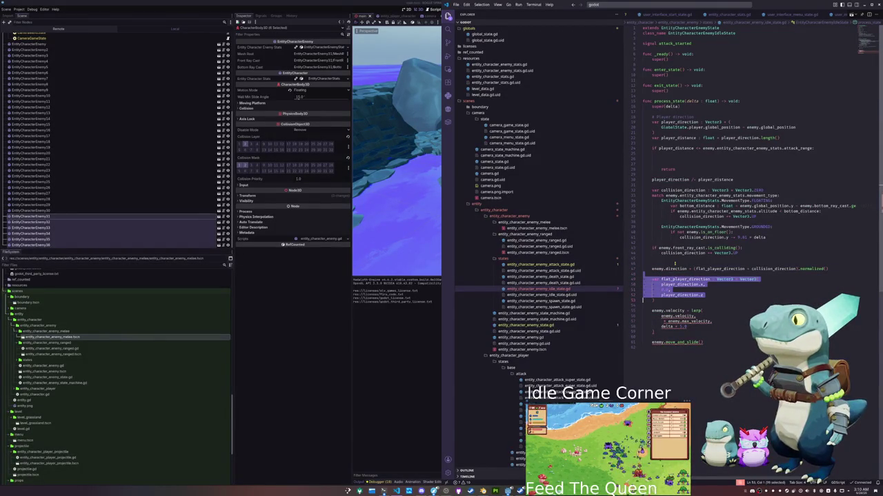
pyautogui.press('Delete')
pyautogui.press('Up')
pyautogui.hotkey('ctrl', 'Right')
pyautogui.hotkey('ctrl', 'Right')
pyautogui.hotkey('ctrl', 'Right')
pyautogui.hotkey('ctrl', 'shift', 'Left')
pyautogui.write('player_direction')
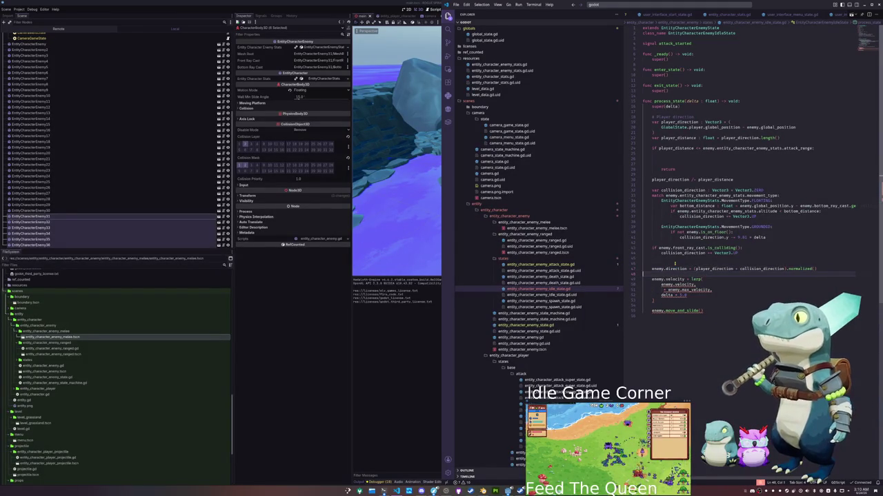
# - Discard a half-typed enemy.apply call and select the is_on_floor gravity lines
pyautogui.press('Return')
pyautogui.write('enemy.apply_d')
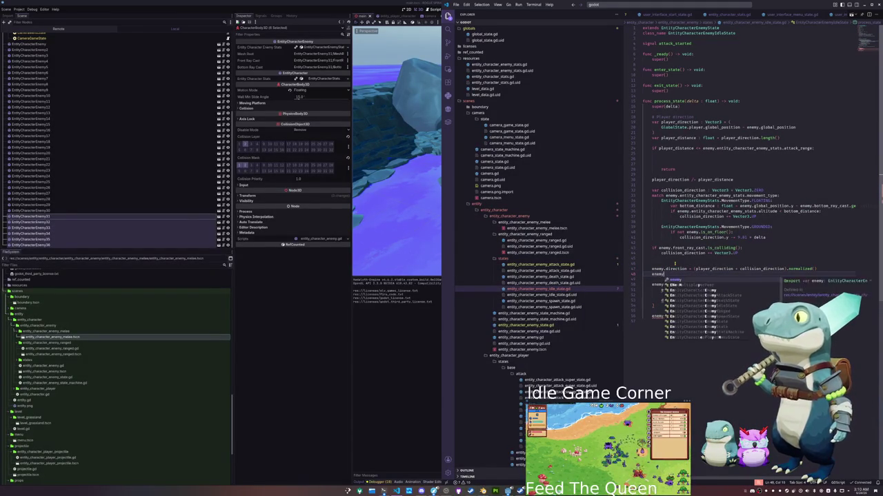
pyautogui.press('BackSpace')
pyautogui.press('BackSpace')
pyautogui.press('BackSpace')
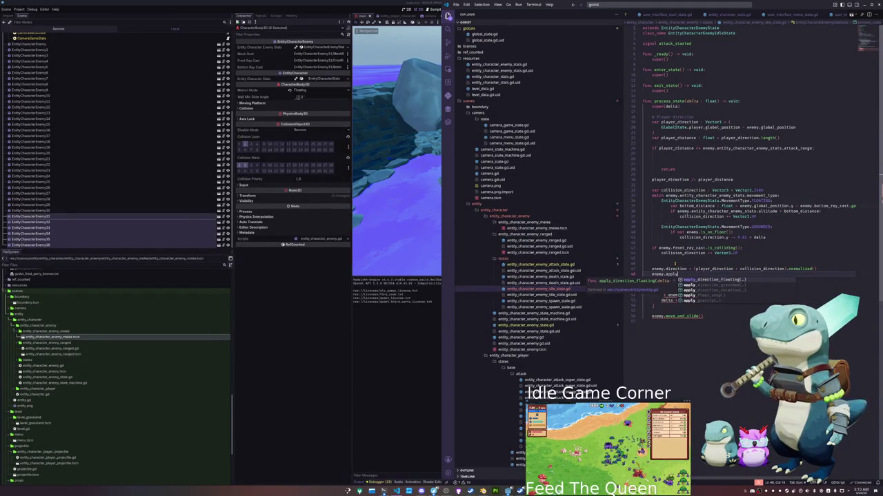
pyautogui.press('Up')
pyautogui.press('Up')
pyautogui.press('Up')
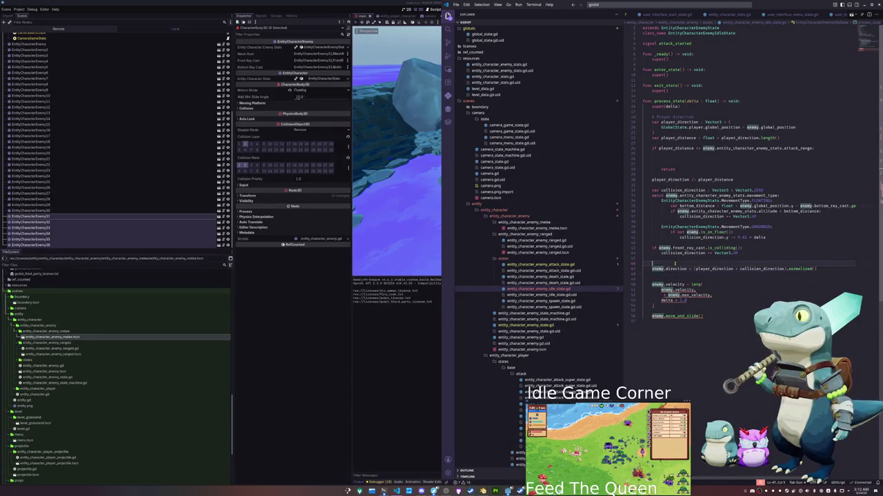
pyautogui.hotkey('shift', 'Up')
pyautogui.hotkey('shift', 'Up')
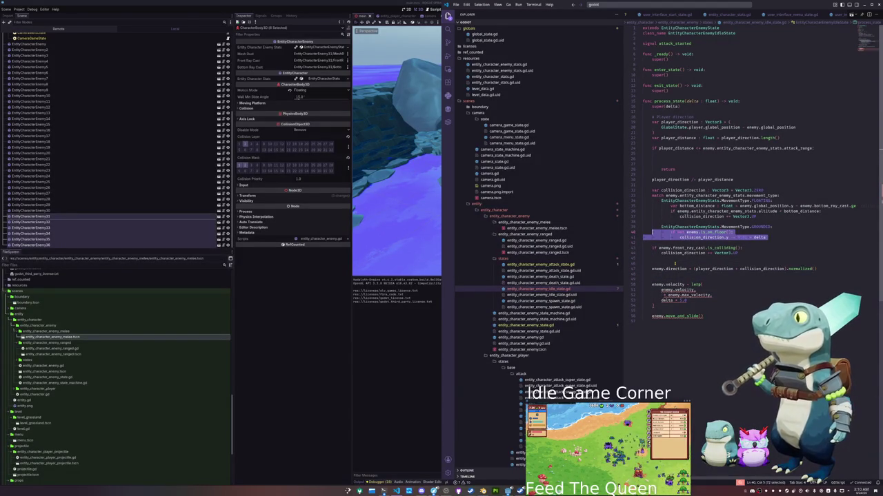
# - Replace the is_on_floor gravity lines with enemy.apply_gravity(delta)
pyautogui.press('BackSpace')
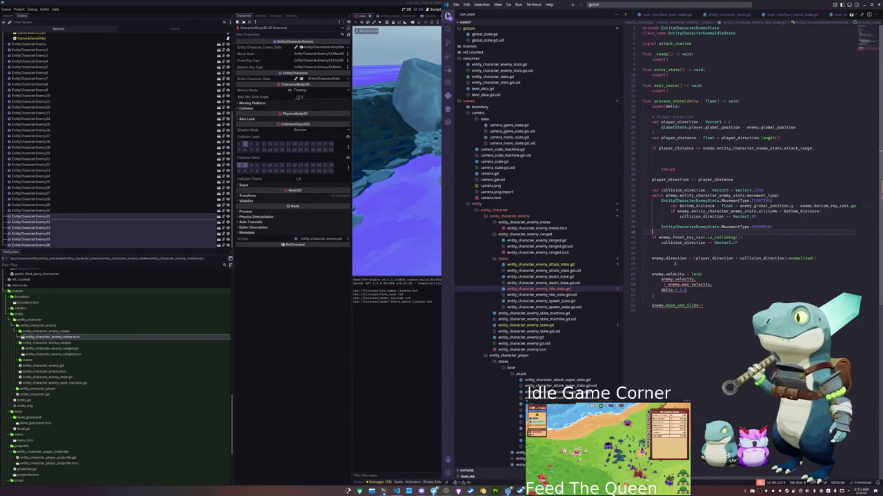
pyautogui.write('enem')
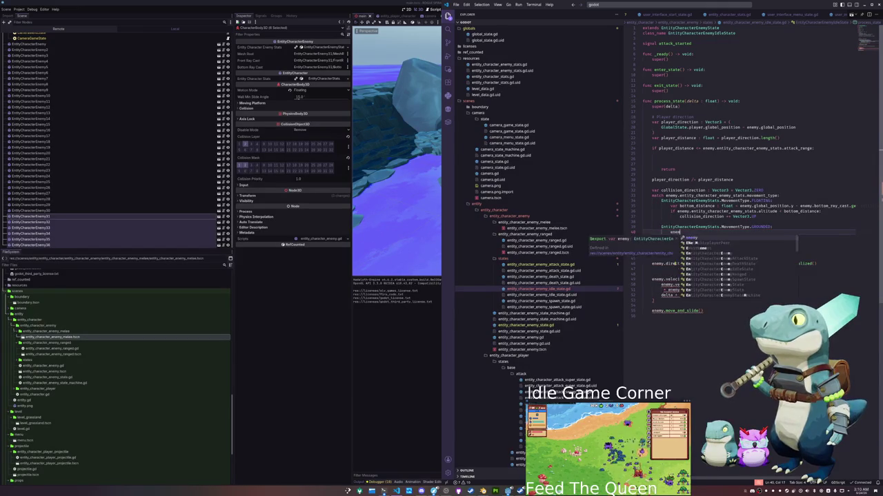
pyautogui.write('y.apply_gravity(delta)')
pyautogui.press('Return')
# - Replace the velocity lerp block with enemy.apply_direction_rotation(delta)
pyautogui.press('Down')
pyautogui.press('Down')
pyautogui.press('Down')
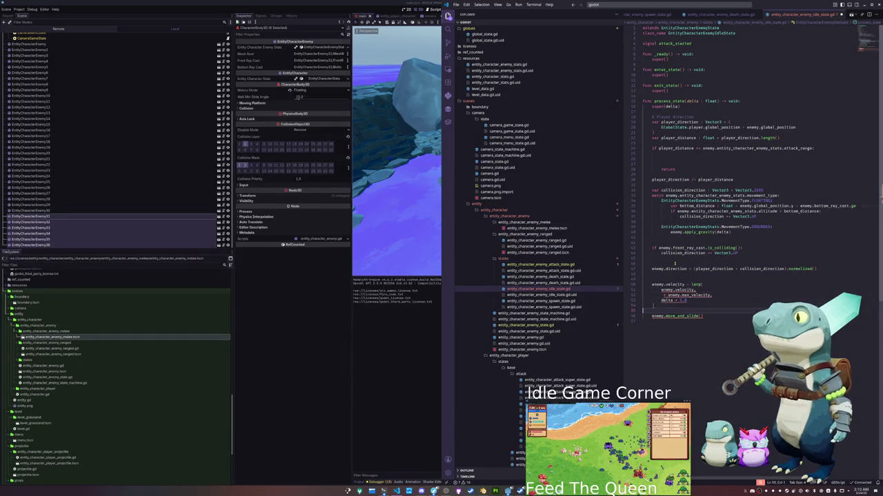
pyautogui.hotkey('shift', 'Up')
pyautogui.hotkey('shift', 'Up')
pyautogui.hotkey('shift', 'Up')
pyautogui.press('BackSpace')
pyautogui.press('Up')
pyautogui.press('Return')
pyautogui.write('emy.rotate')
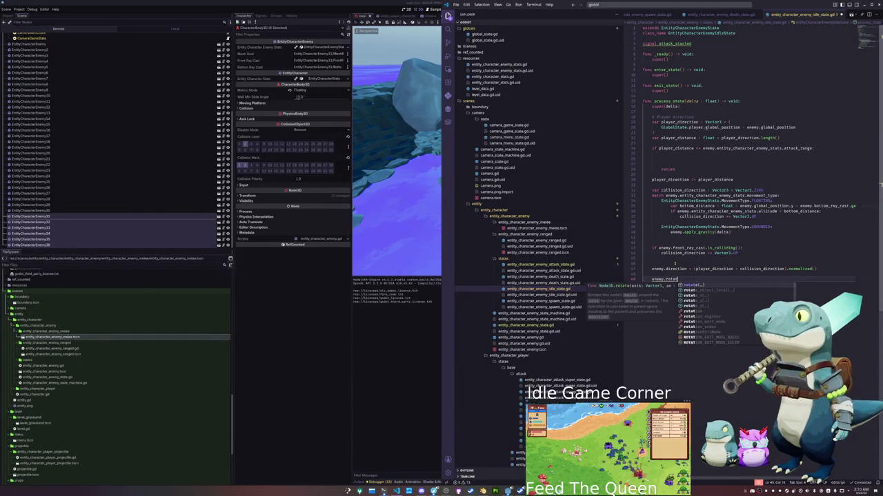
pyautogui.press('BackSpace')
pyautogui.press('BackSpace')
pyautogui.press('BackSpace')
pyautogui.write('apply_direction_rotation(')
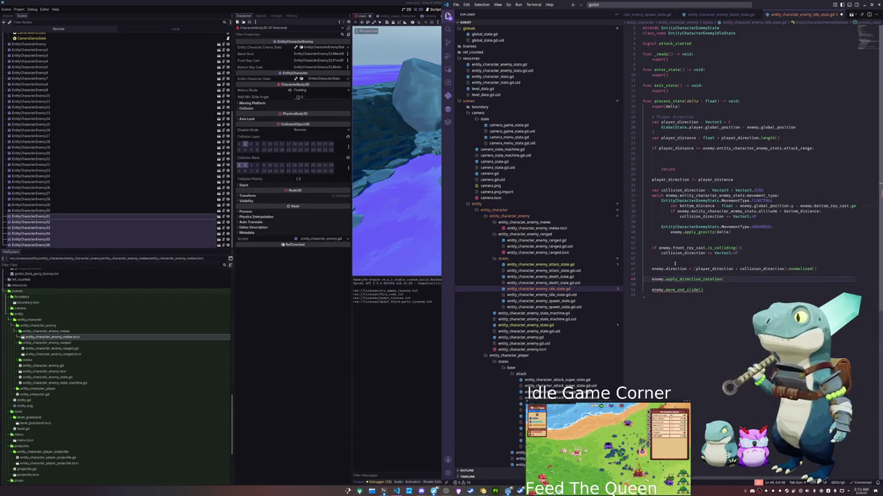
pyautogui.write('delta')
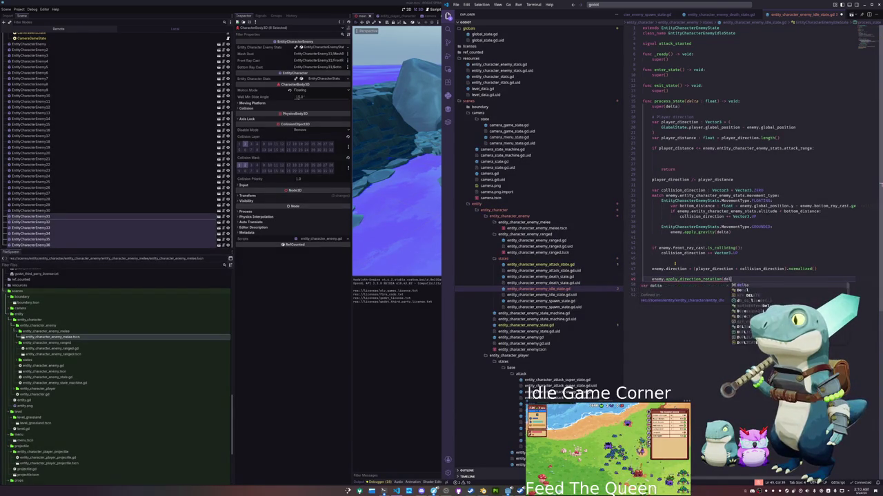
pyautogui.write(')')
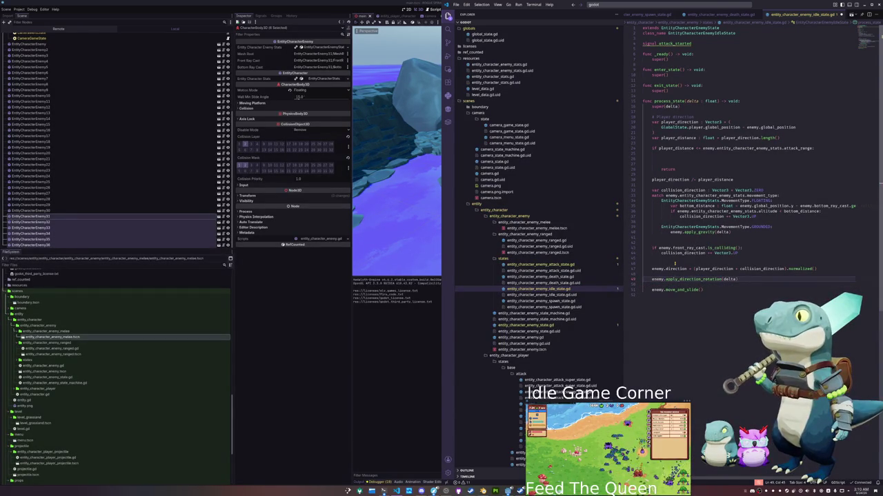
# - Remove the blank line above the rotation call and undo the stray enemy.apply edits
pyautogui.press('Delete')
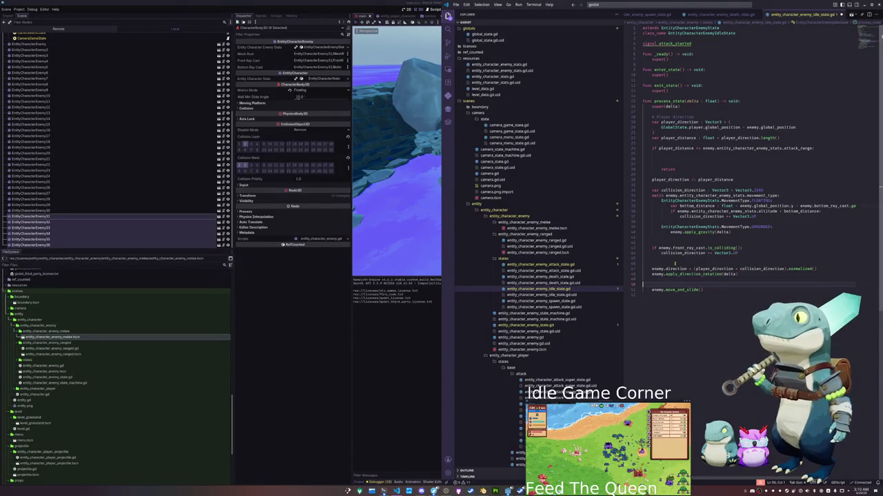
pyautogui.write('enemy.apply')
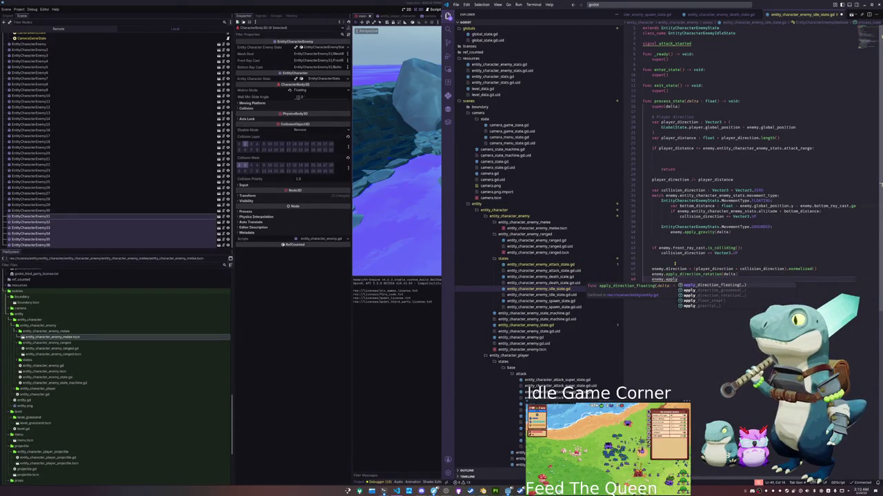
pyautogui.hotkey('ctrl', 'z')
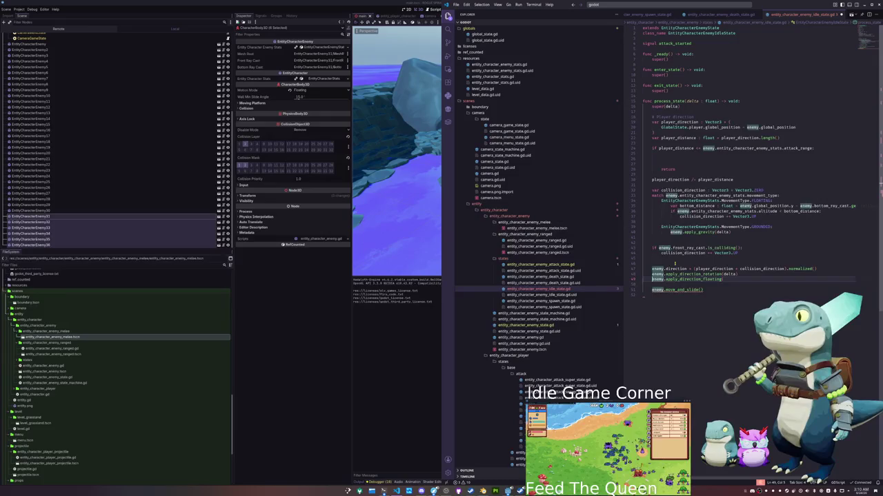
pyautogui.hotkey('ctrl', 'z')
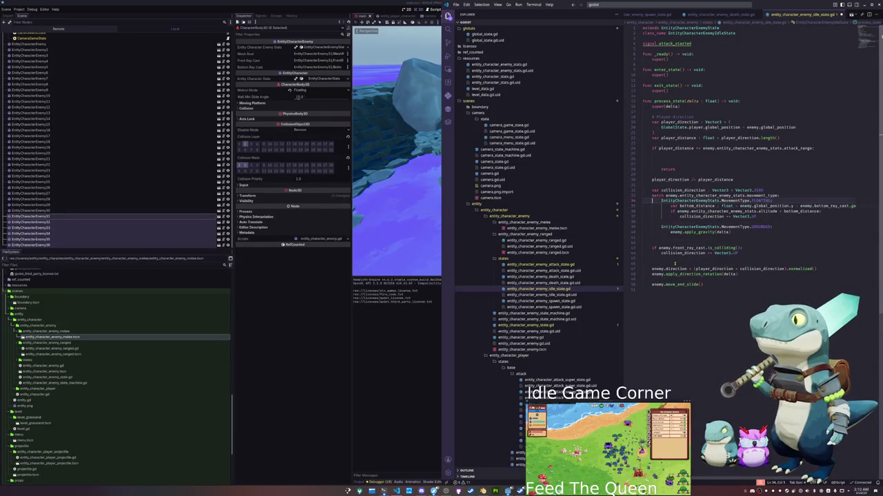
pyautogui.hotkey('ctrl', 'z')
pyautogui.hotkey('ctrl', 'z')
pyautogui.hotkey('ctrl', 'z')
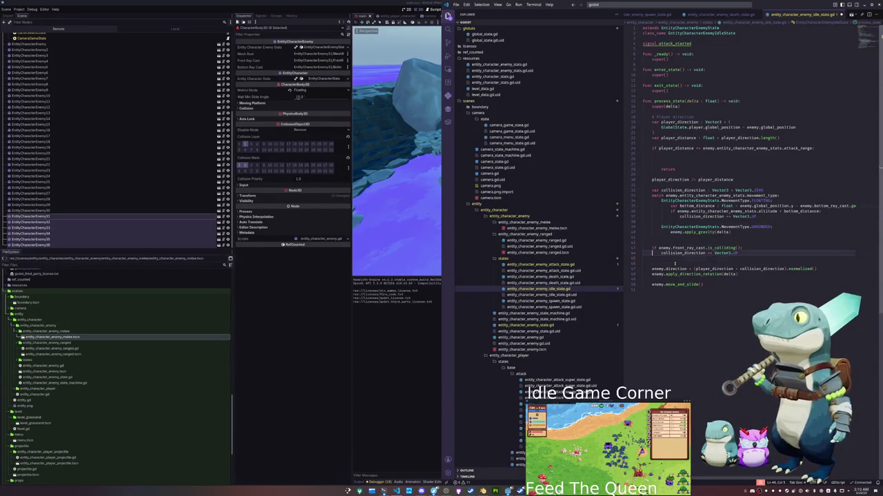
pyautogui.hotkey('ctrl', 'z')
pyautogui.hotkey('ctrl', 'z')
pyautogui.hotkey('ctrl', 'z')
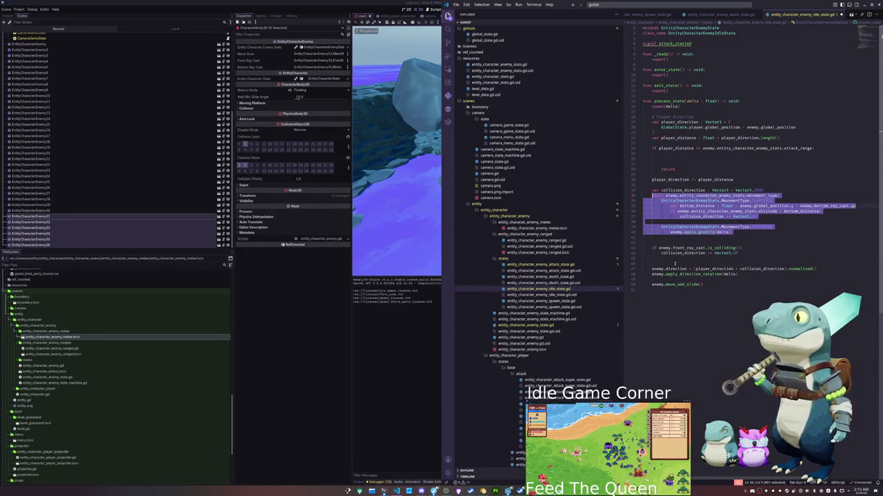
# - Move the enemy.direction line below the front_ray_cast block and call apply_direction_grounded in the grounded case
pyautogui.hotkey('ctrl', 'y')
pyautogui.hotkey('ctrl', 'y')
pyautogui.hotkey('ctrl', 'y')
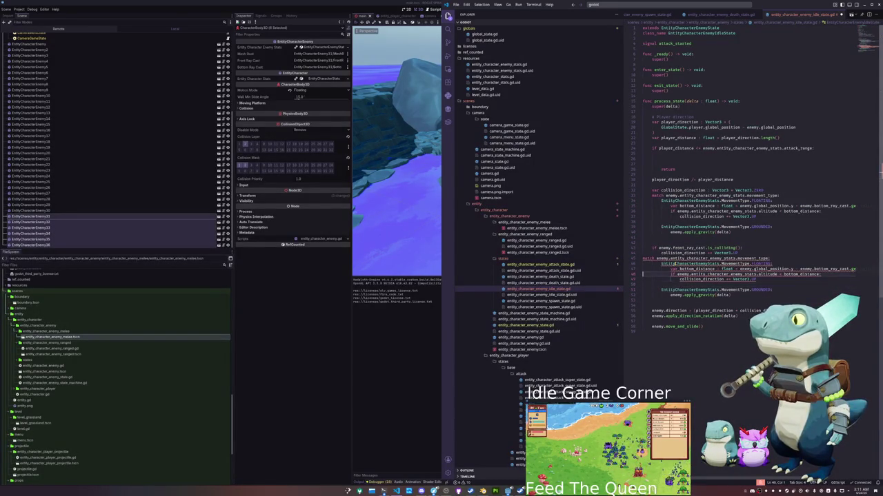
pyautogui.hotkey('ctrl', 'y')
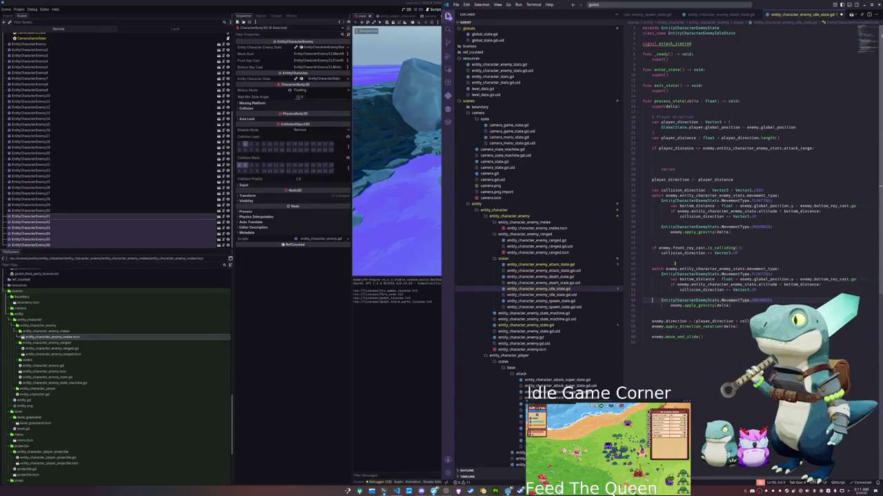
pyautogui.hotkey('ctrl', 'z')
pyautogui.hotkey('ctrl', 'z')
pyautogui.hotkey('ctrl', 'y')
pyautogui.hotkey('ctrl', 'z')
pyautogui.hotkey('ctrl', 'z')
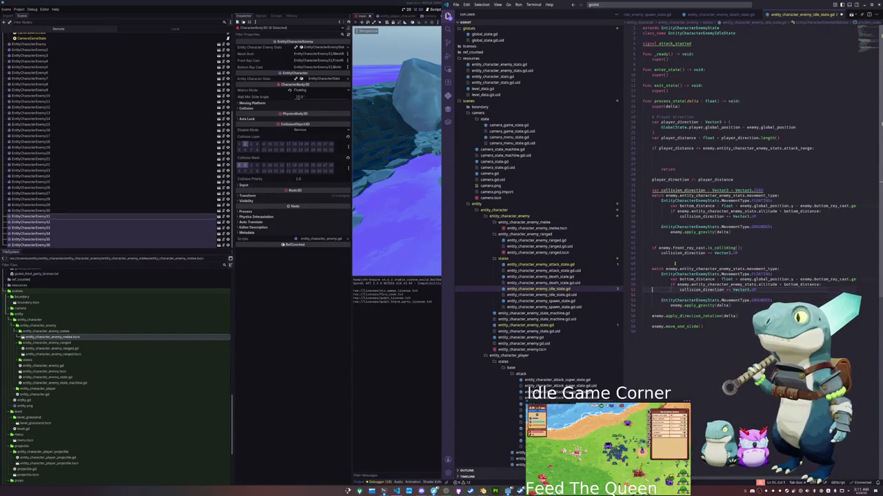
pyautogui.hotkey('ctrl', 'y')
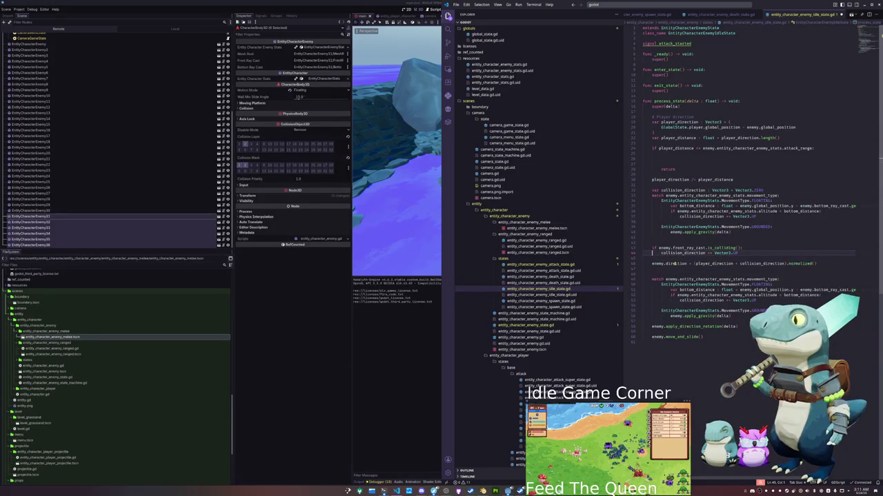
pyautogui.hotkey('ctrl', 'y')
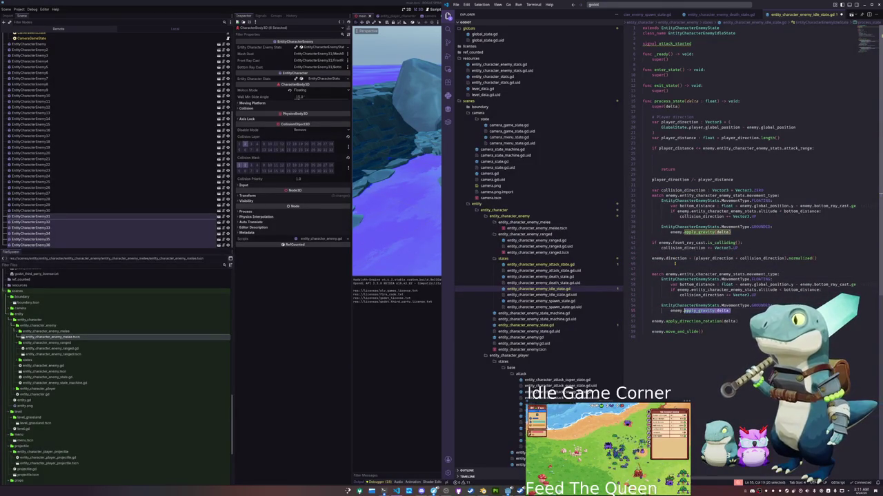
pyautogui.write('apply_')
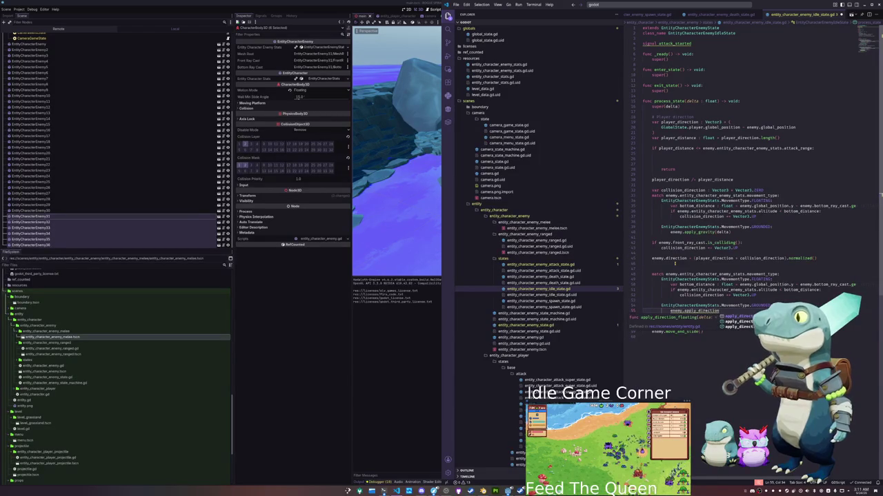
pyautogui.press('Return')
# - Replace the old floating altitude code with enemy.apply_direction_floating(delta) and delete the leftover blank line
pyautogui.press('Escape')
pyautogui.press('Up')
pyautogui.press('Up')
pyautogui.press('Home')
pyautogui.hotkey('shift', 'Up')
pyautogui.hotkey('shift', 'Up')
pyautogui.hotkey('shift', 'Up')
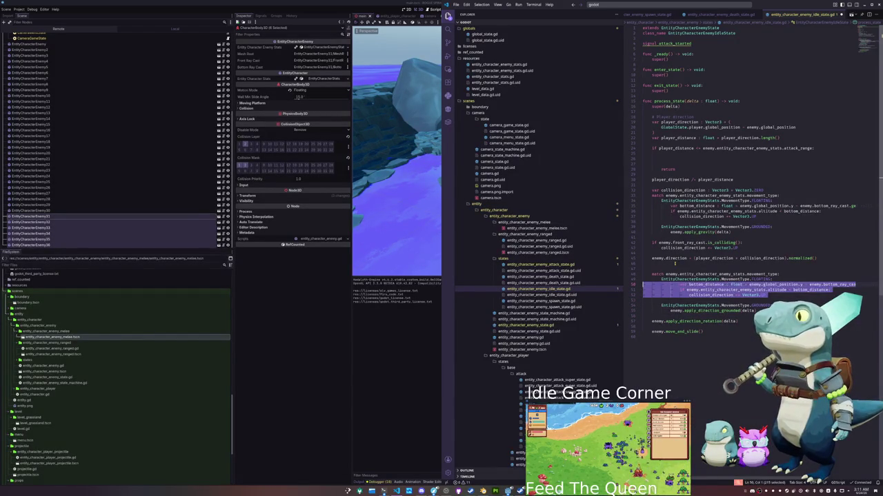
pyautogui.press('BackSpace')
pyautogui.write('enemy.a')
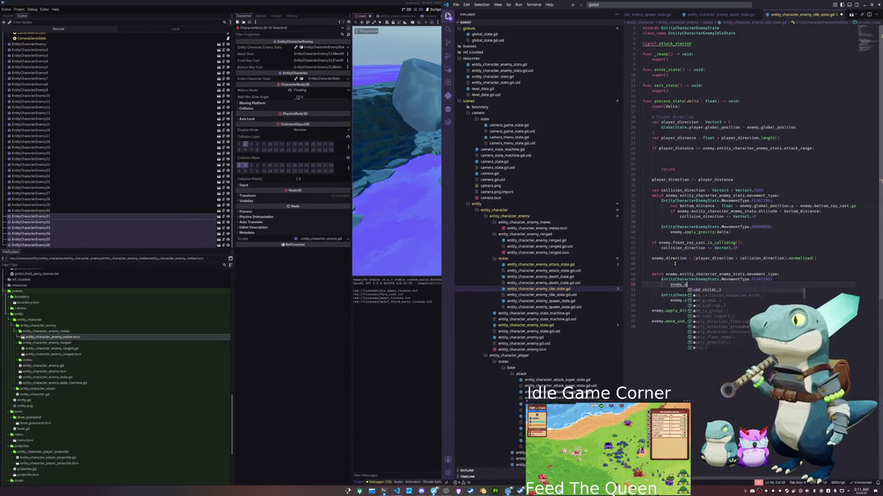
pyautogui.write('pply')
pyautogui.press('Return')
pyautogui.write('direction_floating(delta')
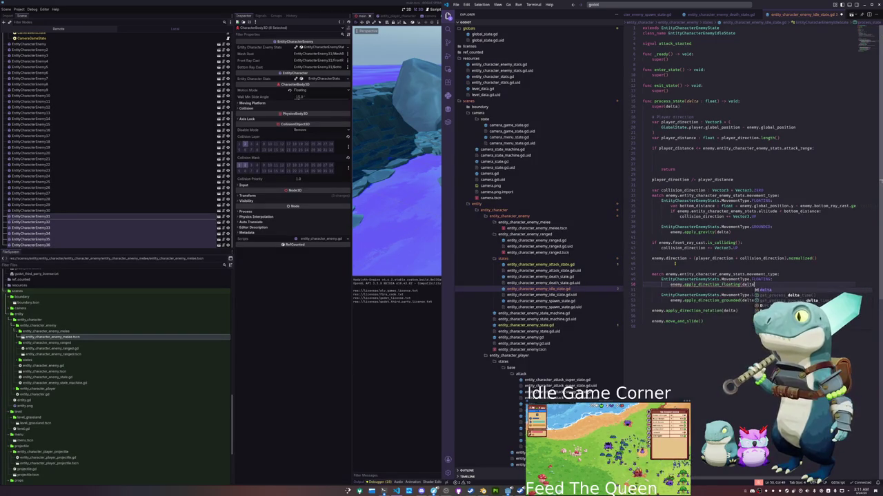
pyautogui.press('Escape')
pyautogui.press('Down')
pyautogui.hotkey('ctrl', 'shift', 'k')
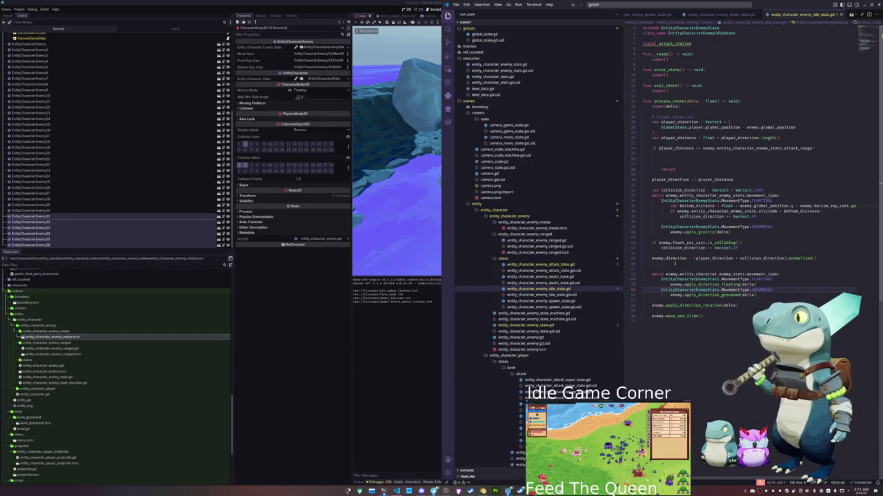
pyautogui.click(355, 380)
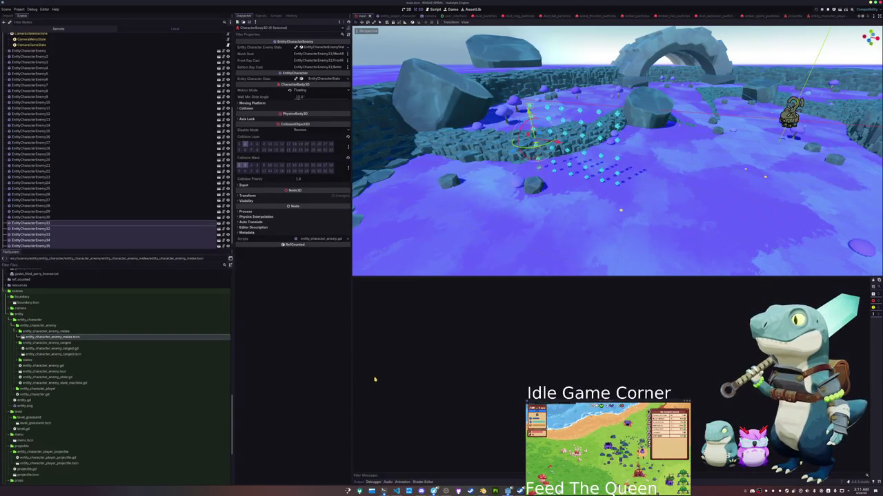
# - Run the project with F5, start a new game and play briefly, then stop it and return to the script
pyautogui.press('F5')
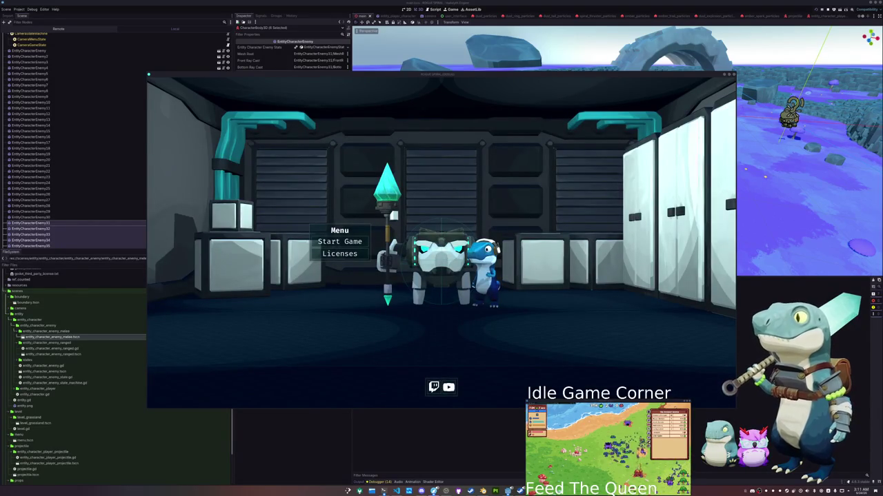
pyautogui.click(457, 353)
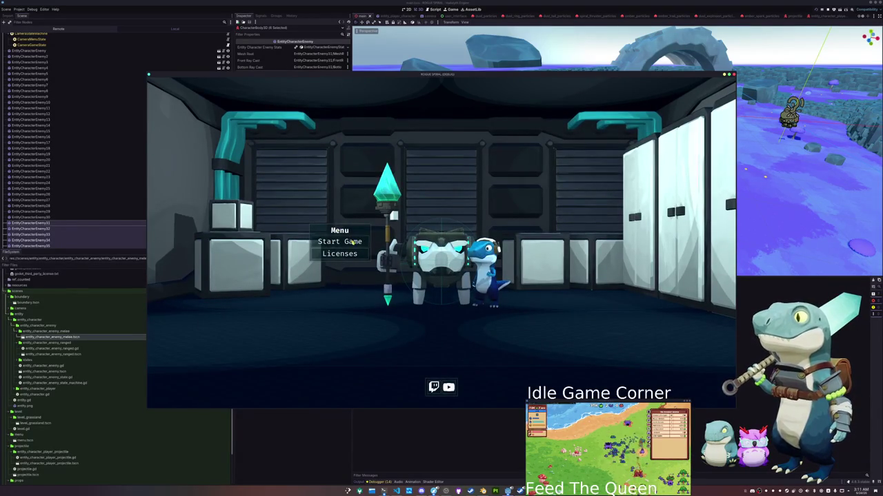
pyautogui.click(352, 242)
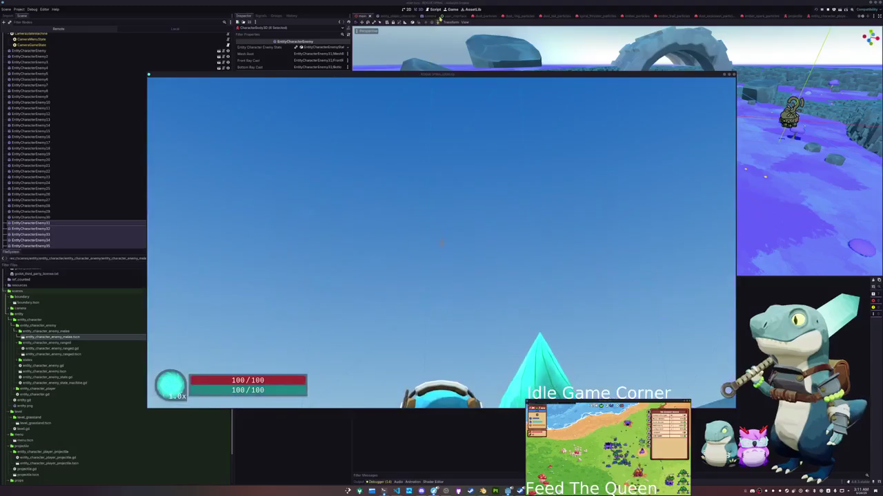
pyautogui.click(450, 9)
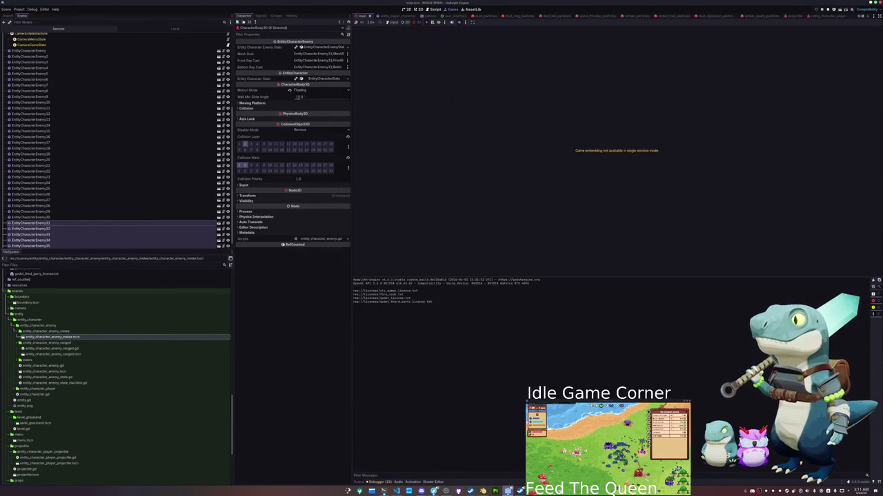
pyautogui.moveTo(469, 491)
pyautogui.click(438, 460)
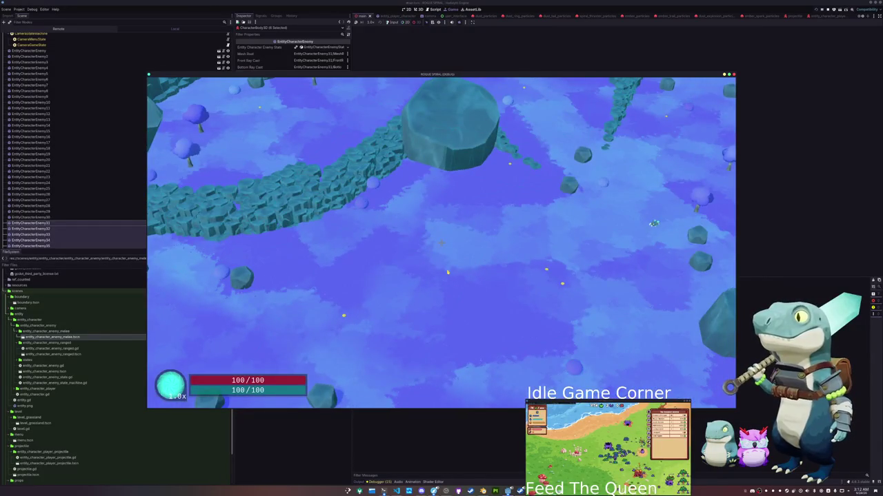
pyautogui.press('F8')
pyautogui.hotkey('alt', 'Tab')
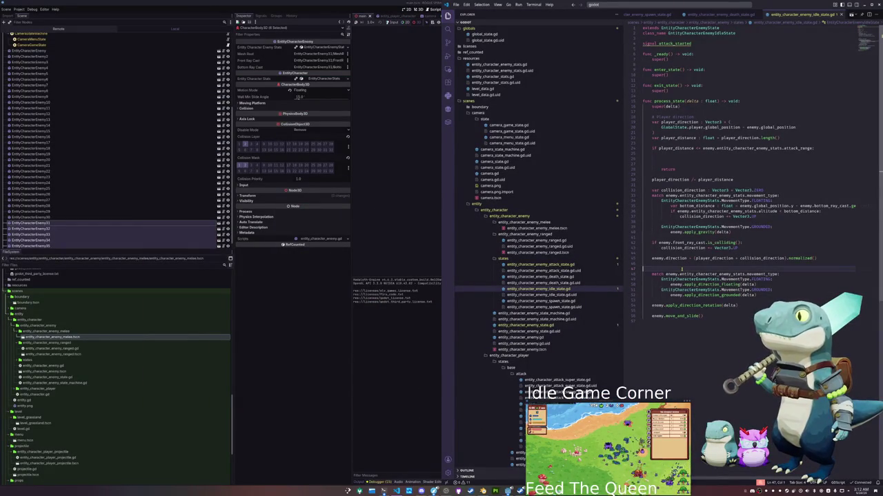
# - Highlight every use of collision_direction in the front_ray_cast lines of the idle-state script
pyautogui.click(694, 233)
pyautogui.click(693, 252)
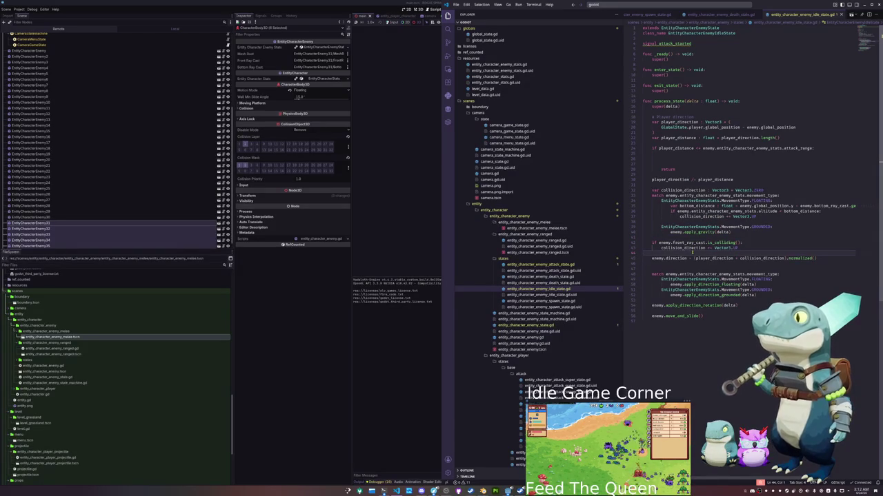
pyautogui.moveTo(692, 242)
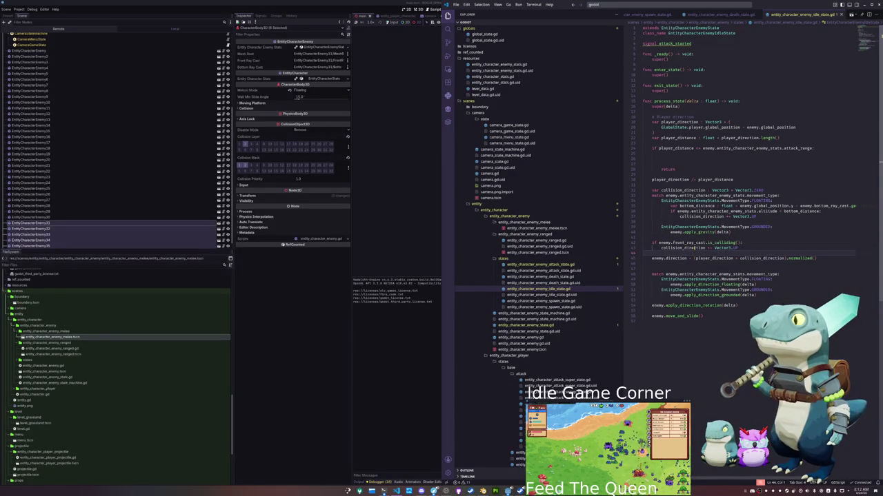
pyautogui.doubleClick(687, 247)
pyautogui.click(673, 259)
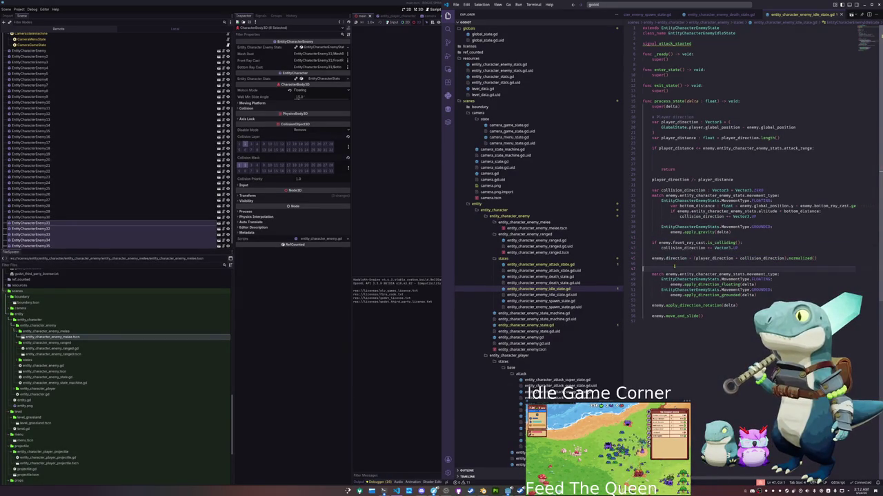
pyautogui.click(408, 362)
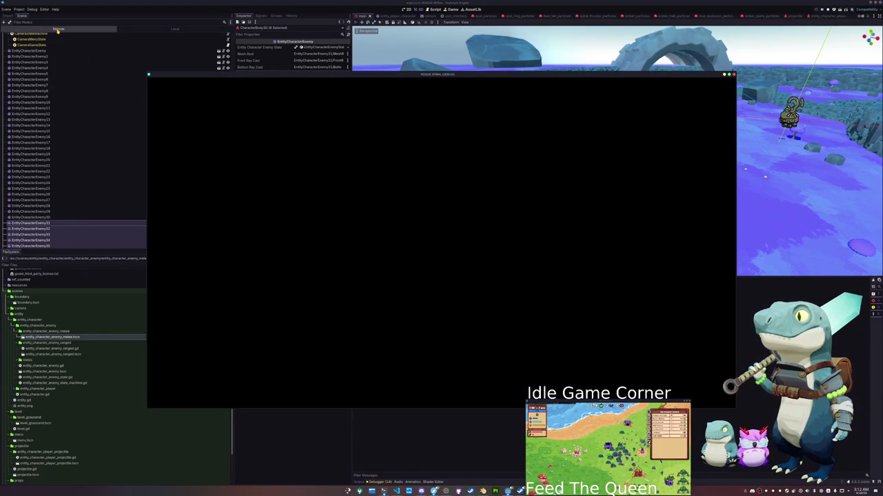
# - In the Remote scene tree under Main, inspect EntityCharacterEnemy23 and EntityCharacterEnemy36's live properties
pyautogui.click(58, 30)
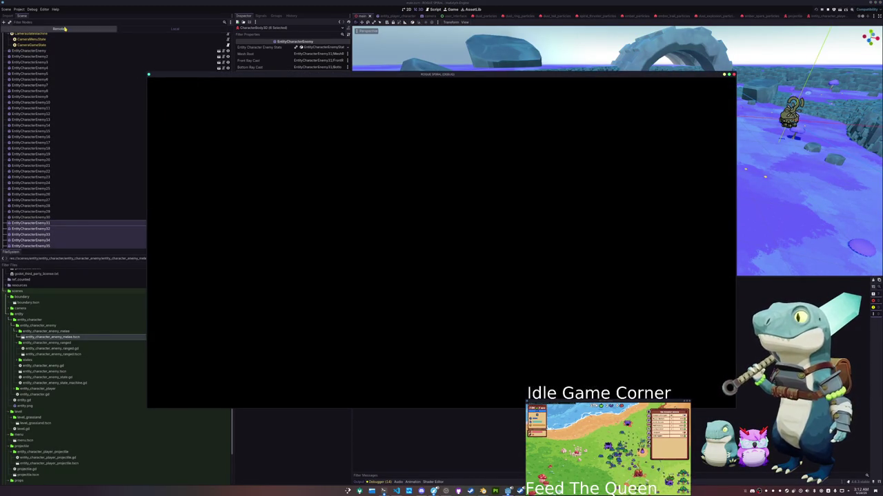
pyautogui.click(5, 54)
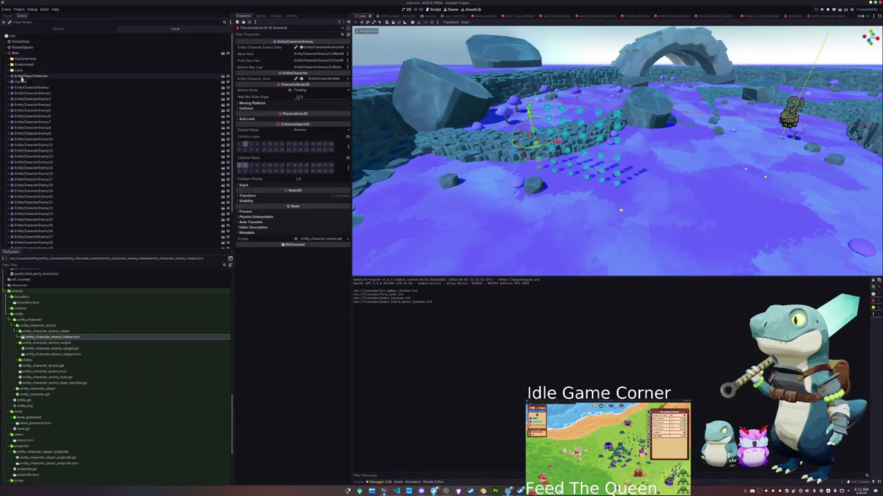
pyautogui.scroll(-3, 27, 118)
pyautogui.click(31, 170)
pyautogui.scroll(-3, 33, 198)
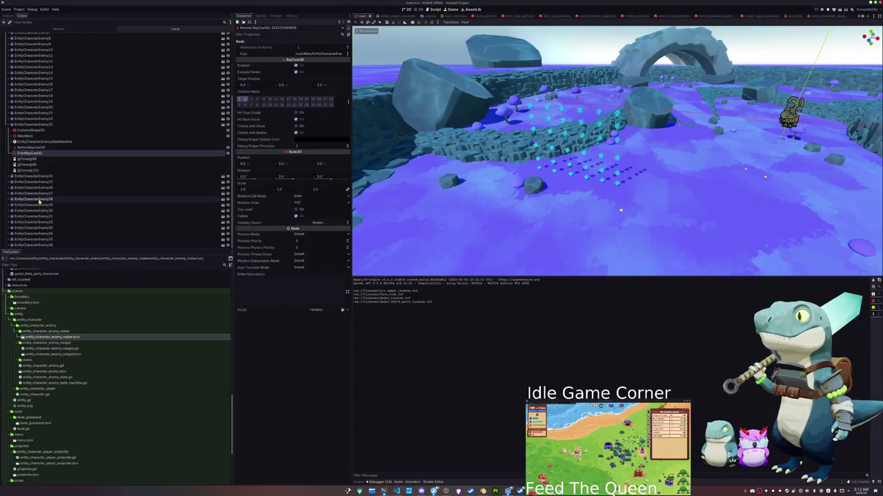
pyautogui.click(40, 246)
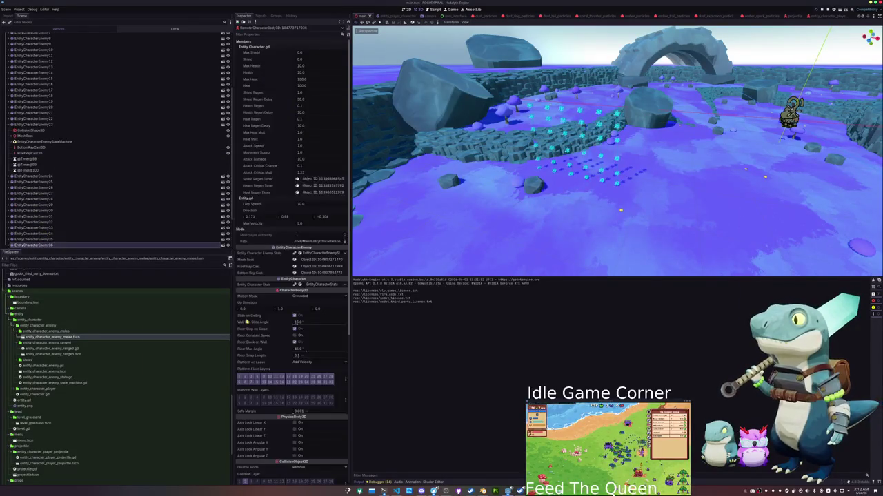
# - Move the game window aside and return to the local 3D scene with an enemy node selected
pyautogui.hotkey('alt', 'Tab')
pyautogui.moveTo(313, 77); pyautogui.dragTo(525, 98)
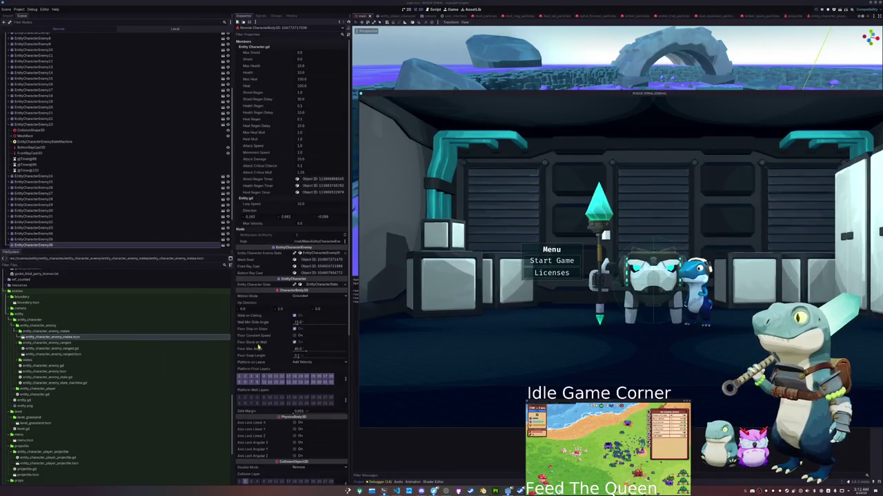
pyautogui.scroll(-10, 257, 348)
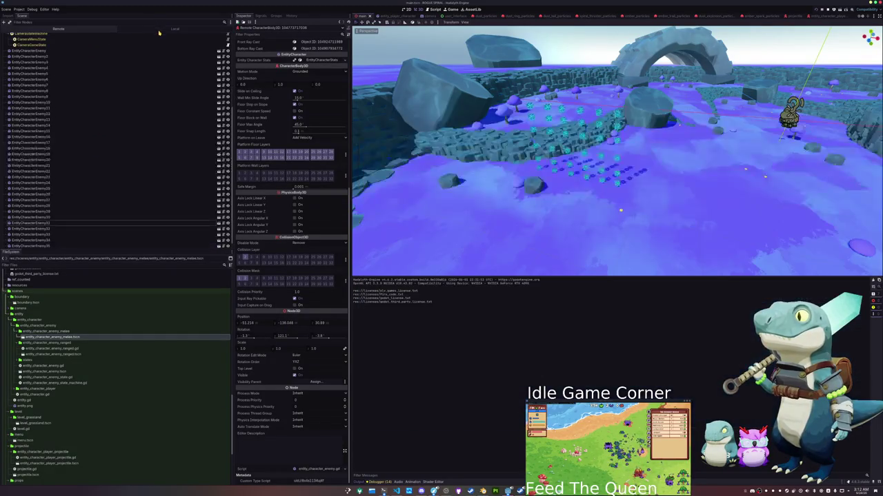
pyautogui.click(58, 204)
pyautogui.click(55, 243)
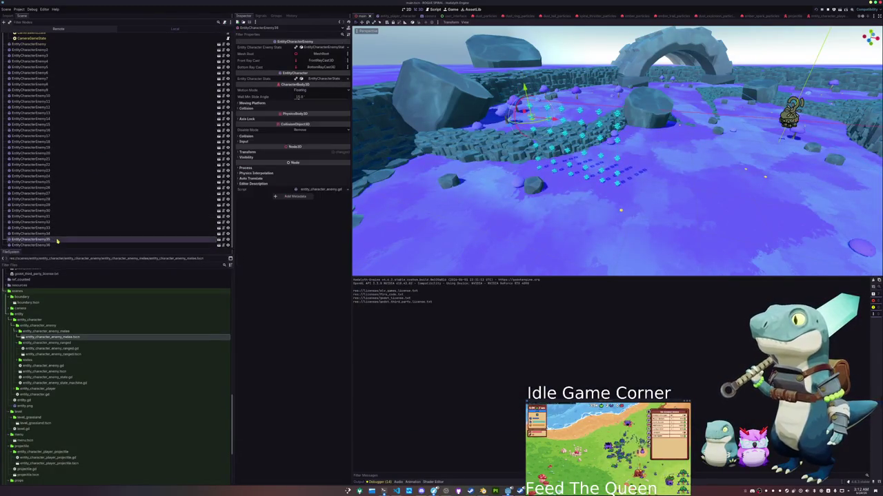
# - Delete the extra enemy copies EntityCharacterEnemy2 through EntityCharacterEnemy36 from the main scene
pyautogui.keyDown('shift'); pyautogui.click(60, 153); pyautogui.keyUp('shift')
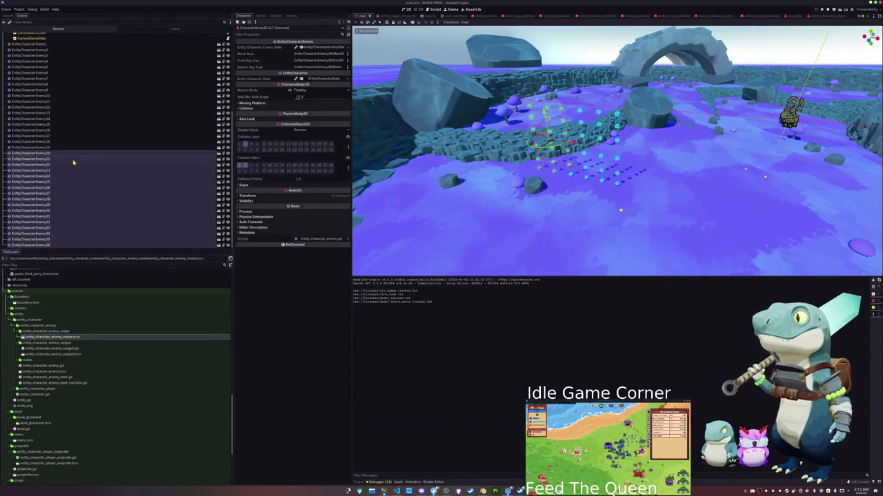
pyautogui.scroll(2, 73, 146)
pyautogui.scroll(5, 113, 167)
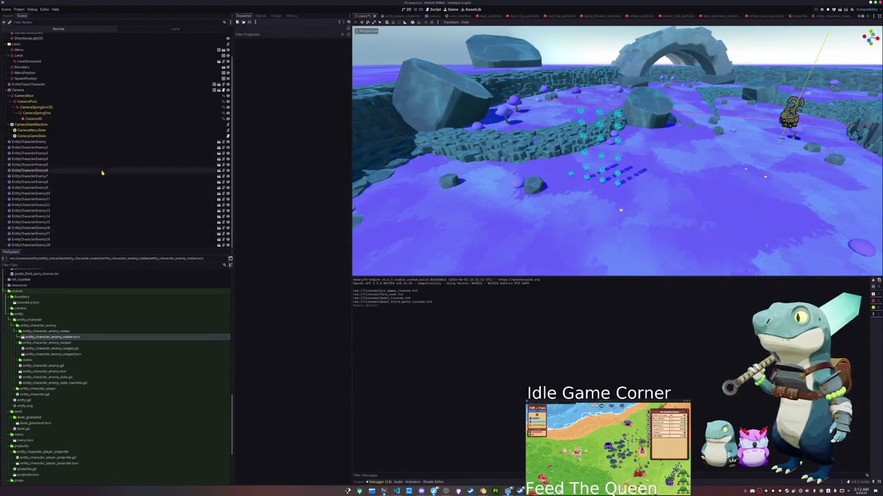
pyautogui.click(59, 241)
pyautogui.keyDown('shift'); pyautogui.click(59, 147); pyautogui.keyUp('shift')
pyautogui.press('Delete')
pyautogui.press('Return')
# - Relaunch the game with the single enemy, stop it, and reselect the EntityCharacterEnemy node
pyautogui.press('F5')
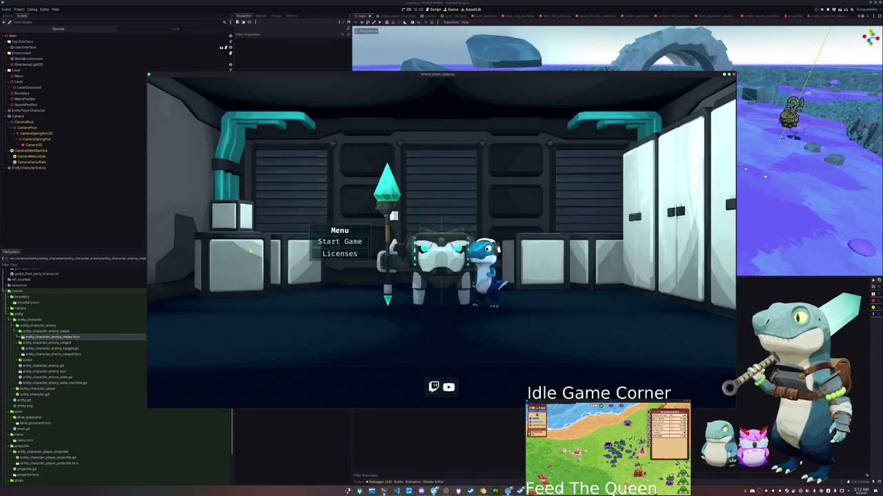
pyautogui.click(336, 242)
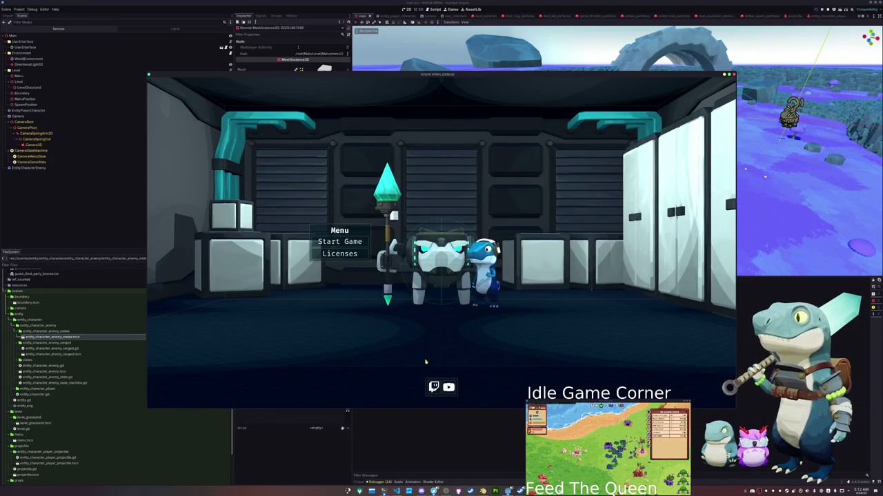
pyautogui.press('F8')
pyautogui.click(31, 168)
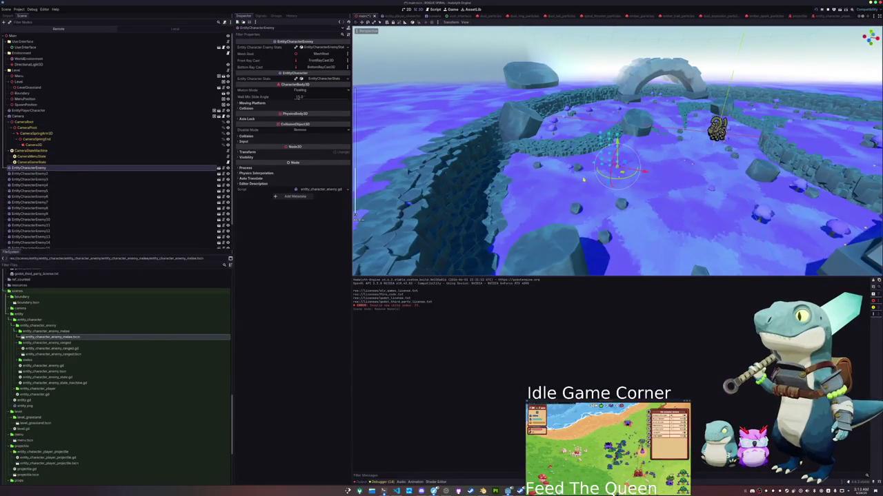
pyautogui.scroll(-6, 75, 207)
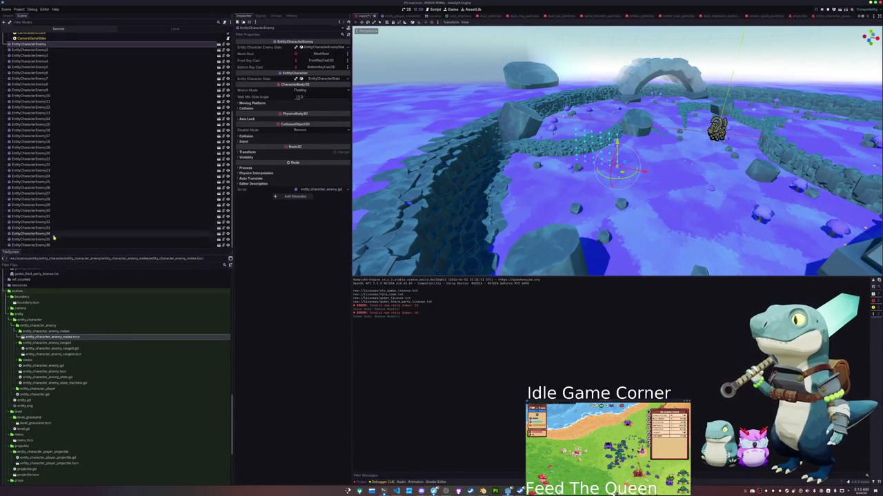
# - Select the enemy nodes down to EntityCharacterEnemy36 and switch the main area to the Game workspace
pyautogui.keyDown('shift'); pyautogui.click(52, 245); pyautogui.keyUp('shift')
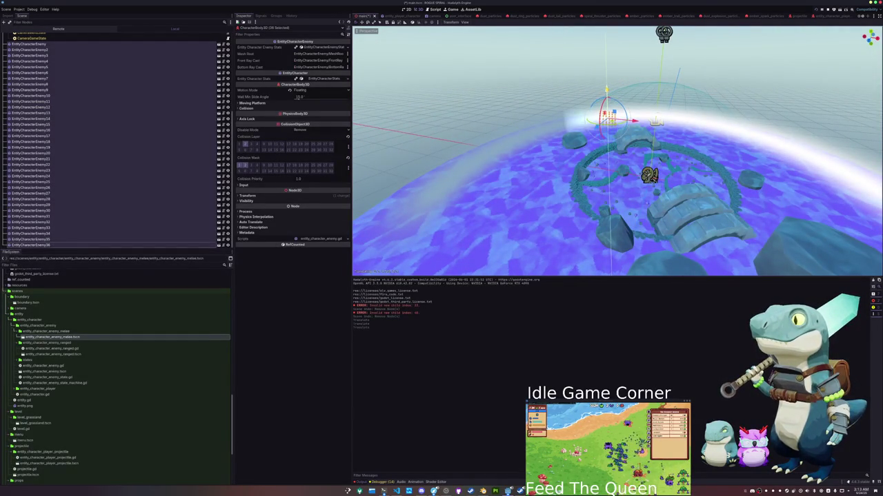
pyautogui.click(450, 9)
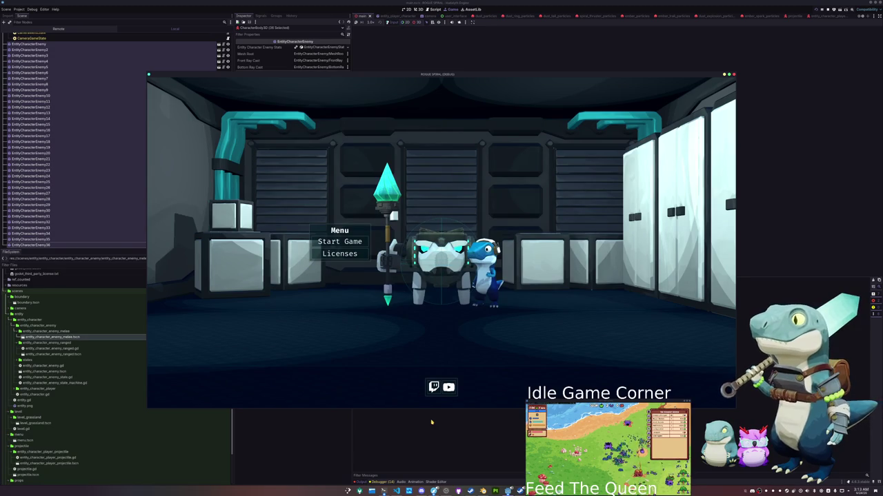
# - Launch the game, start a run, and walk the player among the crystal enemies before stopping it
pyautogui.press('F5')
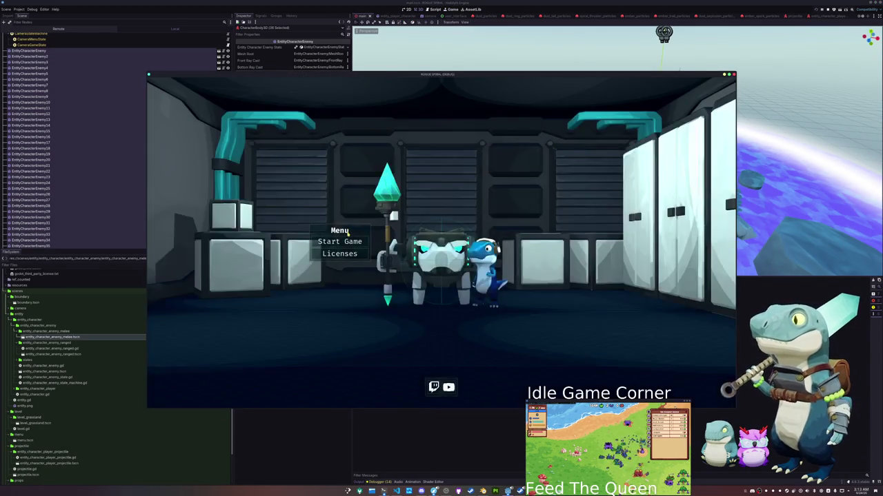
pyautogui.click(352, 247)
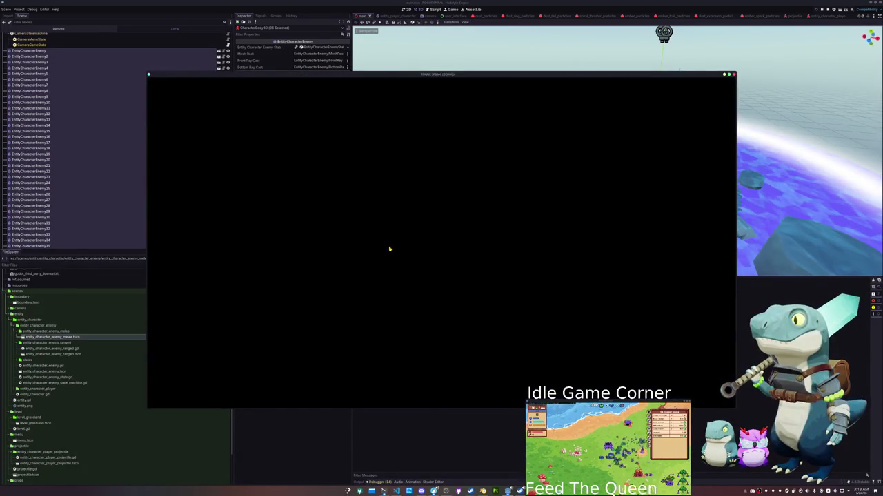
pyautogui.press('w')
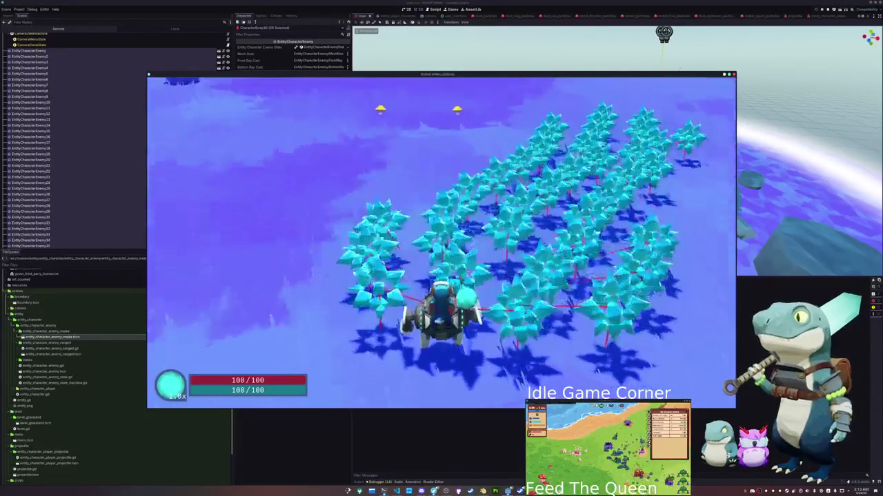
pyautogui.press('F8')
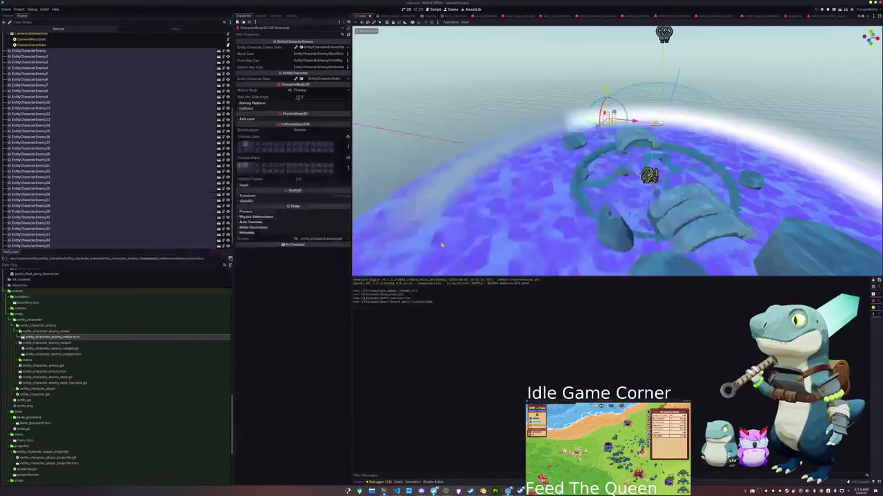
# - Append * 10 after Vector3.UP on line 43, glance at the running game, and return to the script
pyautogui.hotkey('alt', 'Tab')
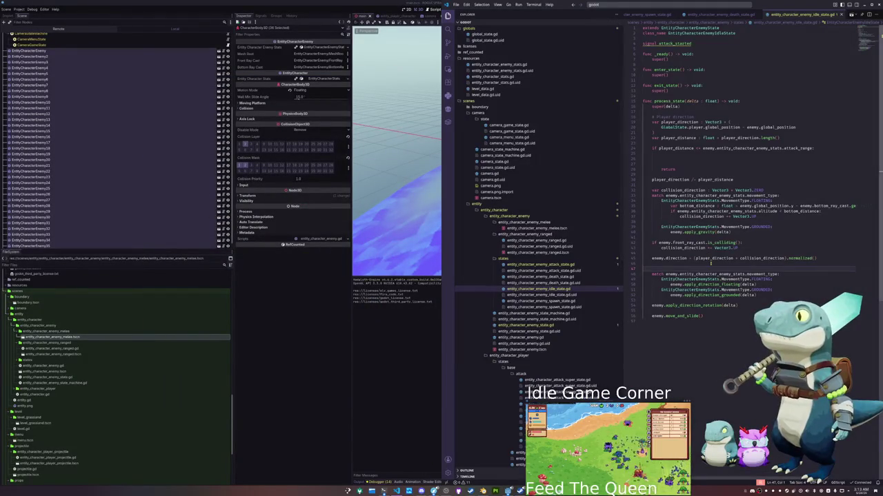
pyautogui.click(750, 249)
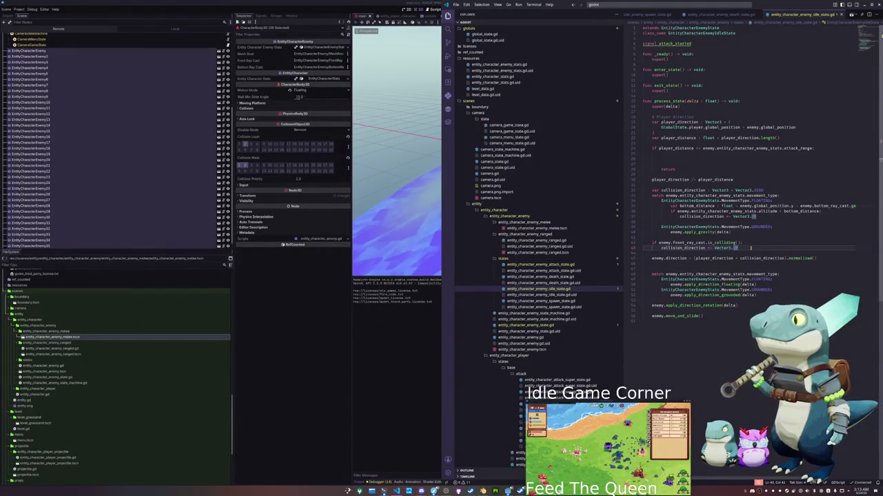
pyautogui.write('* 10')
pyautogui.hotkey('alt', 'Tab')
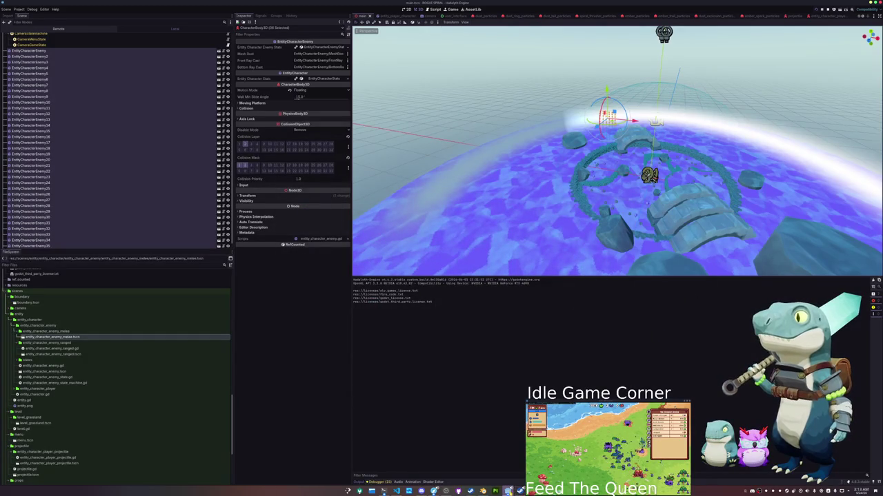
pyautogui.moveTo(464, 491)
pyautogui.click(436, 457)
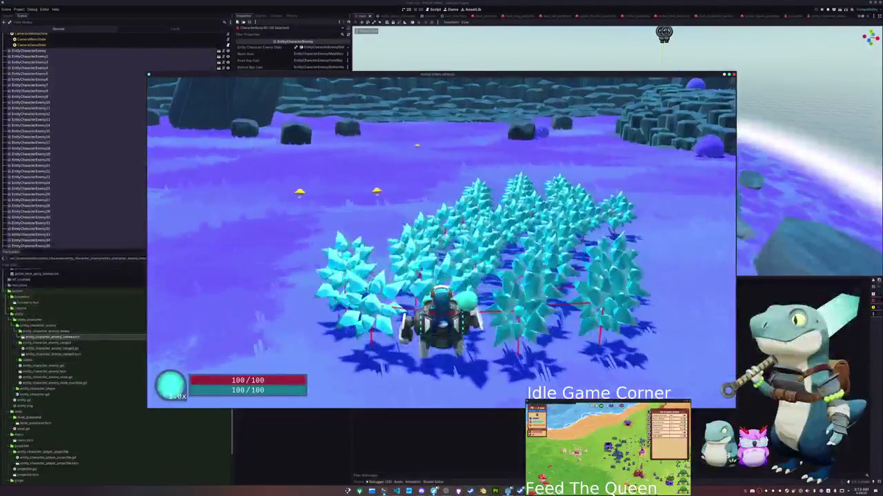
pyautogui.hotkey('alt', 'Tab')
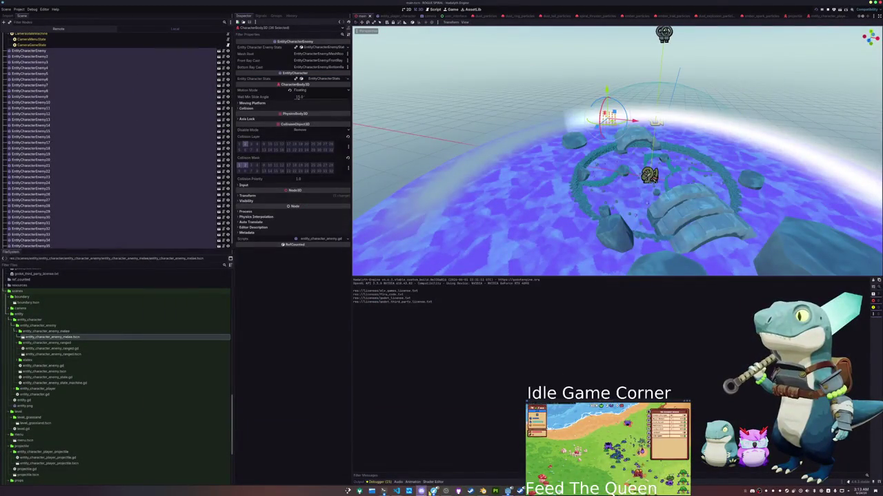
pyautogui.moveTo(396, 491)
pyautogui.click(406, 451)
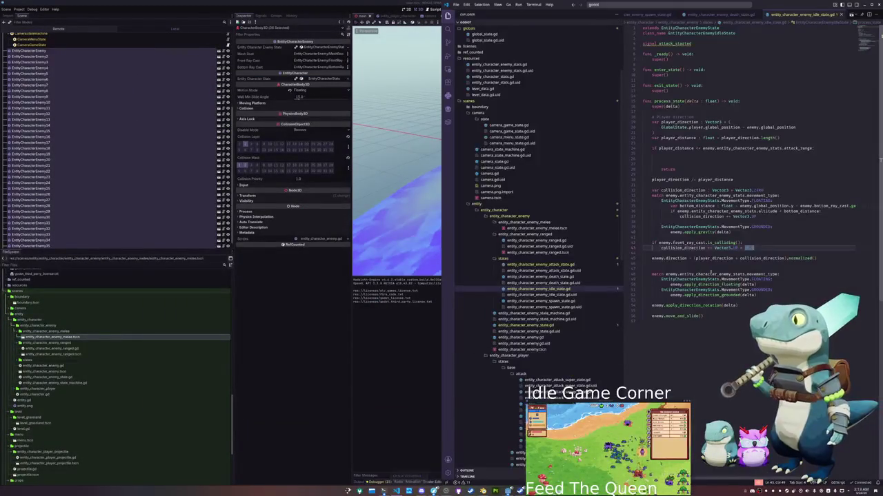
# - Replace collision_direction on line 43 with entity.velocity.y
pyautogui.doubleClick(695, 248)
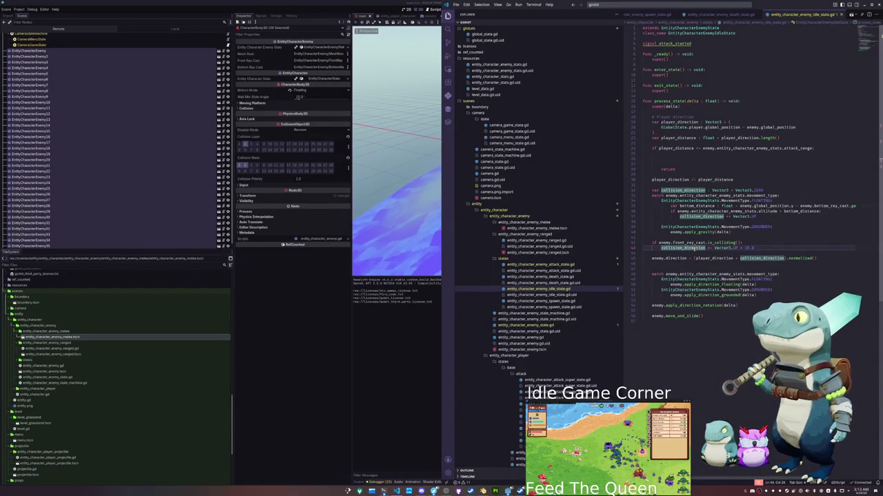
pyautogui.hotkey('ctrl', 'shift', 'Left')
pyautogui.write('entity')
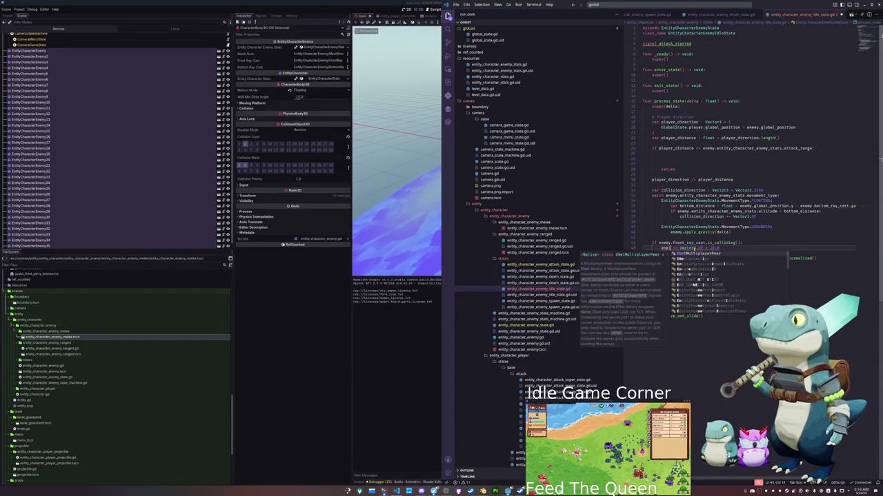
pyautogui.write('.velocity')
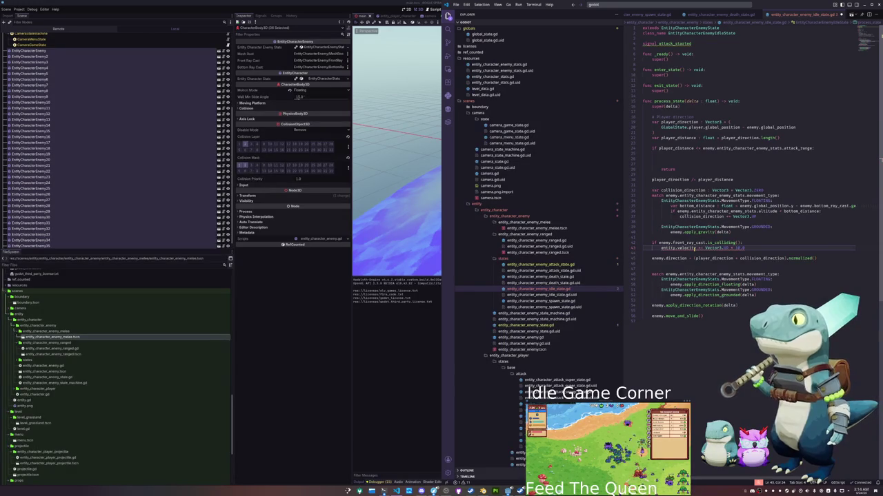
pyautogui.moveTo(705, 248); pyautogui.dragTo(734, 248)
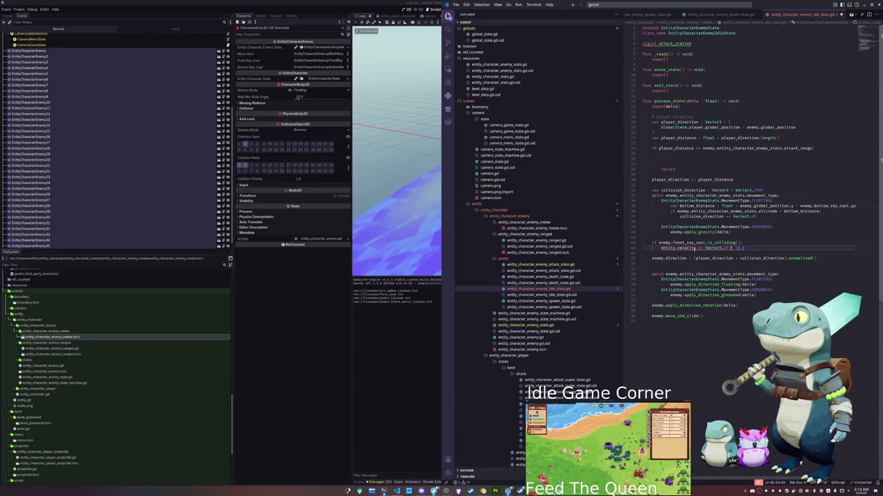
pyautogui.click(694, 248)
pyautogui.write('.y')
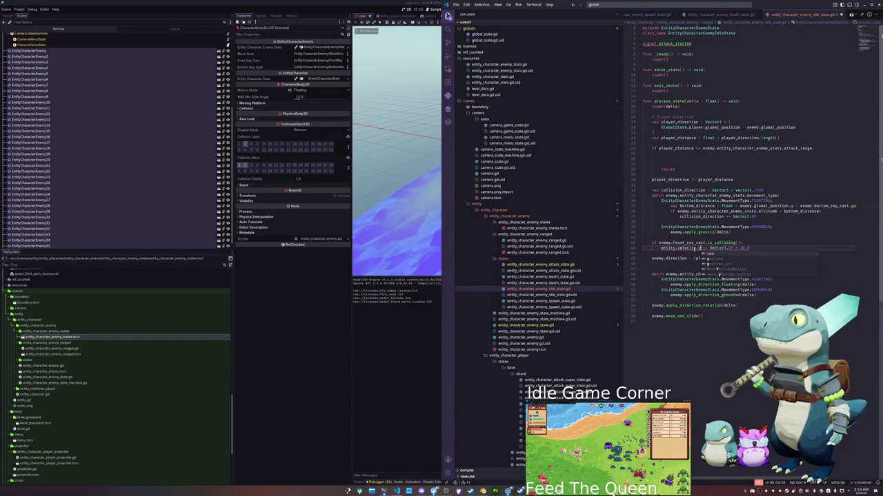
# - Rename entity to enemy and finish line 43 as enemy.velocity.y += 1.0 * delta
pyautogui.doubleClick(669, 248)
pyautogui.write('enemy')
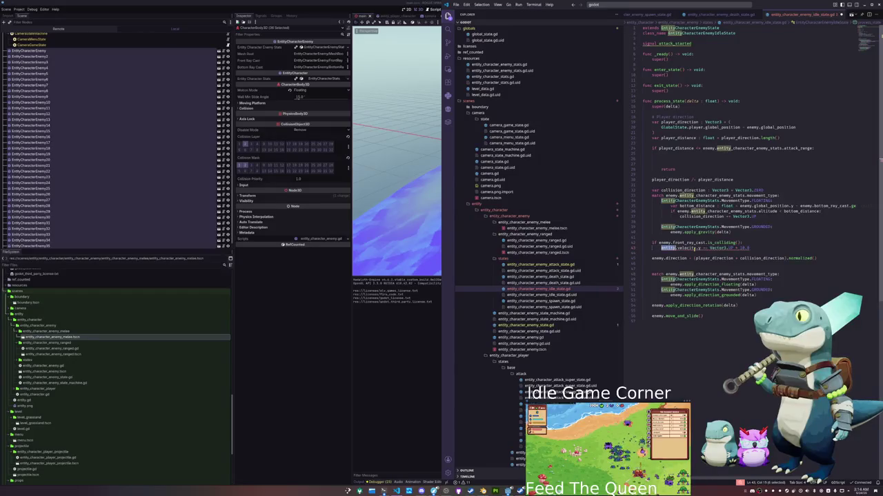
pyautogui.press('Escape')
pyautogui.moveTo(661, 248); pyautogui.dragTo(698, 248)
pyautogui.press('End')
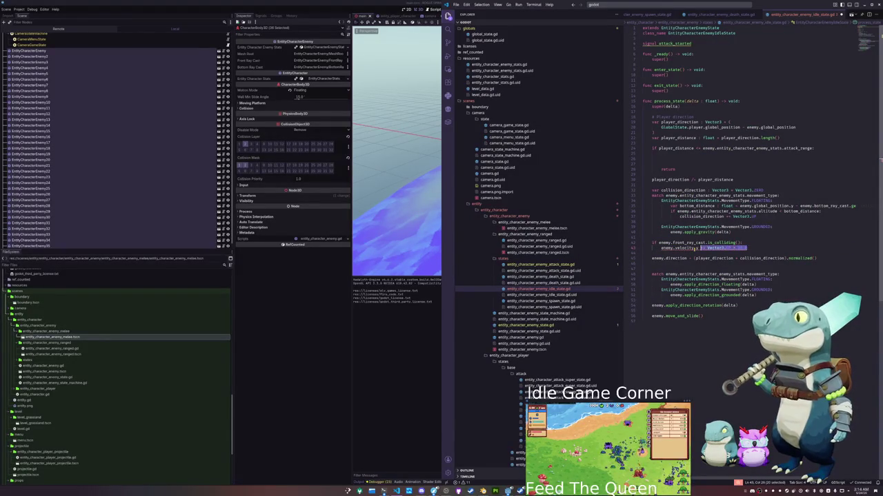
pyautogui.write('+= 1.0 * delta')
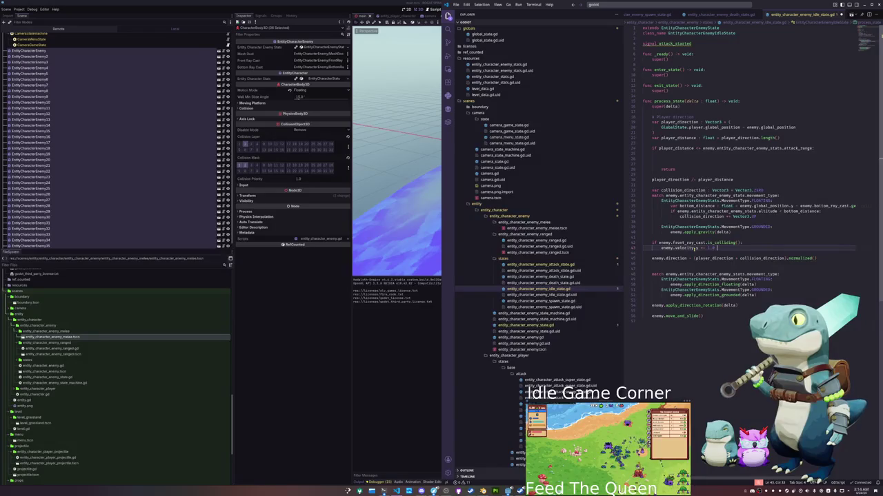
pyautogui.hotkey('alt', 'Tab')
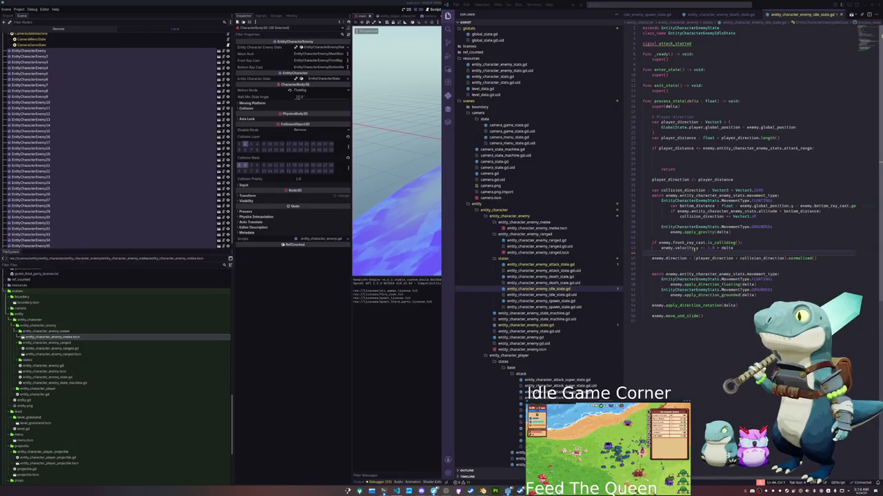
pyautogui.hotkey('alt', 'Tab')
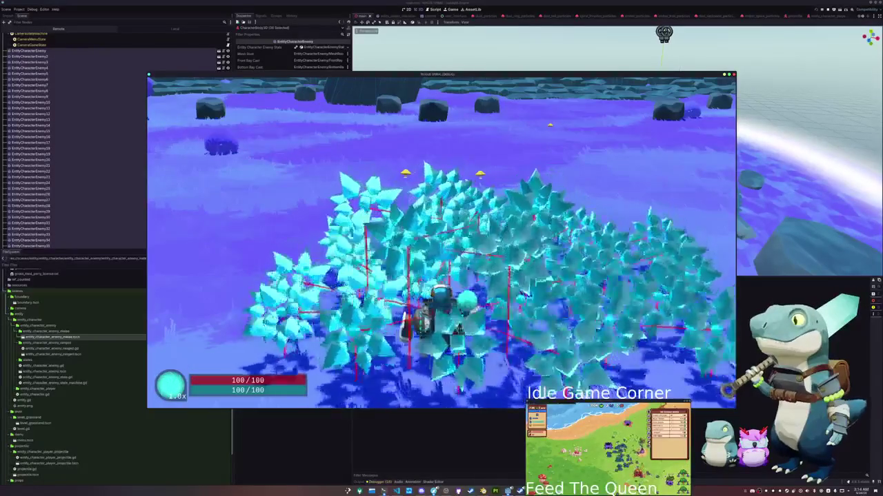
# - Pause the game, move its window to the left screen edge, resume, then switch to VS Code
pyautogui.press('Escape')
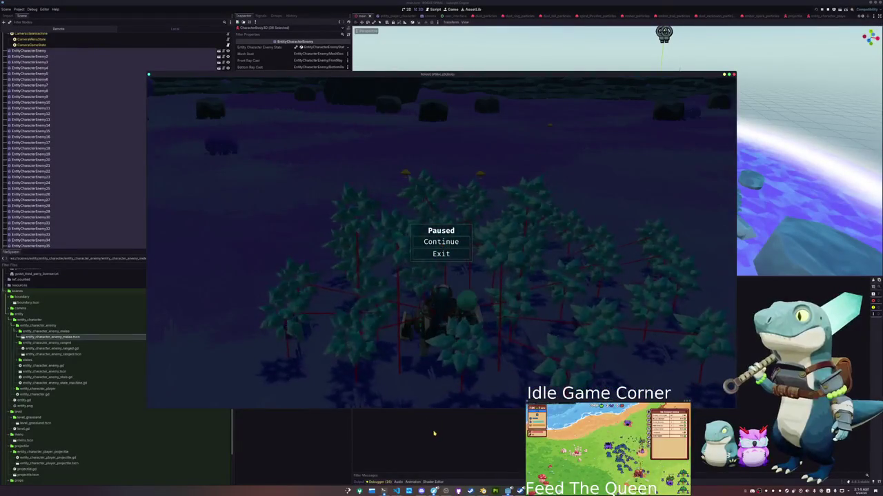
pyautogui.moveTo(441, 74)
pyautogui.mouseDown()
pyautogui.moveTo(343, 46)
pyautogui.moveTo(300, 45)
pyautogui.mouseUp()
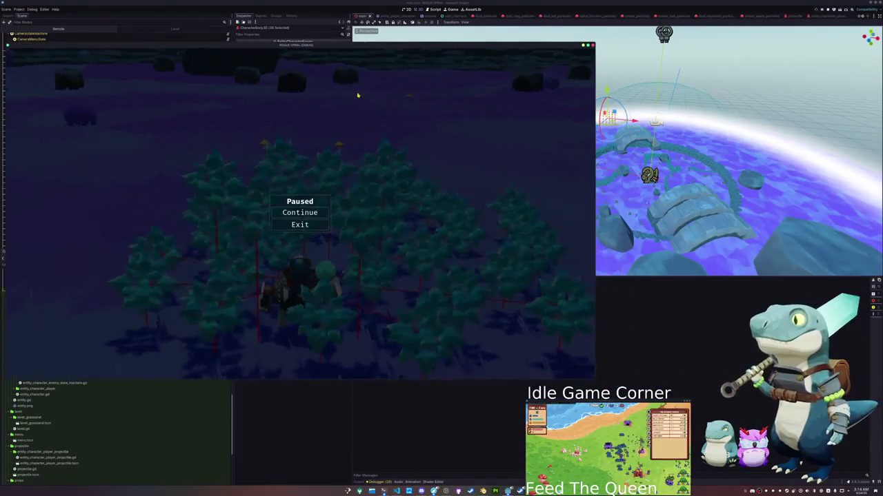
pyautogui.click(311, 214)
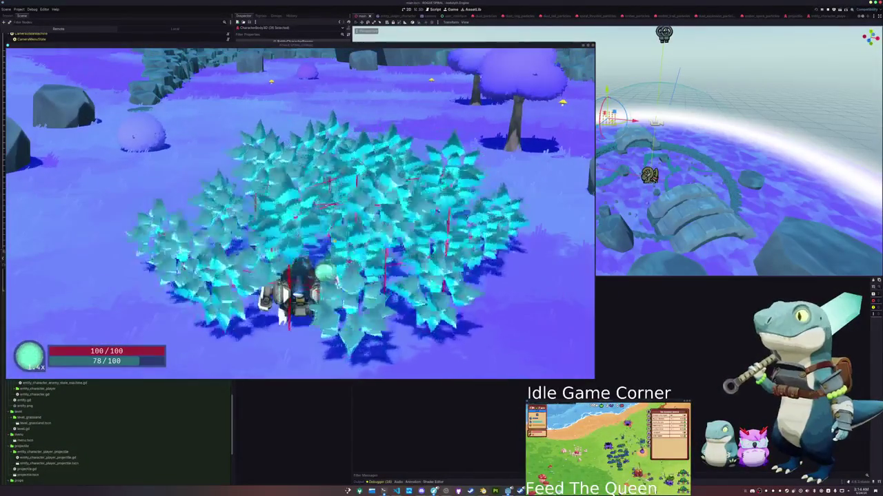
pyautogui.press('F8')
pyautogui.hotkey('alt', 'Tab')
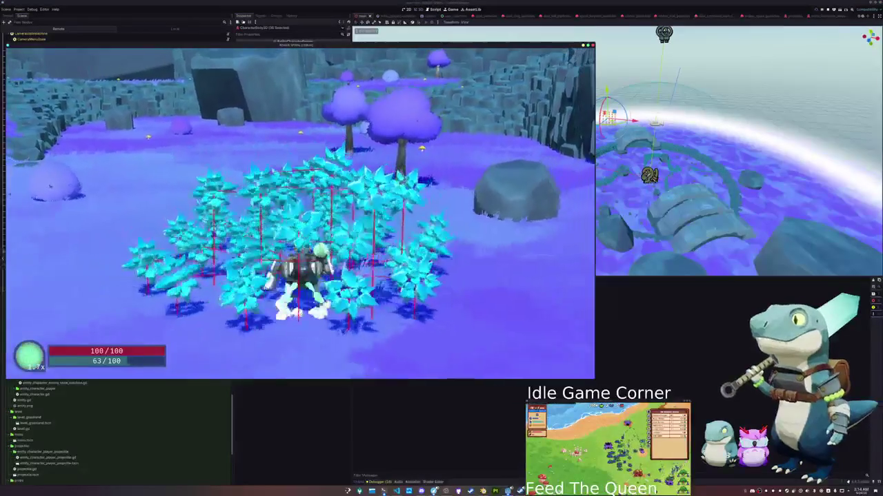
pyautogui.hotkey('alt', 'Tab')
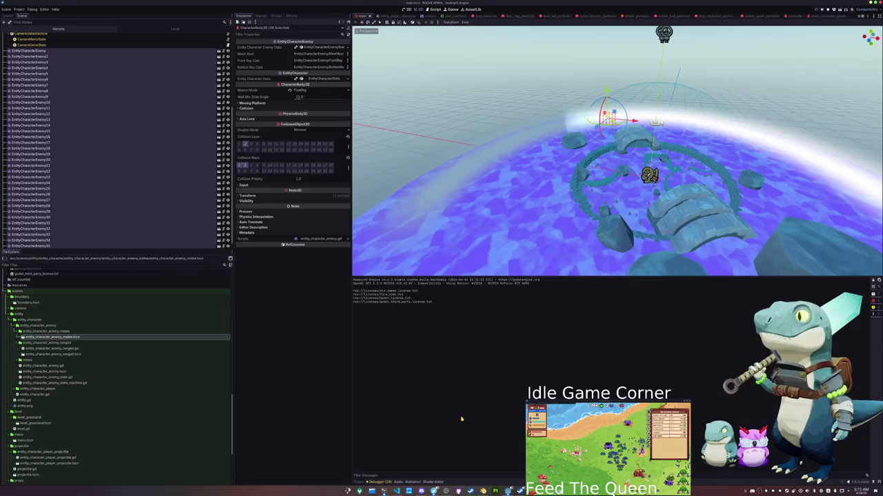
pyautogui.click(508, 491)
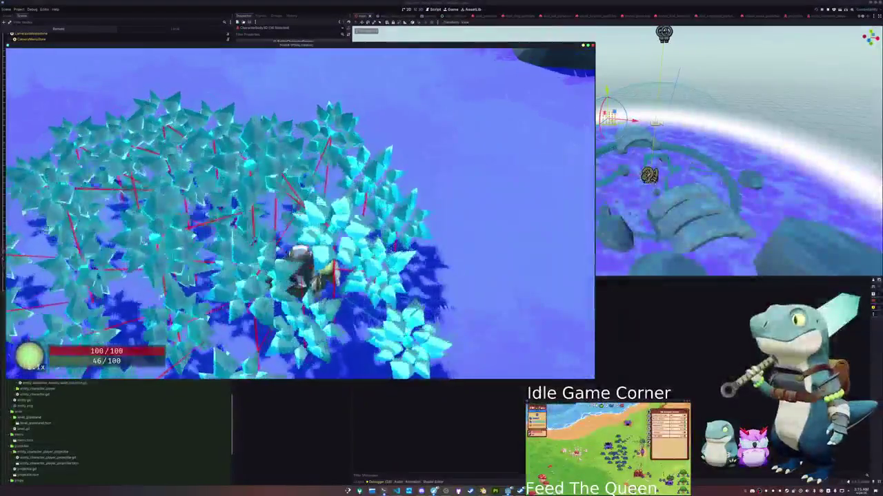
pyautogui.hotkey('alt', 'Tab')
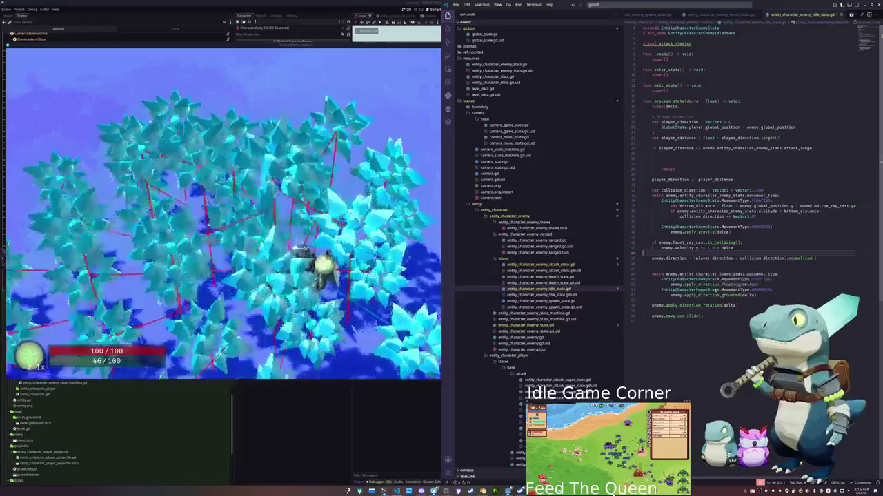
# - Delete the extra blank line after the front-ray block in the idle-state script
pyautogui.click(727, 247)
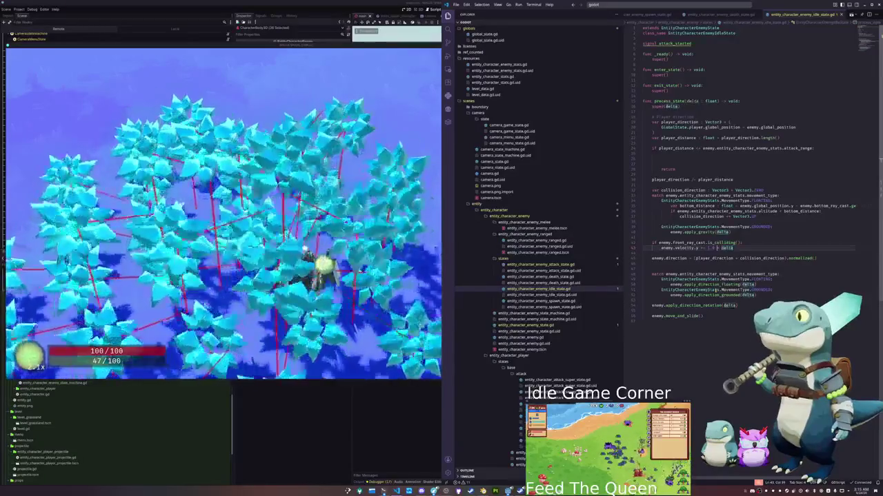
pyautogui.click(703, 258)
pyautogui.press('Down')
pyautogui.press('Delete')
pyautogui.click(651, 295)
pyautogui.press('Down')
pyautogui.press('End')
pyautogui.press('Up')
# - Scale the enemy gravity call to apply_gravity(delta * 0.5), keeping the front-ray check lines intact
pyautogui.click(735, 232)
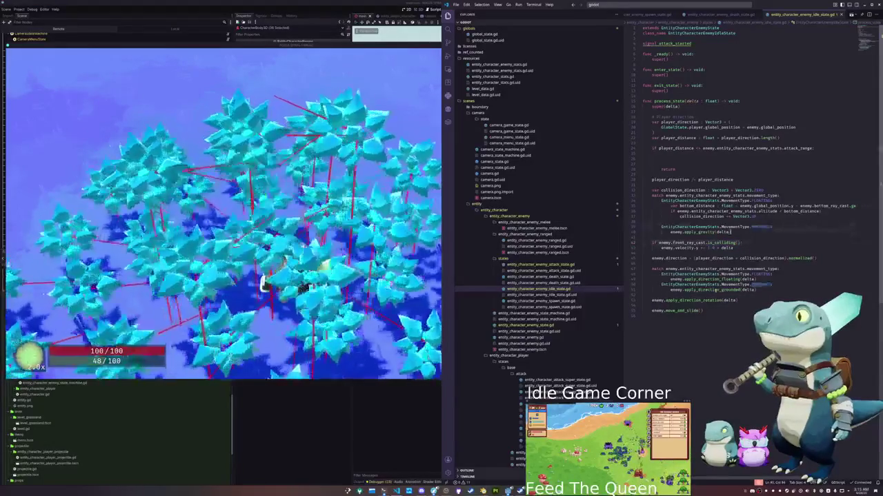
pyautogui.write(' * 0.5')
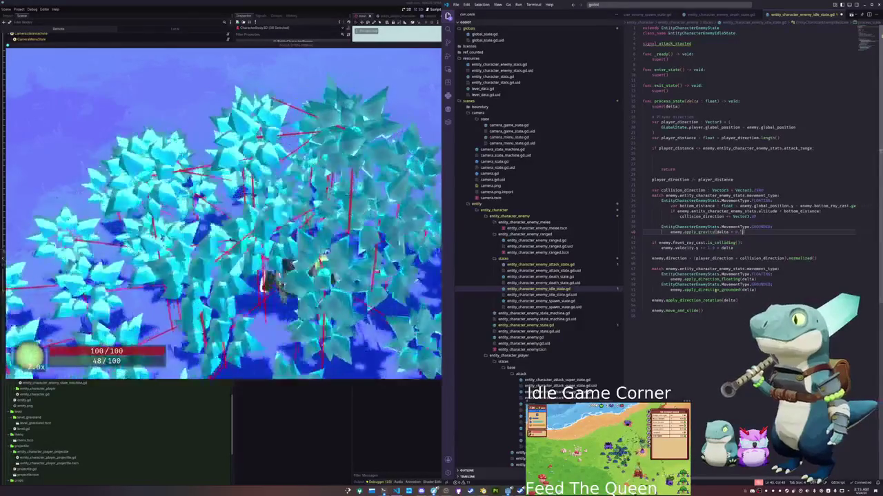
pyautogui.press('Down')
pyautogui.press('Down')
pyautogui.press('Down')
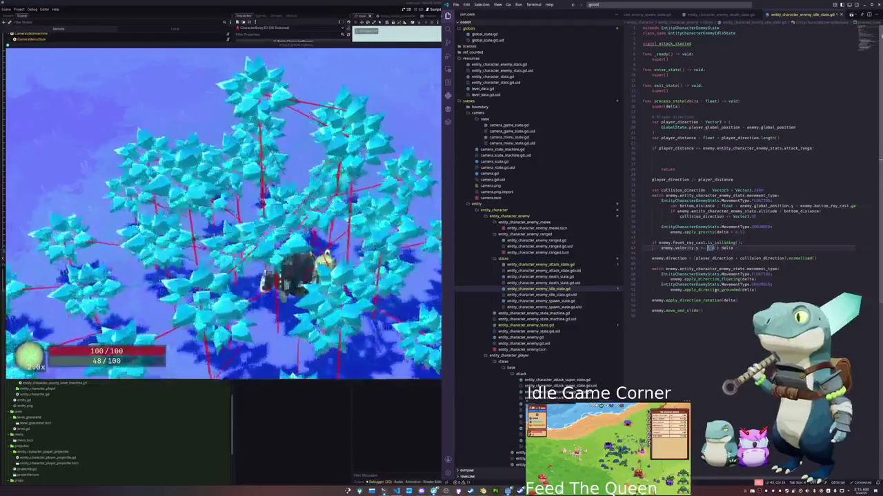
pyautogui.hotkey('shift', 'ctrl', 'Left')
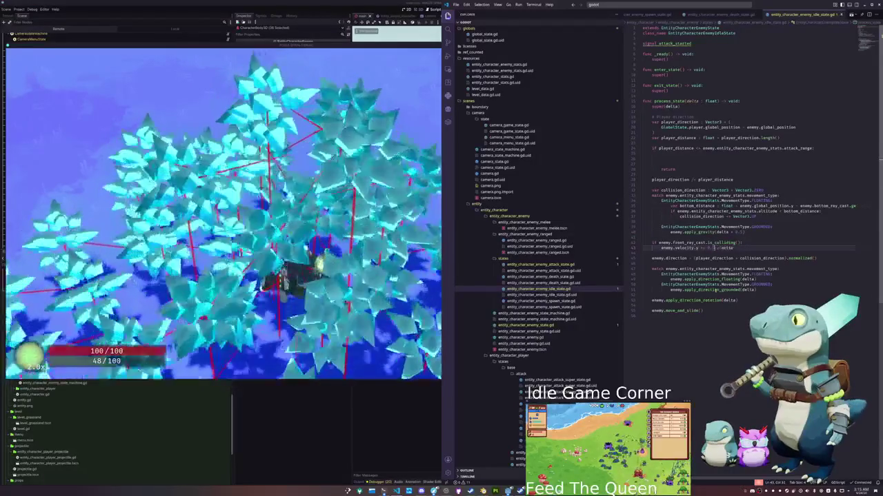
pyautogui.hotkey('shift', 'Up')
pyautogui.hotkey('shift', 'Home')
pyautogui.hotkey('shift', 'Home')
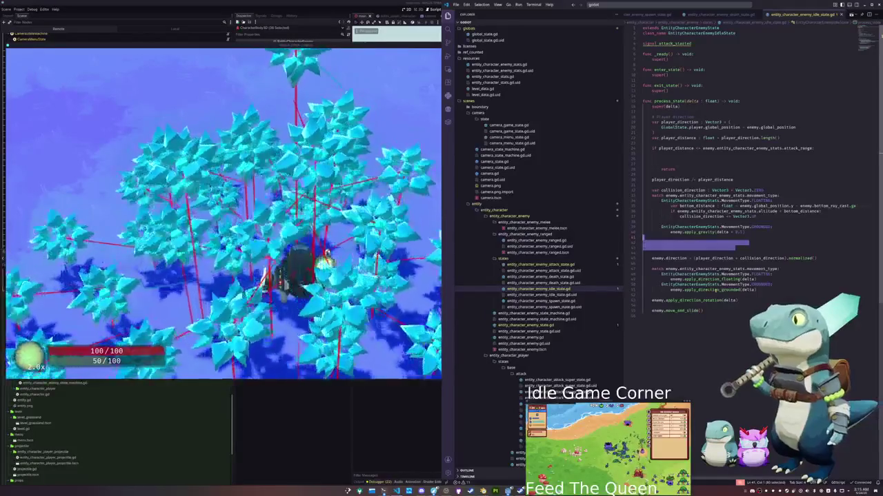
pyautogui.hotkey('ctrl', 'z')
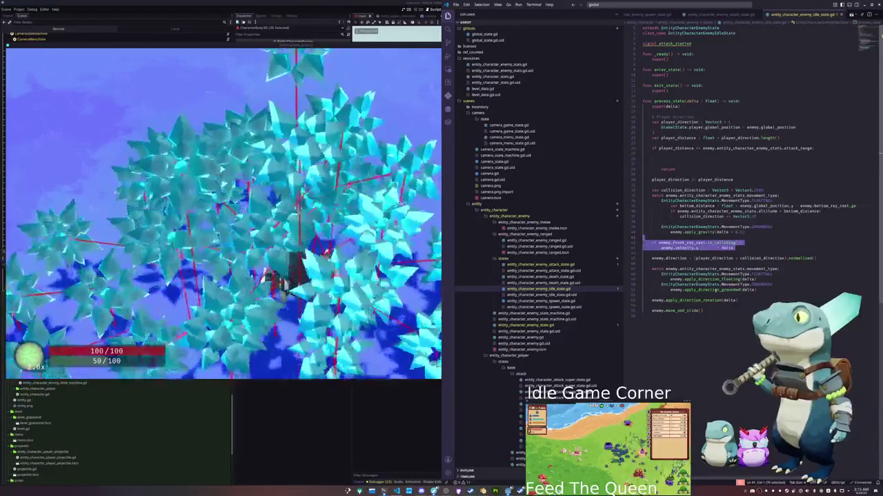
pyautogui.press('Escape')
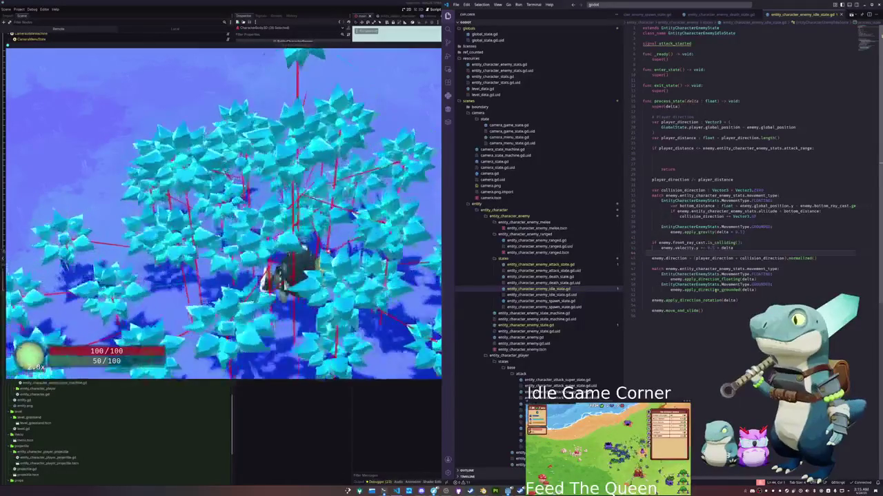
# - In the front-ray block, replace enemy.velocity.y with enemy.direction.y += 0.1 * delta
pyautogui.doubleClick(708, 248)
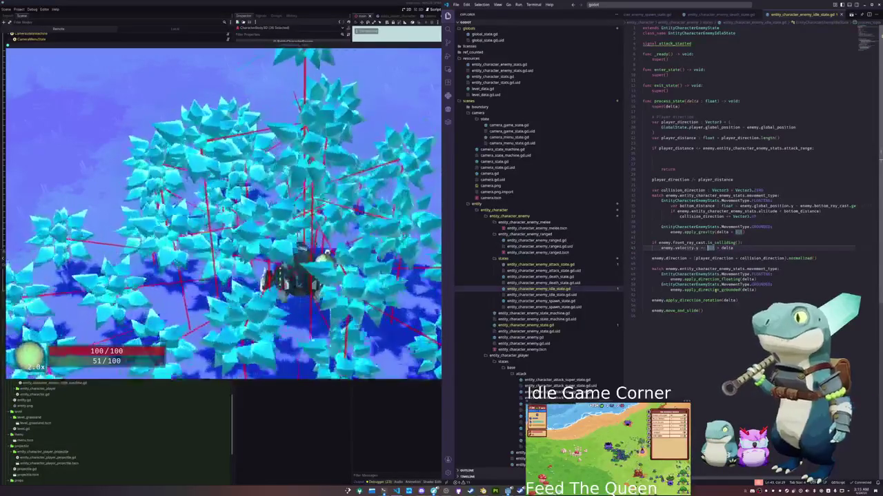
pyautogui.doubleClick(666, 247)
pyautogui.doubleClick(686, 248)
pyautogui.moveTo(661, 248); pyautogui.dragTo(698, 247)
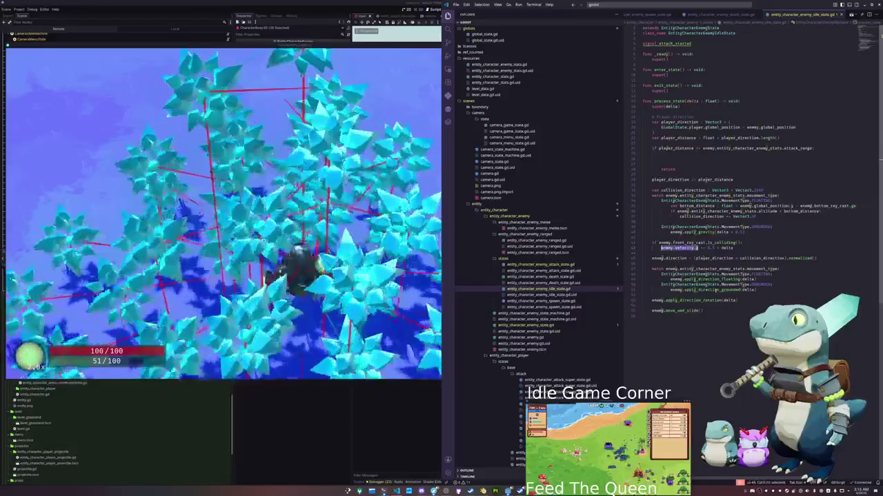
pyautogui.write('direction')
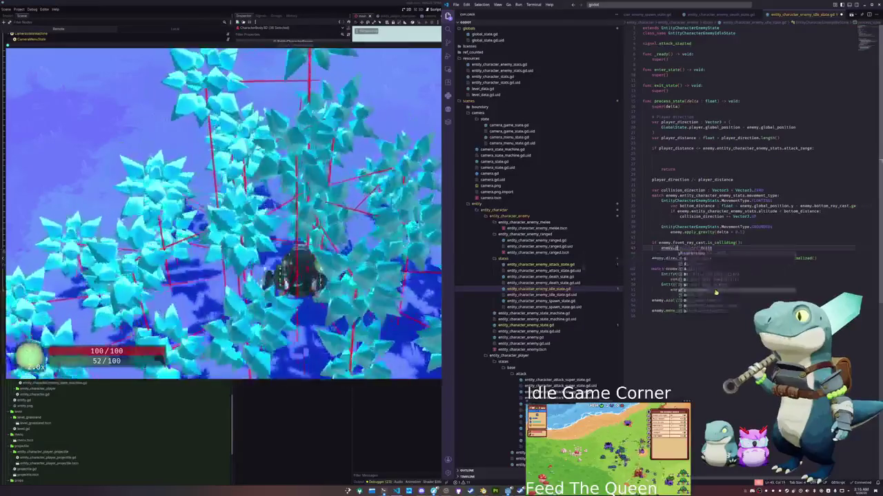
pyautogui.press('Escape')
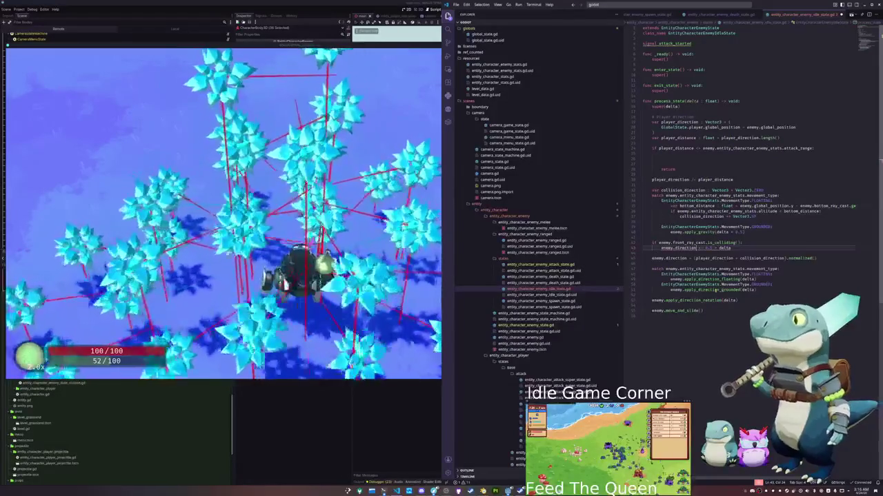
pyautogui.write('.y')
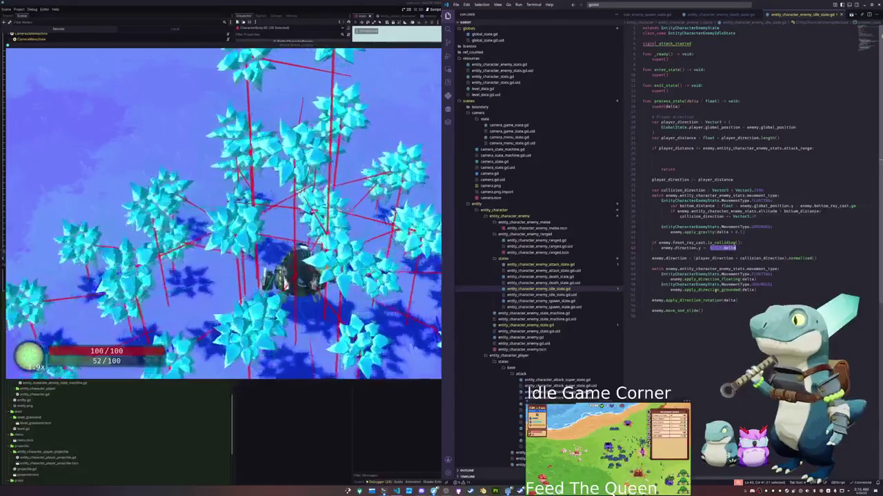
pyautogui.write('0.1')
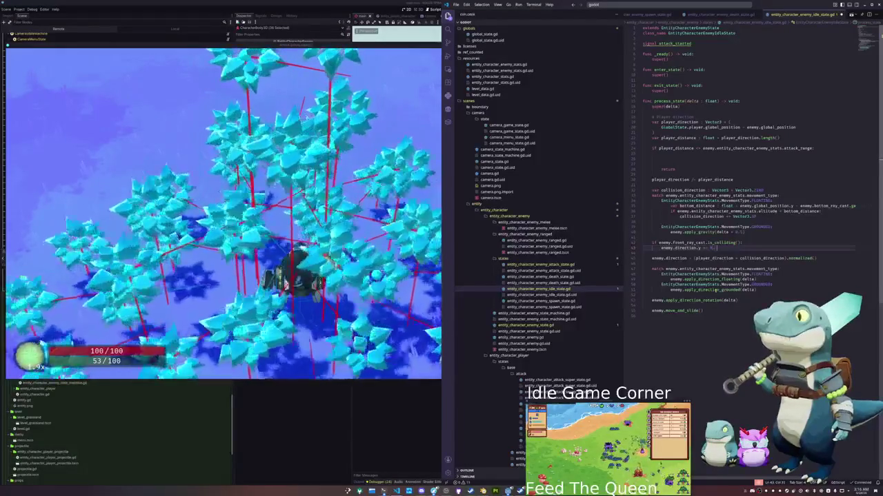
pyautogui.write(' * delta')
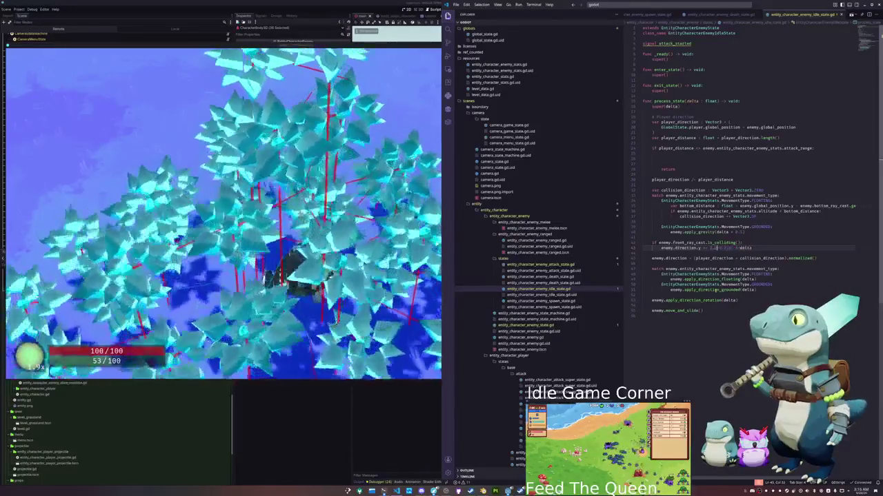
# - Inspect player_direction and apply_direction_grounded, then switch to the running game to test
pyautogui.click(714, 258)
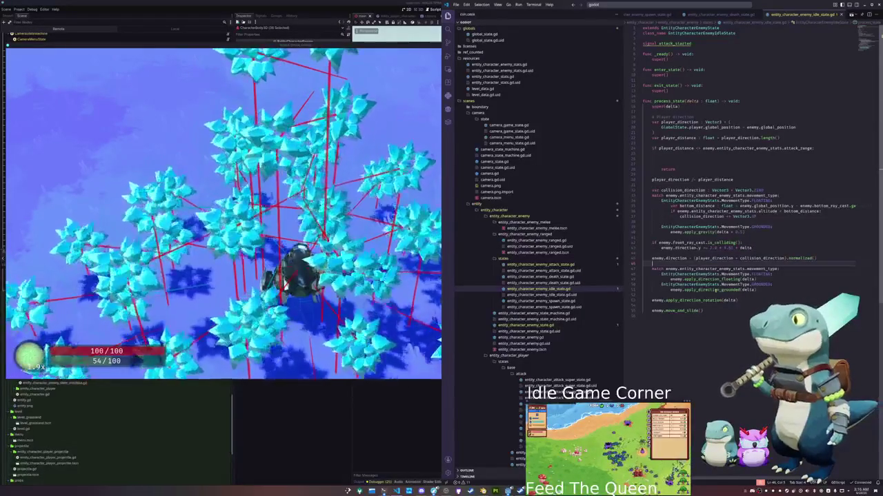
pyautogui.doubleClick(704, 290)
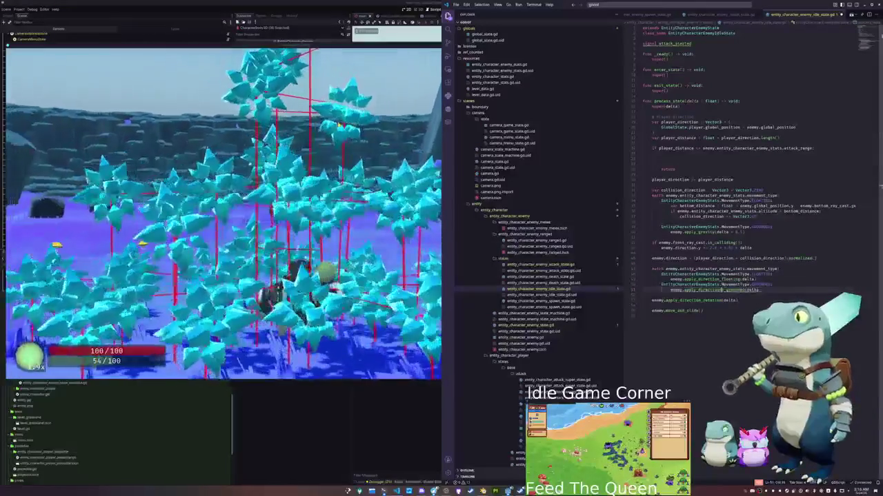
pyautogui.hotkey('alt', 'Tab')
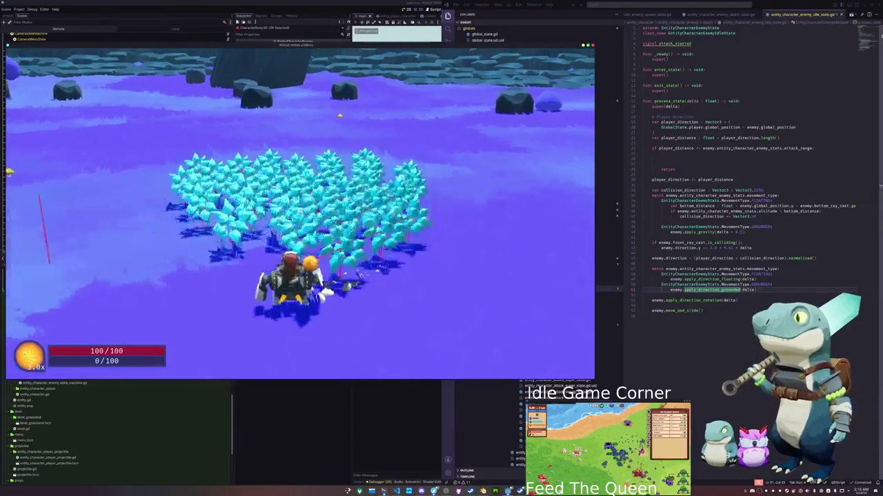
# - Back in the editor, remove the blank lines before return in the player_distance check
pyautogui.hotkey('alt', 'Tab')
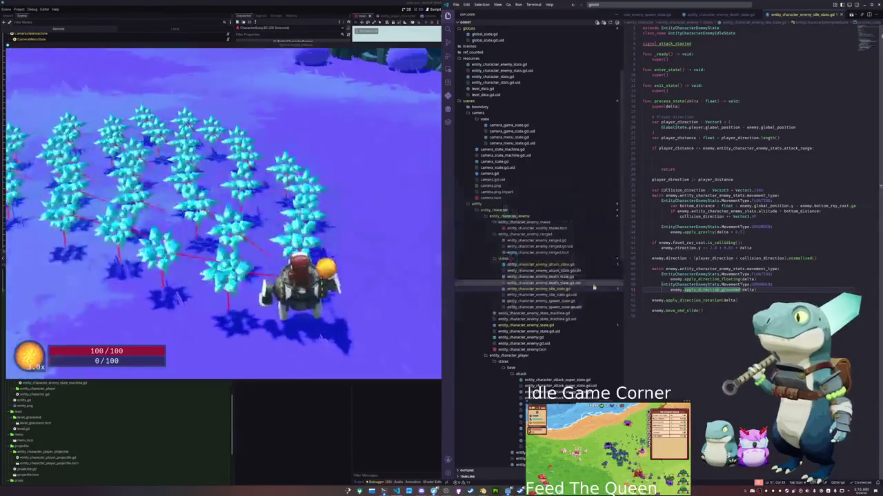
pyautogui.click(642, 316)
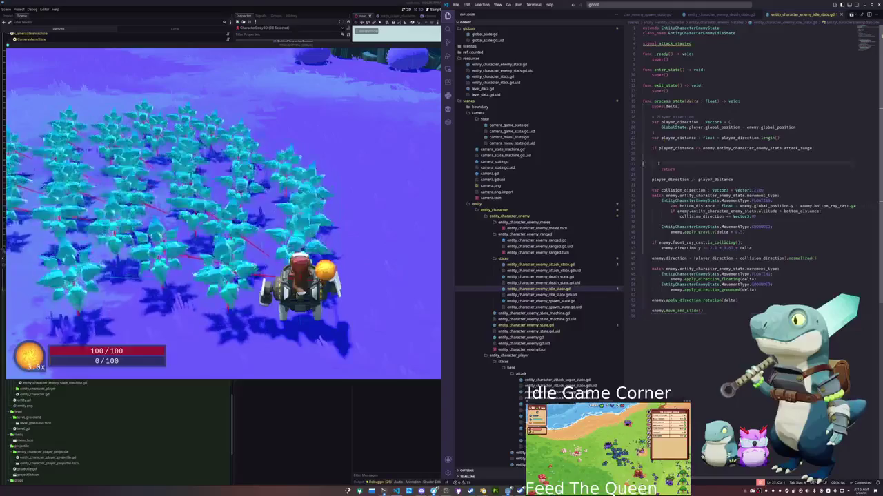
pyautogui.click(643, 163)
pyautogui.press('BackSpace')
pyautogui.press('BackSpace')
pyautogui.press('BackSpace')
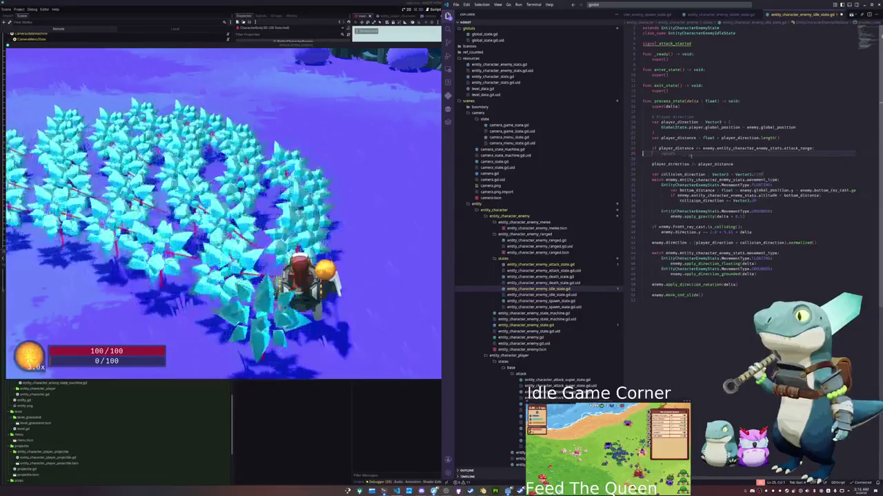
# - Insert attack_started.emit() on a new line above that return
pyautogui.doubleClick(668, 154)
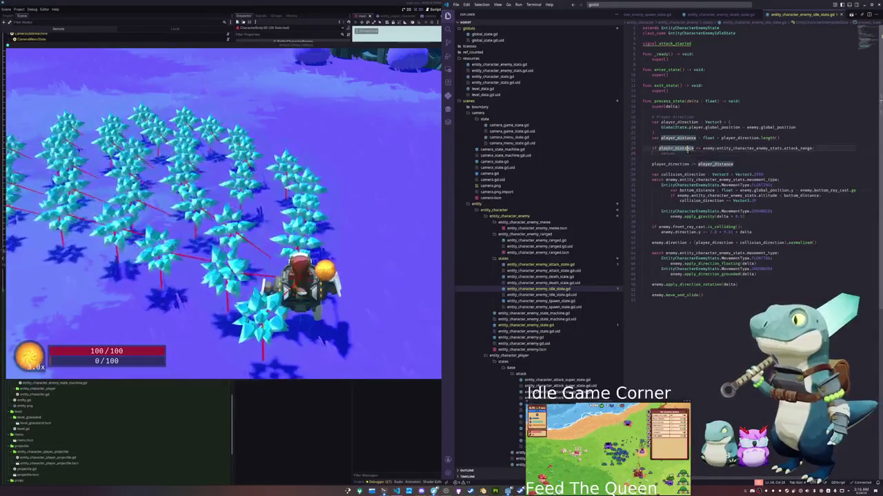
pyautogui.hotkey('ctrl', 'shift', 'Return')
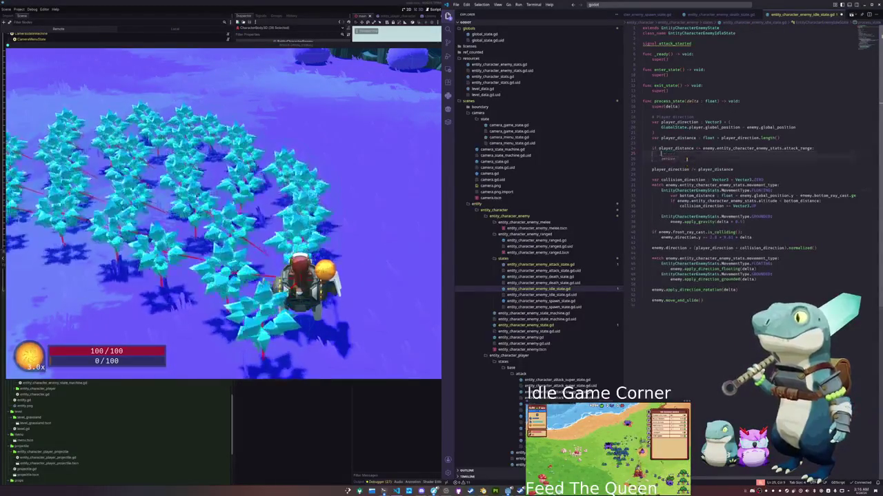
pyautogui.write('attack')
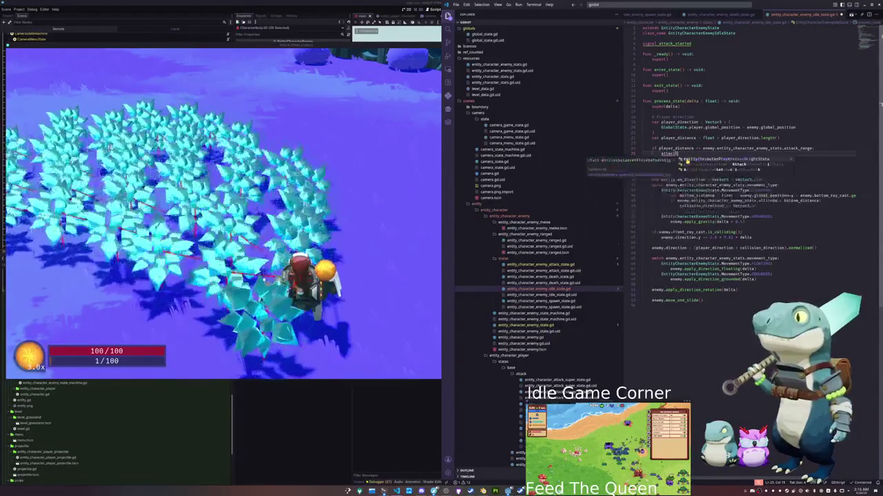
pyautogui.press('Return')
pyautogui.write('.emit(')
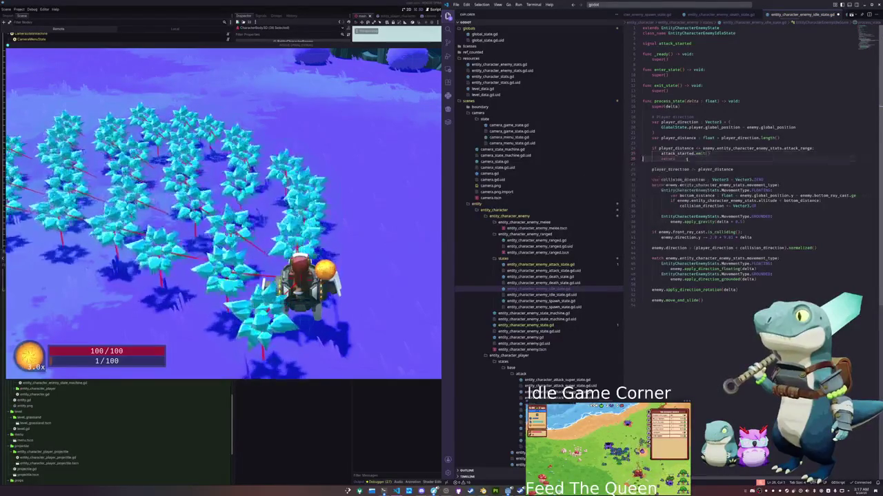
pyautogui.press('Return')
pyautogui.press('Return')
pyautogui.press('Return')
pyautogui.press('Up')
pyautogui.press('Up')
pyautogui.press('Up')
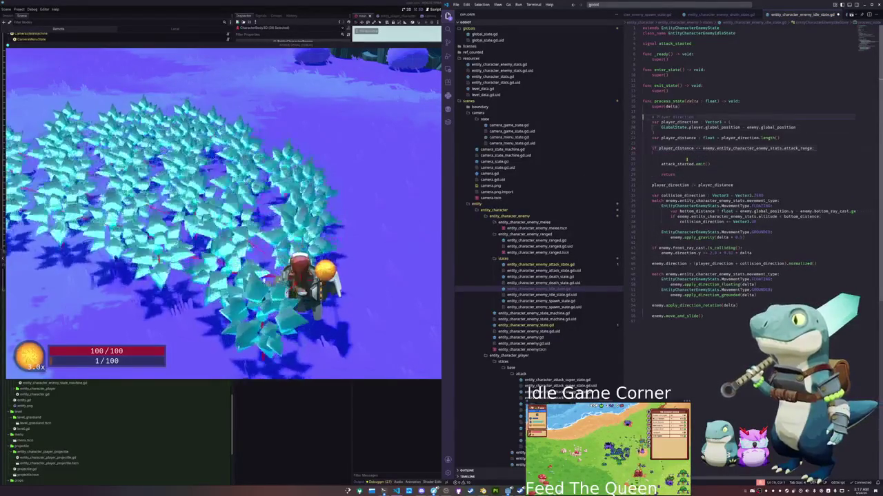
pyautogui.press('Return')
pyautogui.press('Return')
# - Declare an attack_timer Timer and add it as a child with self.add_child(attack_timer) in _ready()
pyautogui.write('var at')
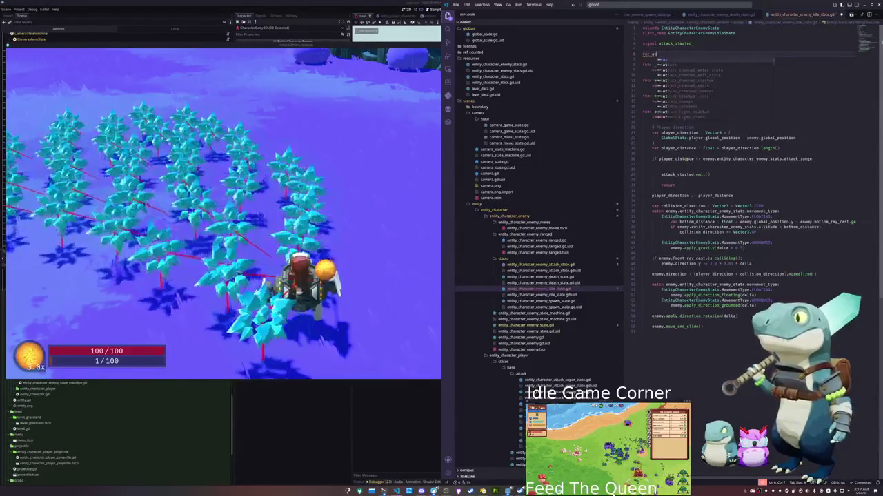
pyautogui.write('tack_cootimer')
pyautogui.write('imer')
pyautogui.write('imer.new()')
pyautogui.click(644, 64)
pyautogui.click(668, 69)
pyautogui.press('Return')
pyautogui.press('Return')
pyautogui.write('self.a')
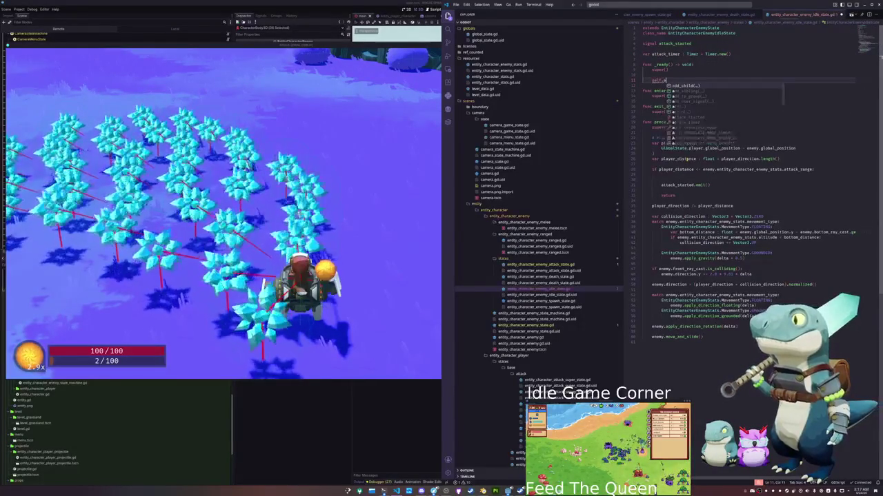
pyautogui.write('dd_child(attack_timer)')
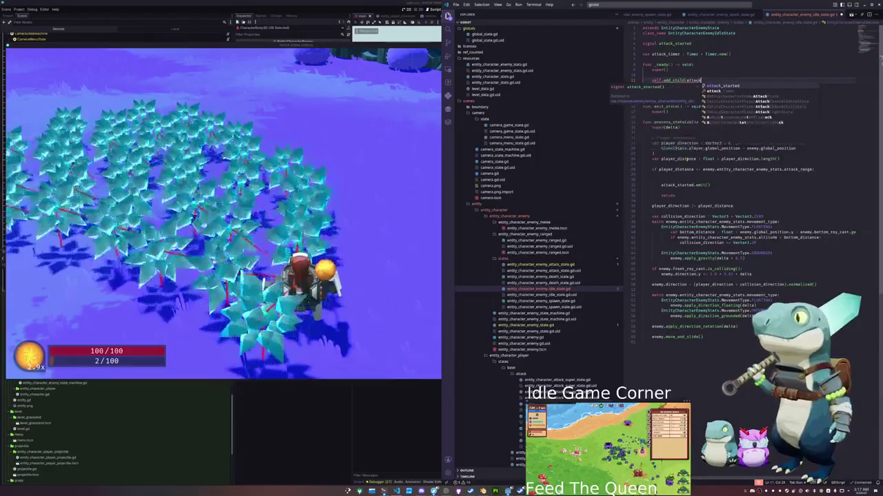
pyautogui.press('Return')
# - Set attack_timer.one_shot = true and autostart = false, fixing the line 12 property name
pyautogui.write('attack')
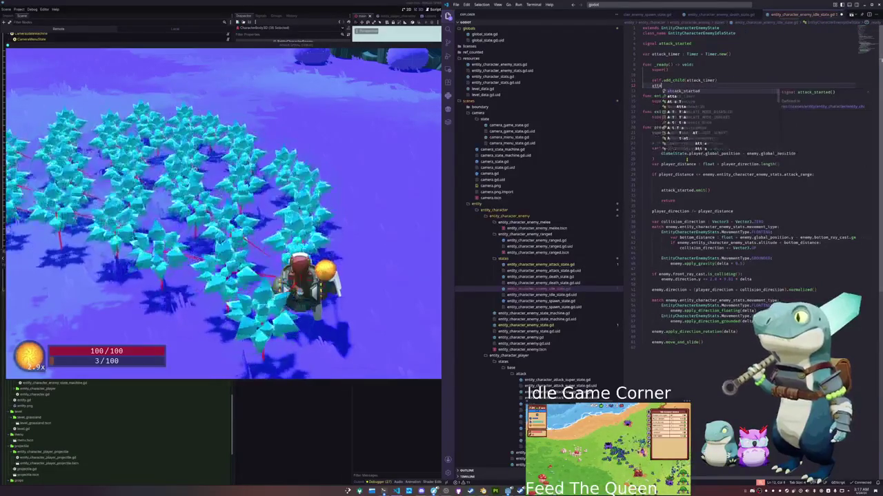
pyautogui.write('_timer.aut')
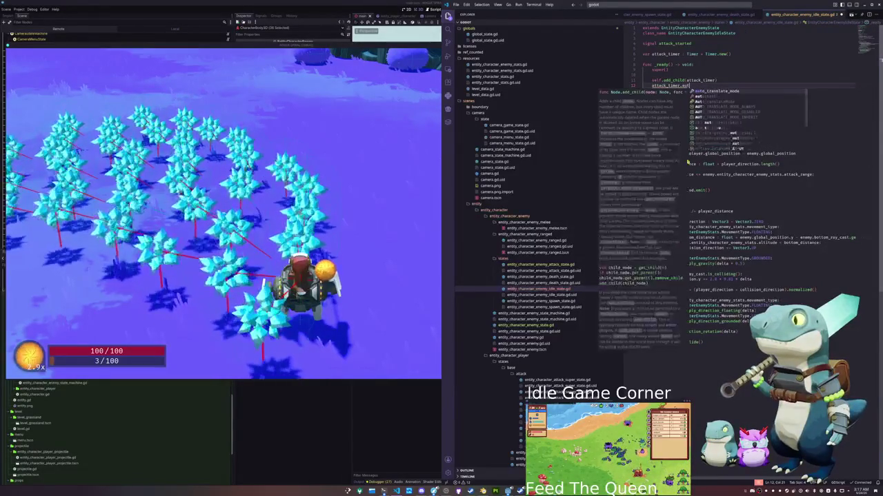
pyautogui.press('BackSpace')
pyautogui.press('BackSpace')
pyautogui.press('BackSpace')
pyautogui.write('one_shot = t')
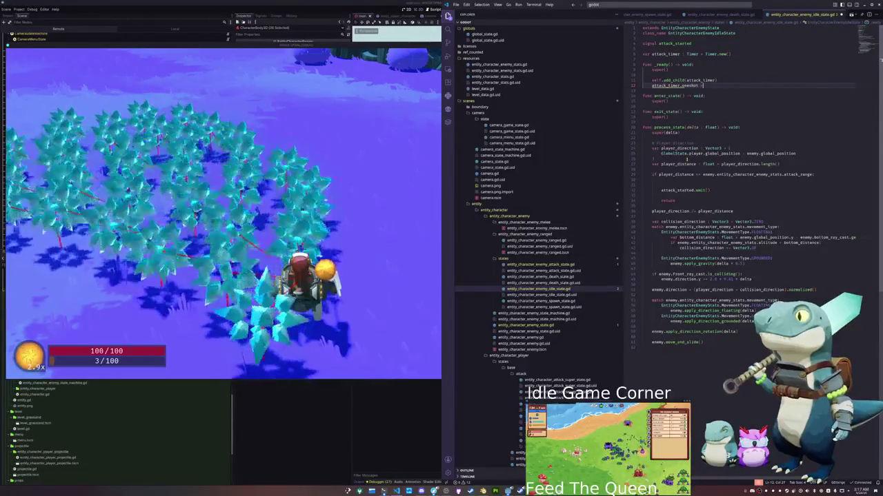
pyautogui.write('rue')
pyautogui.write('tack')
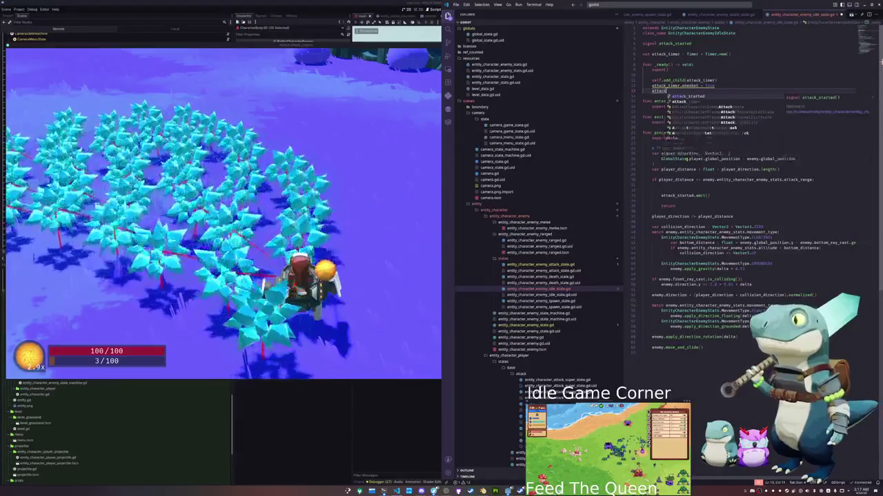
pyautogui.write('_timer.auto')
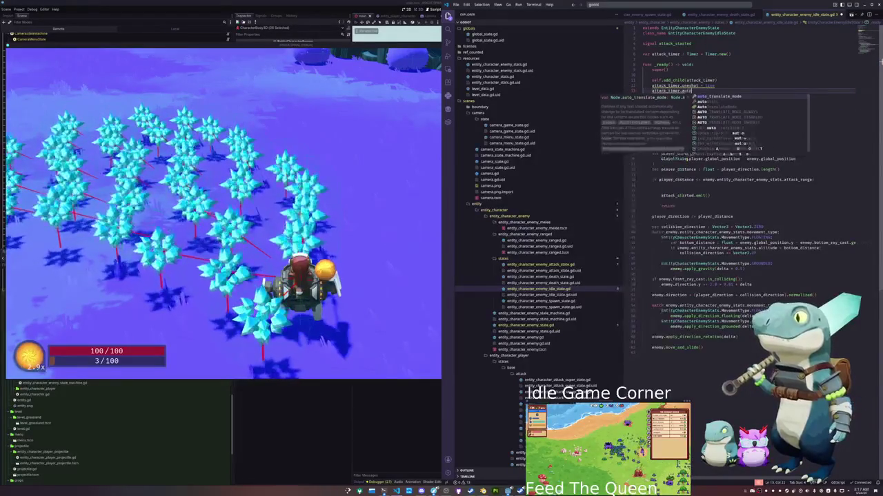
pyautogui.write('start = false')
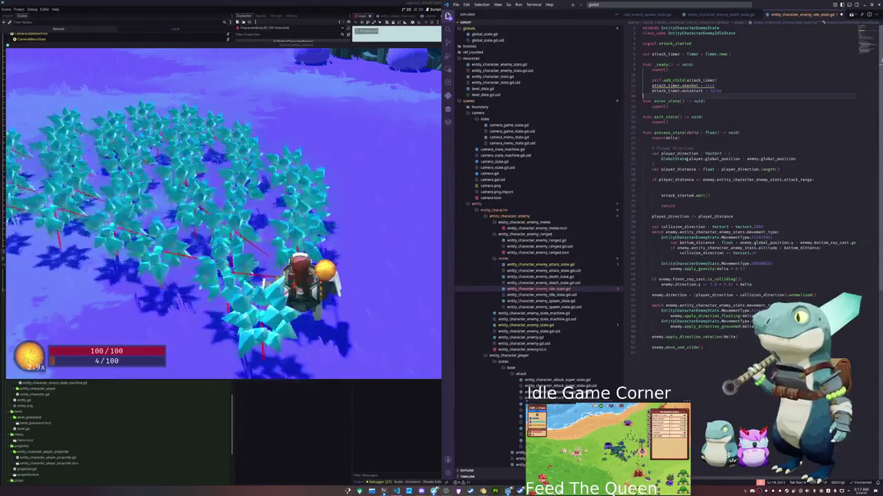
pyautogui.press('Return')
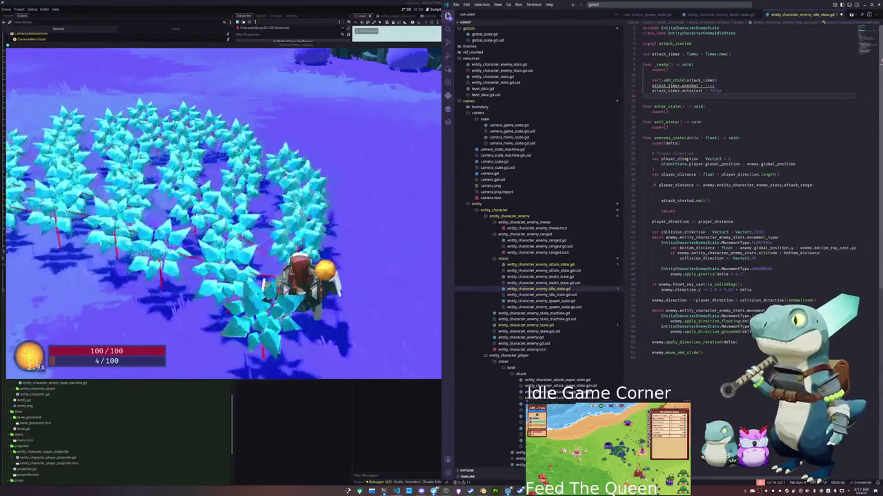
pyautogui.press('BackSpace')
pyautogui.click(680, 86)
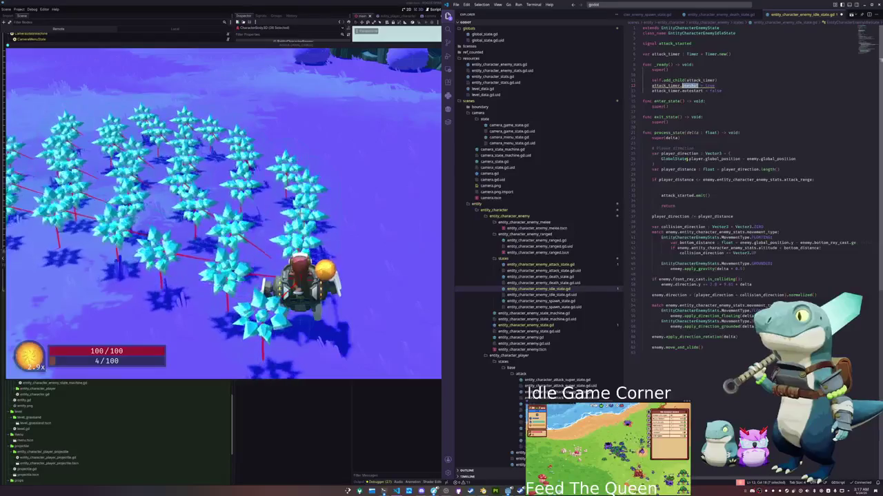
pyautogui.write('one_shot = true')
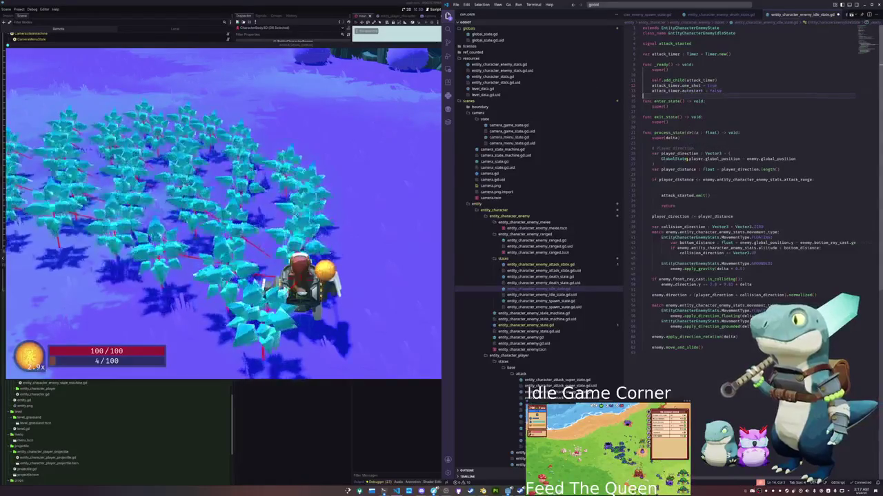
pyautogui.press('Return')
pyautogui.press('Up')
pyautogui.press('Up')
pyautogui.press('Up')
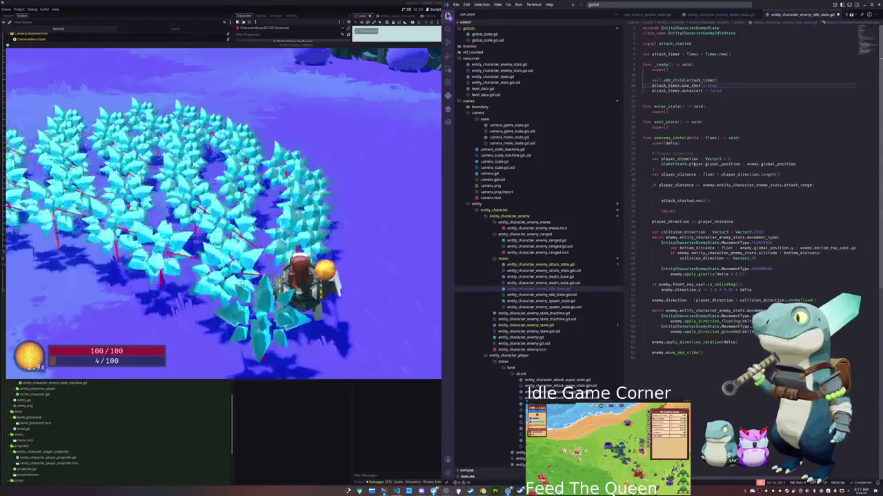
pyautogui.scroll(-5, 576, 284)
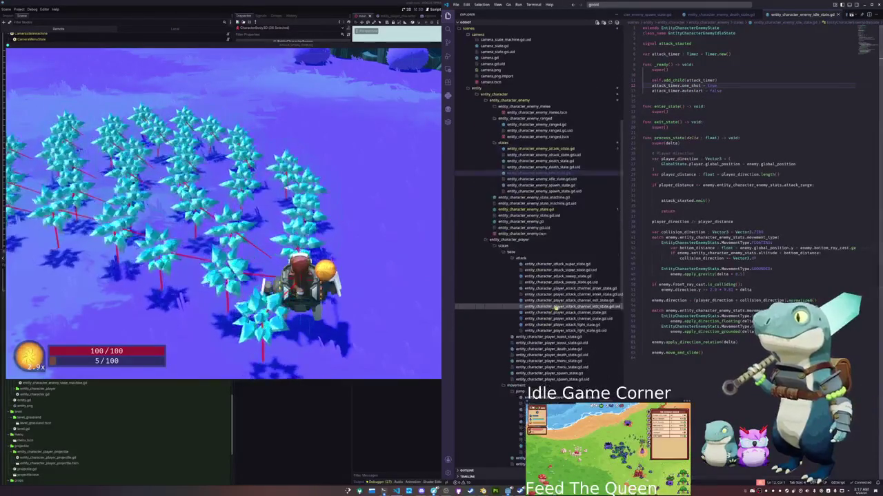
pyautogui.scroll(7, 539, 215)
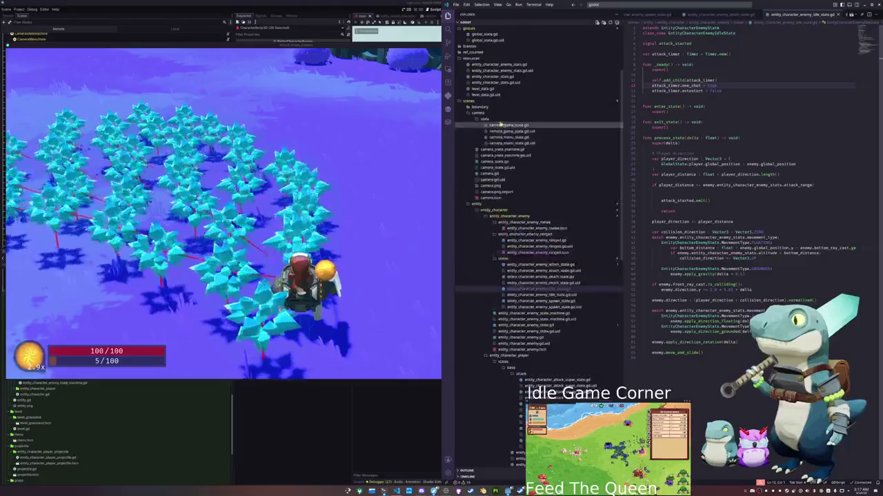
pyautogui.click(489, 123)
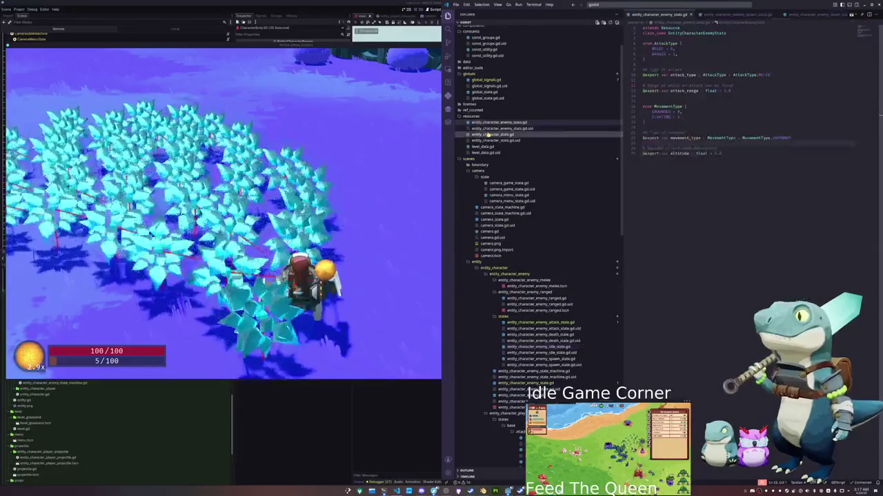
pyautogui.click(681, 168)
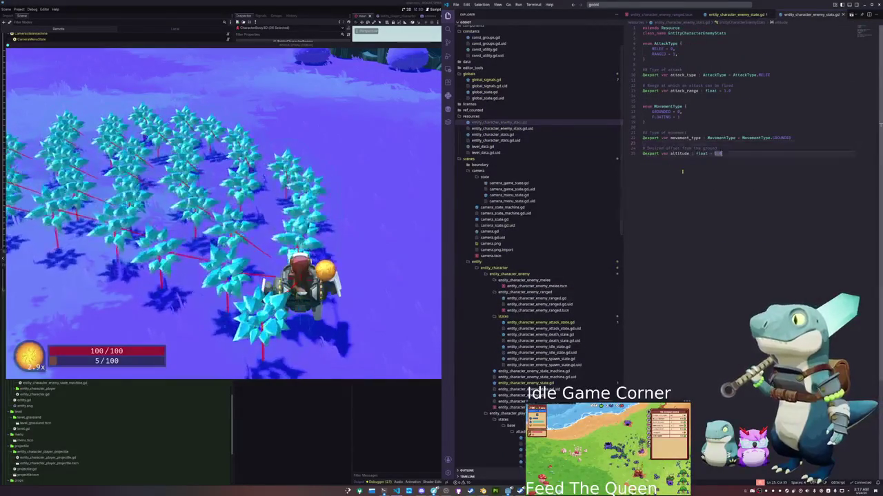
pyautogui.press('Up')
pyautogui.press('Up')
pyautogui.press('Up')
pyautogui.press('Return')
pyautogui.press('Return')
pyautogui.write('xport ')
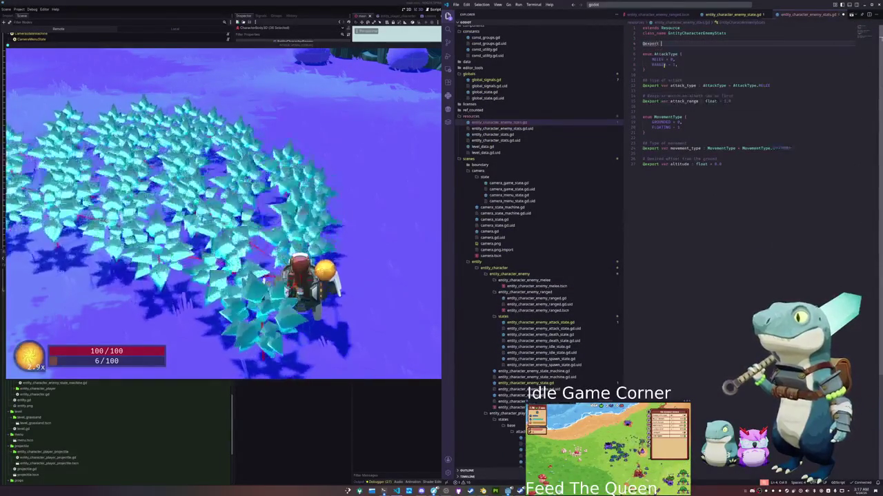
pyautogui.write('var attack_coo')
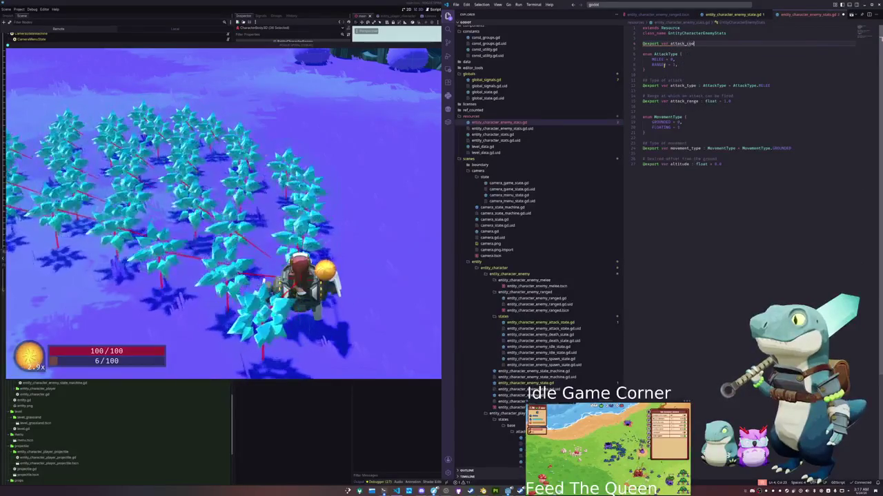
pyautogui.write('ldown : float = 1.0')
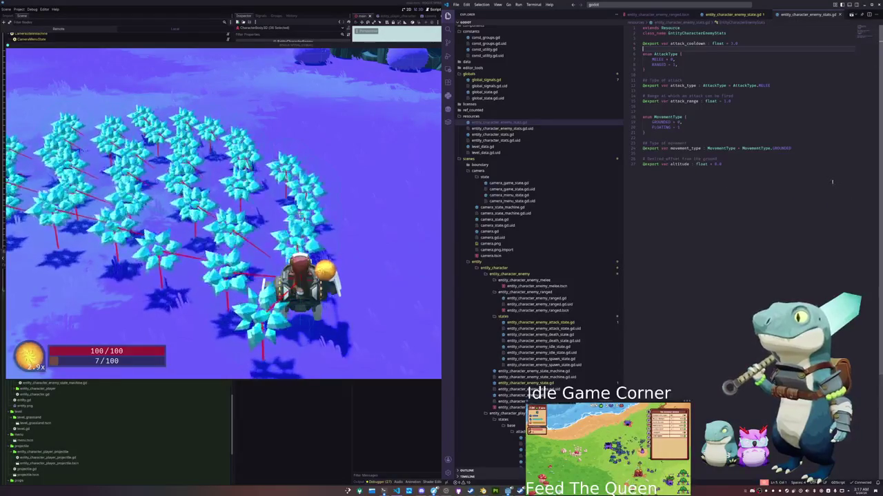
pyautogui.click(742, 14)
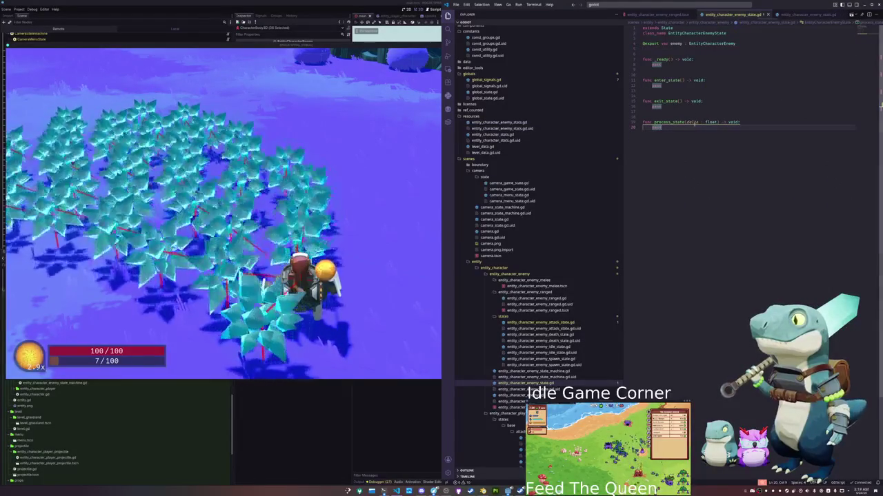
# - Browse the enemy attack, spawn and idle state scripts, ending on entity_character_enemy_attack_state.gd.uid
pyautogui.click(539, 322)
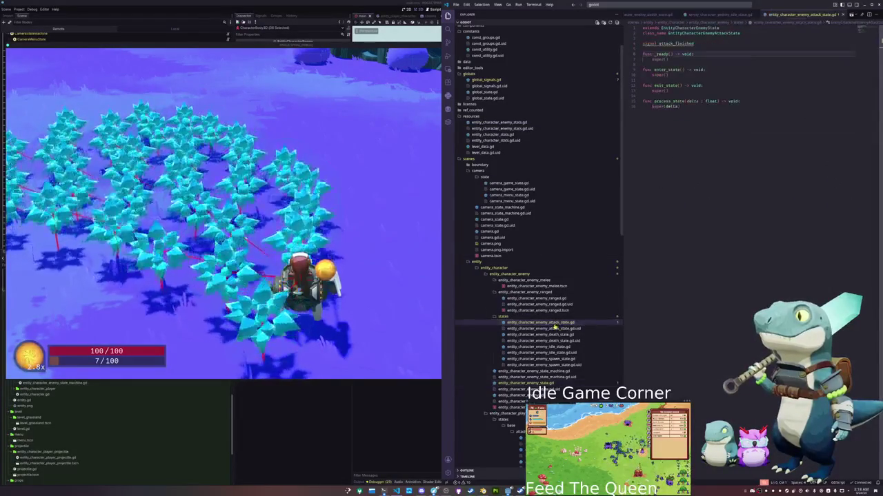
pyautogui.click(538, 358)
pyautogui.click(539, 347)
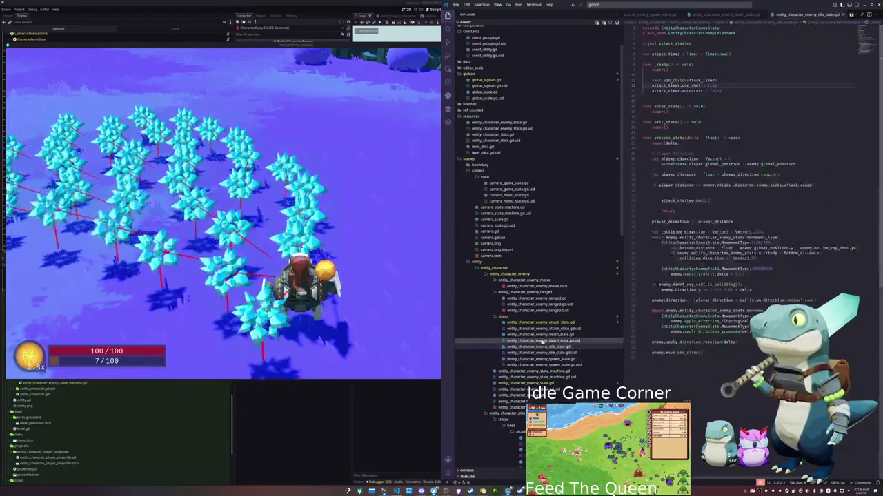
pyautogui.click(543, 333)
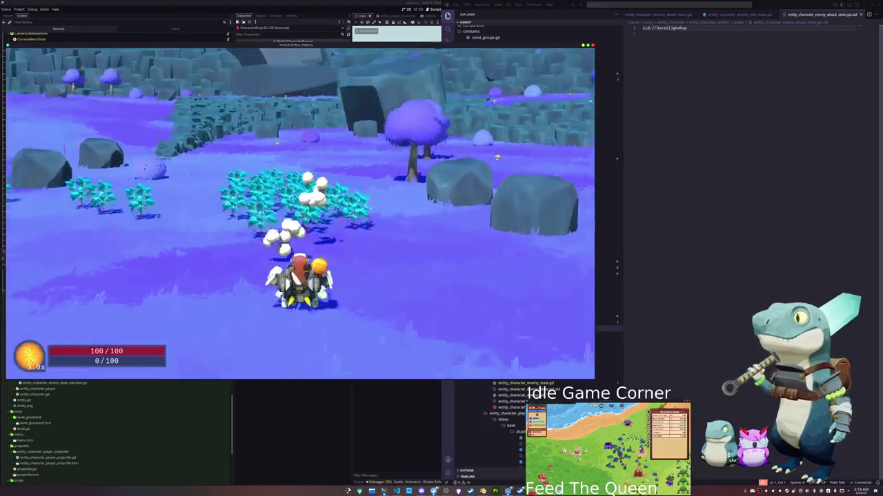
# - Pause the game with Esc and return to entity_character_enemy_idle_state.gd via the death state tab
pyautogui.press('Escape')
pyautogui.click(679, 215)
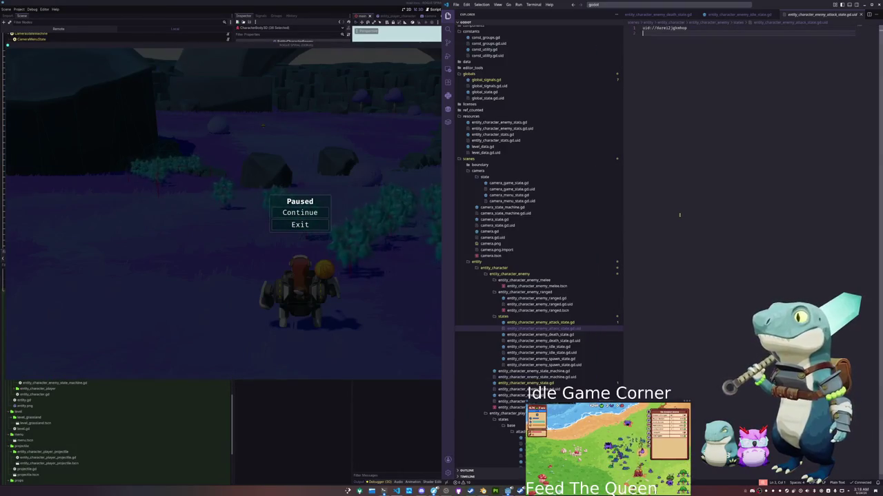
pyautogui.click(736, 14)
pyautogui.hotkey('ctrl', 'a')
pyautogui.click(813, 14)
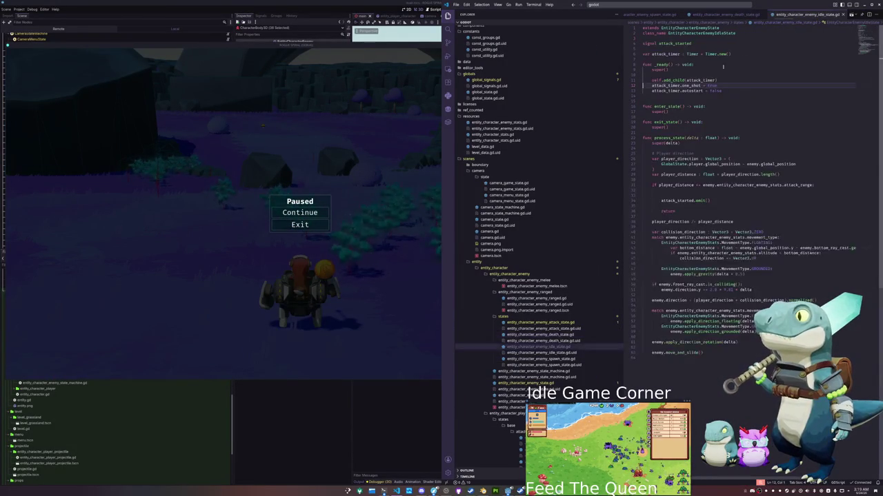
pyautogui.click(668, 214)
pyautogui.scroll(-3, 664, 219)
# - Append 'or enemy.is_on_wall()' to the front_ray_cast condition on line 50
pyautogui.click(676, 233)
pyautogui.click(672, 249)
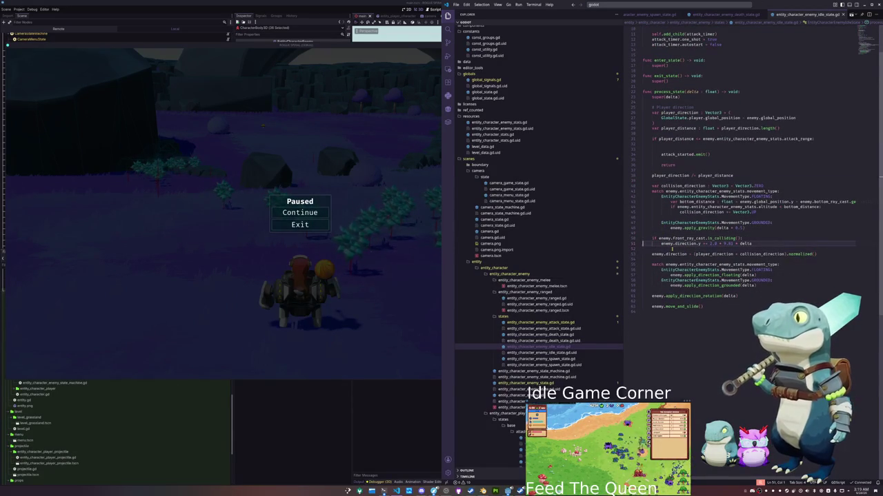
pyautogui.write('or enemy')
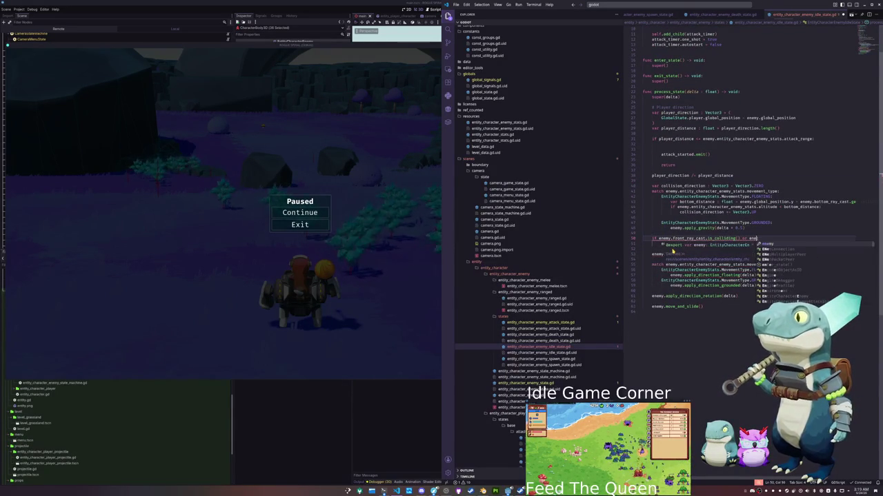
pyautogui.write('.is_on_f')
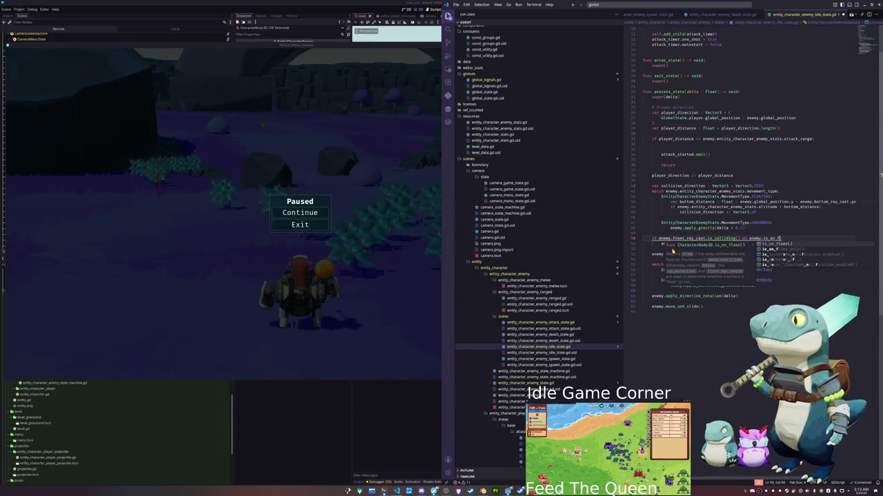
pyautogui.press('BackSpace')
pyautogui.press('Down')
pyautogui.press('Down')
pyautogui.press('Down')
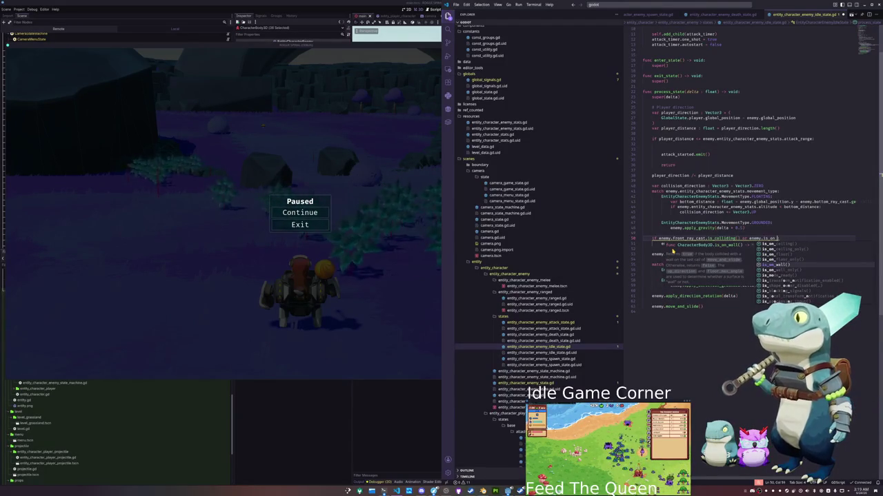
pyautogui.press('Return')
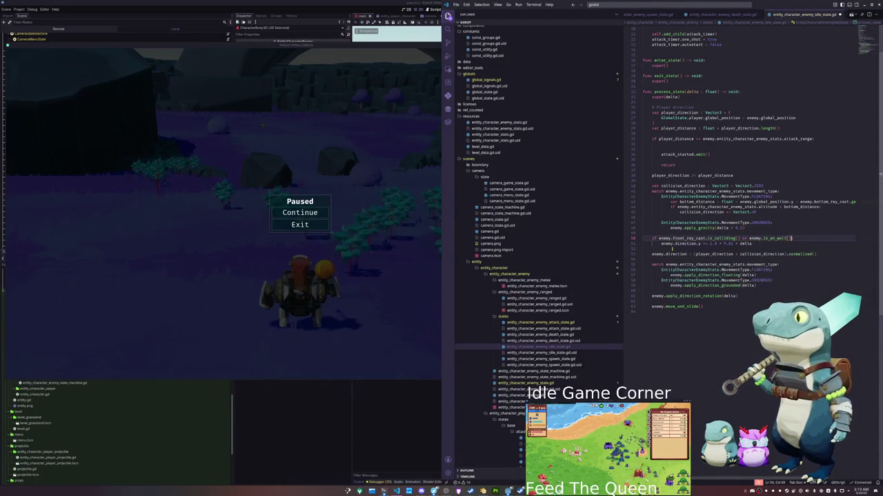
pyautogui.hotkey('alt', 'Tab')
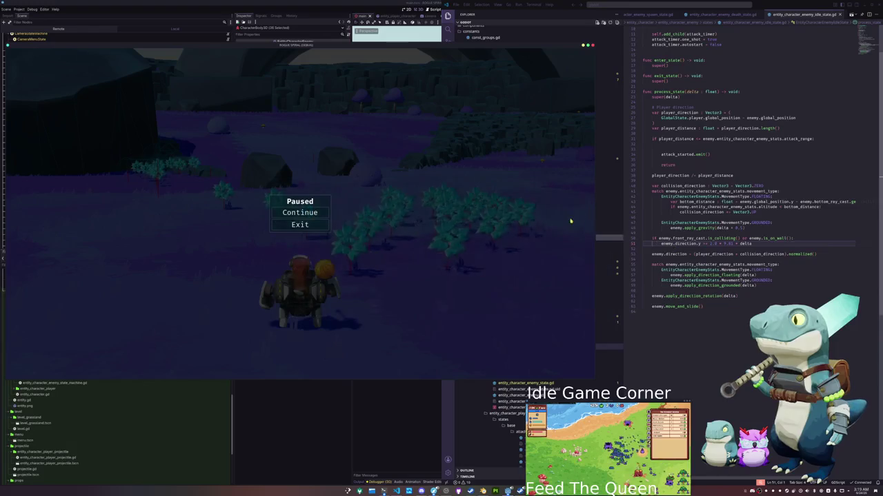
# - Resume the game, run around the dark cliff and crystal trees with WASD, then pause
pyautogui.click(313, 214)
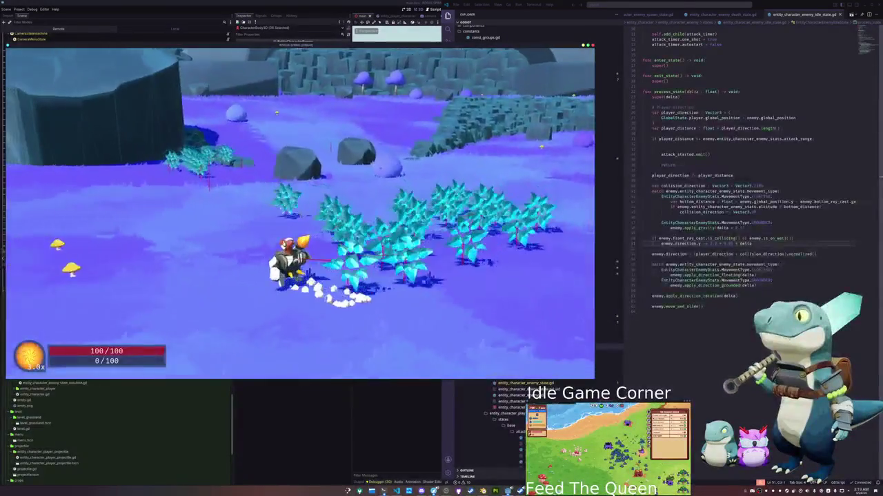
pyautogui.press('w')
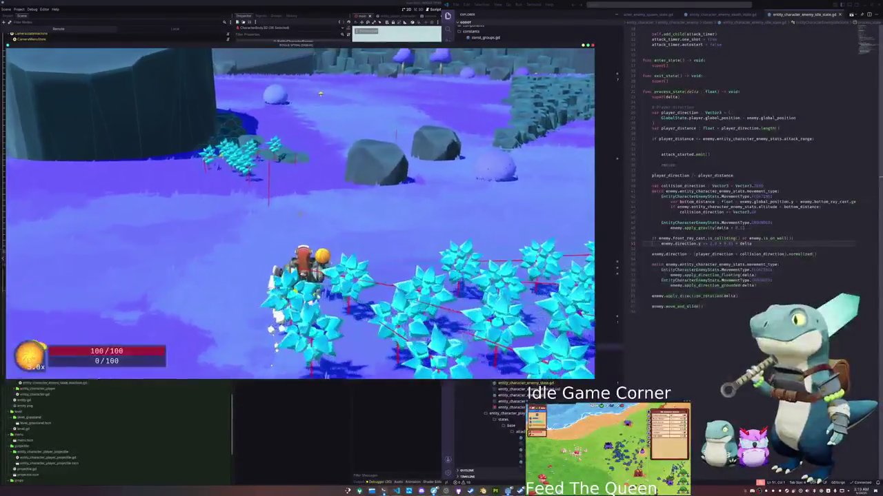
pyautogui.press('w')
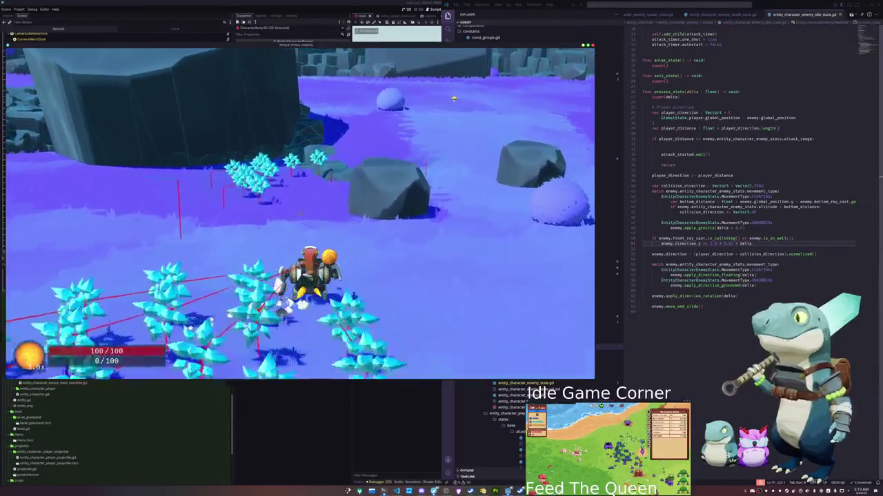
pyautogui.press('w')
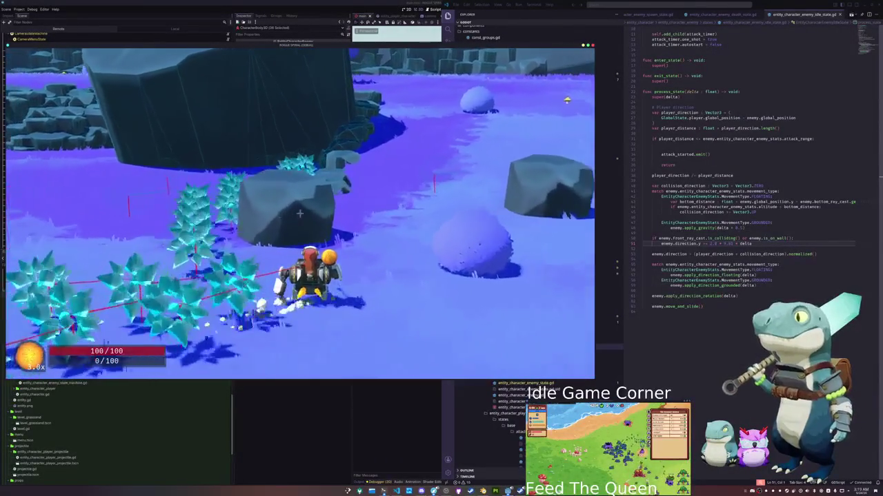
pyautogui.press('w')
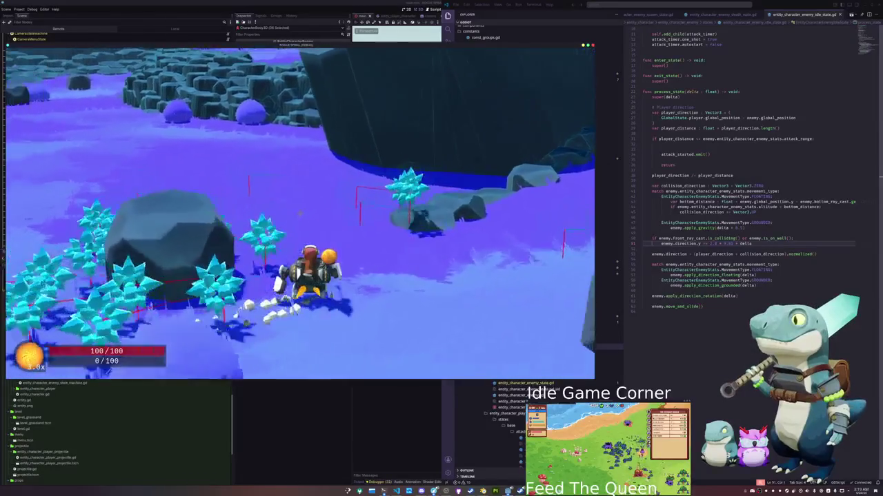
pyautogui.press('w')
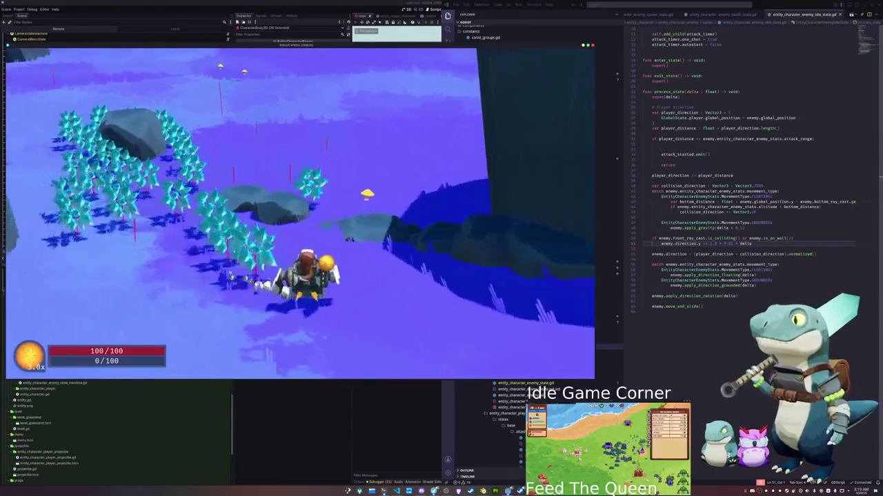
pyautogui.press('w')
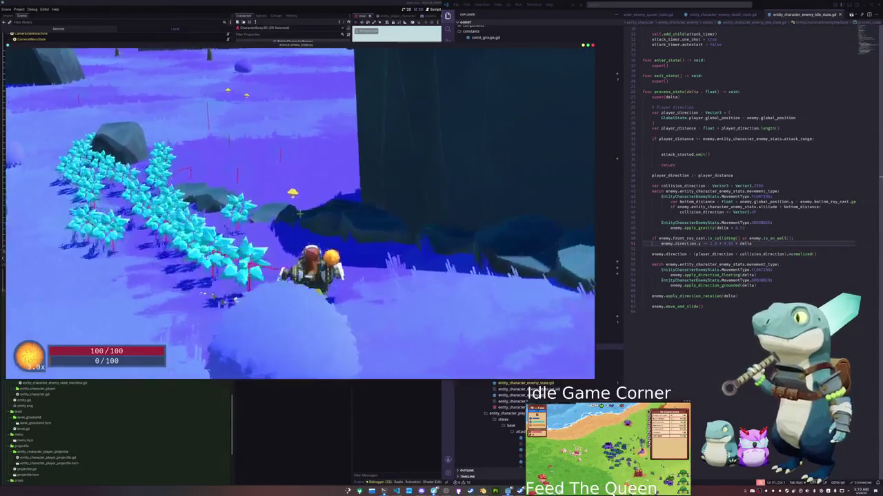
pyautogui.press('w')
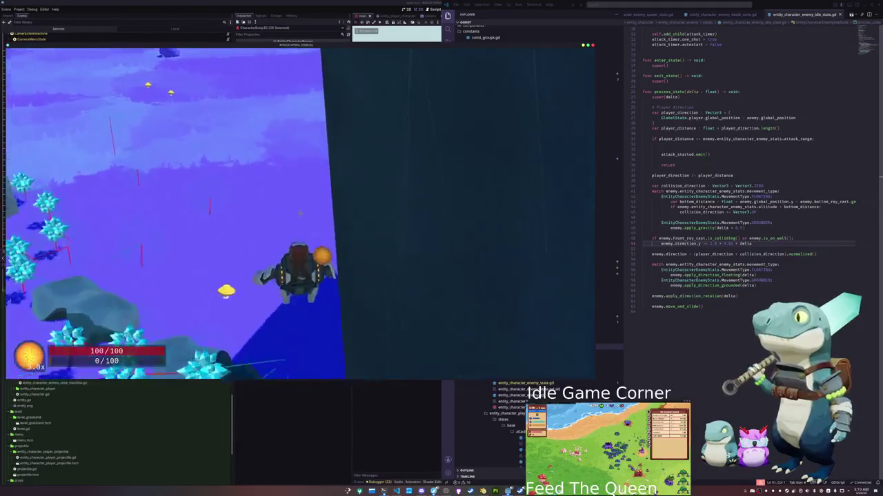
pyautogui.press('w')
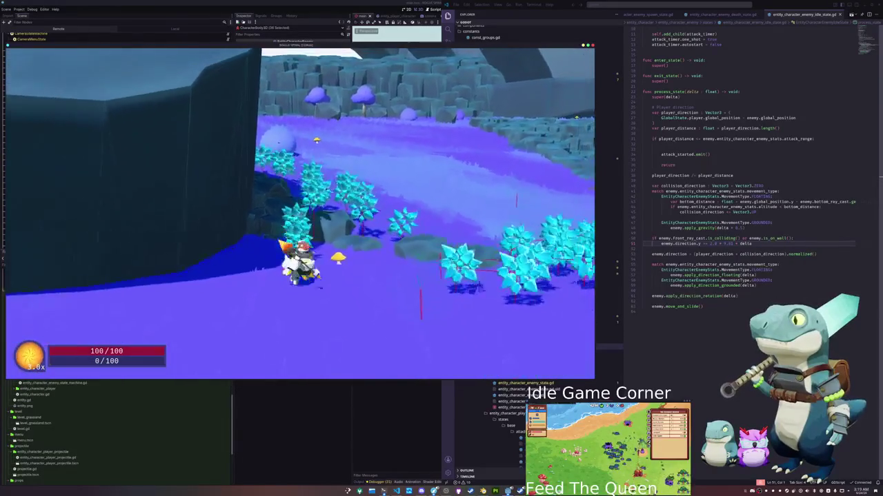
pyautogui.press('d')
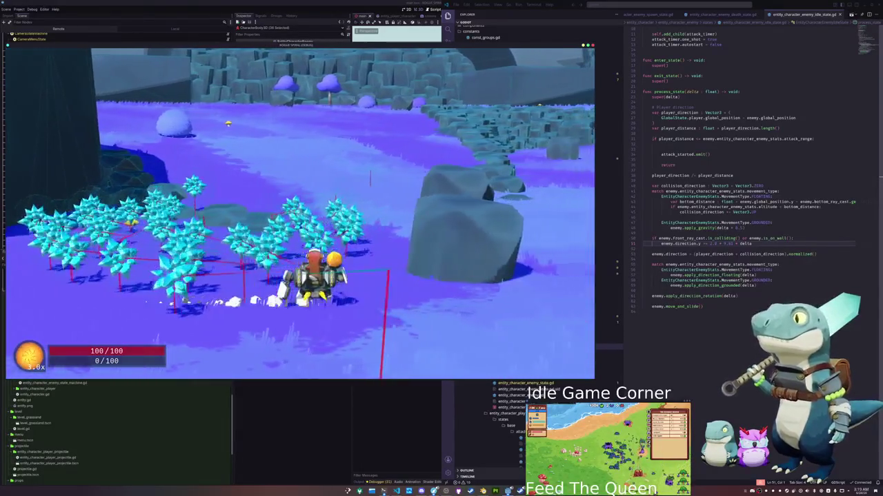
pyautogui.press('a')
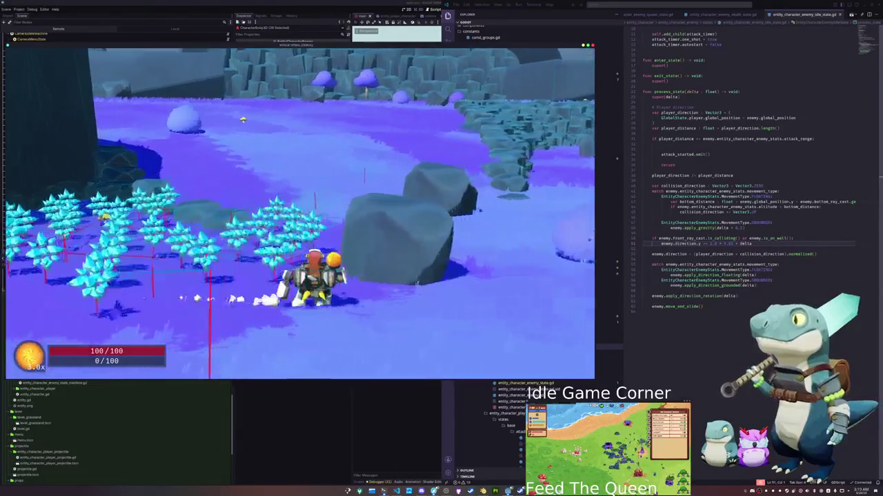
pyautogui.press('a')
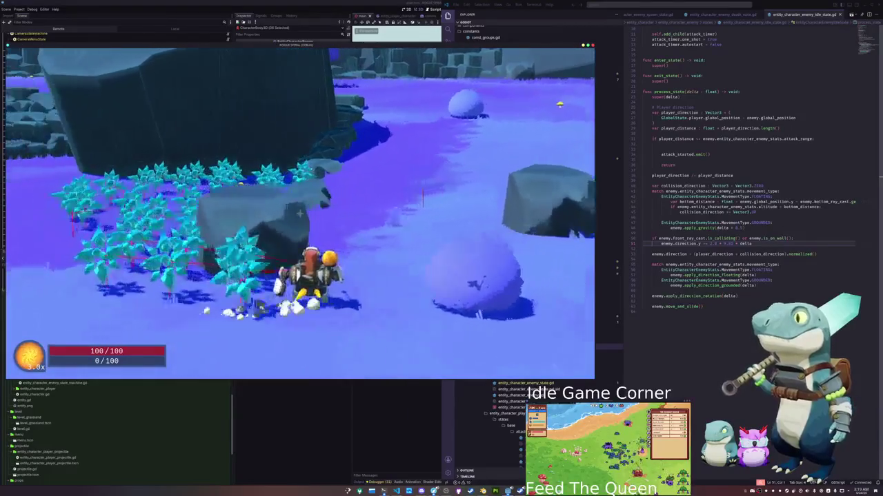
pyautogui.press('a')
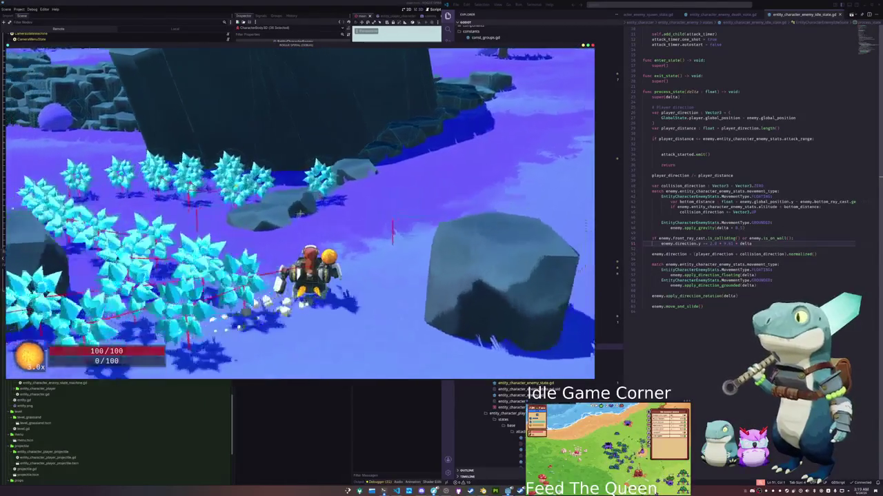
pyautogui.press('a')
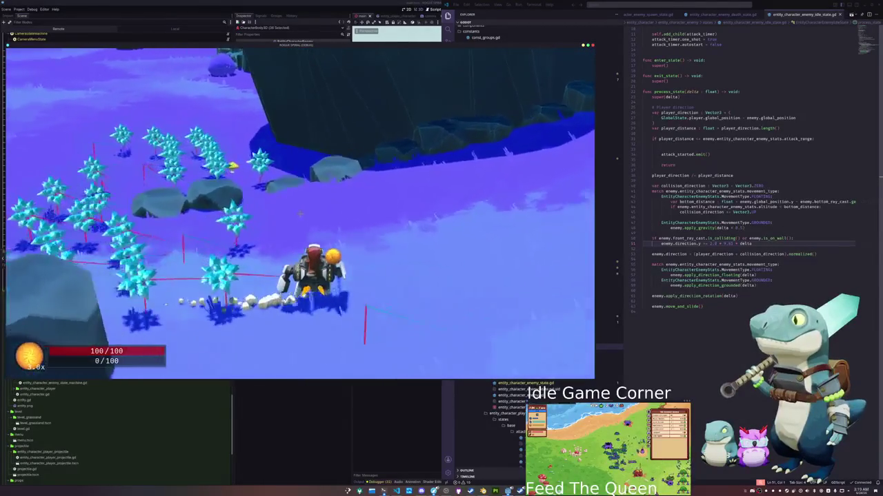
pyautogui.press('w')
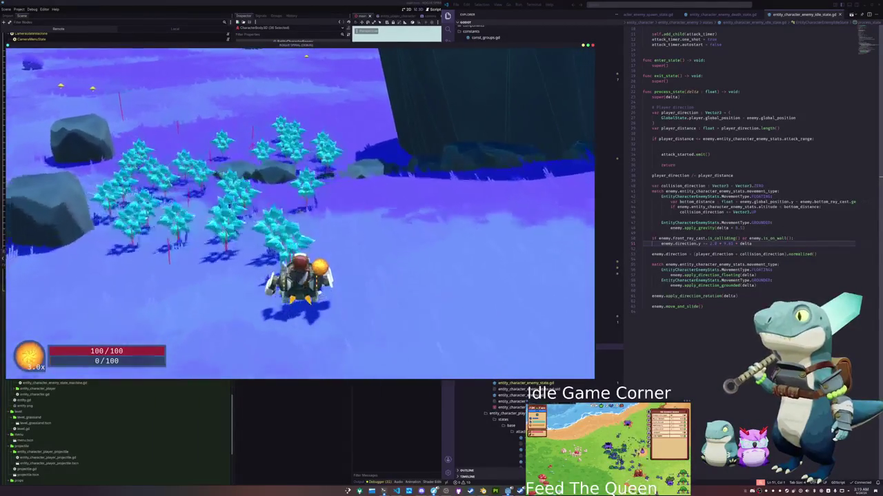
pyautogui.press('d')
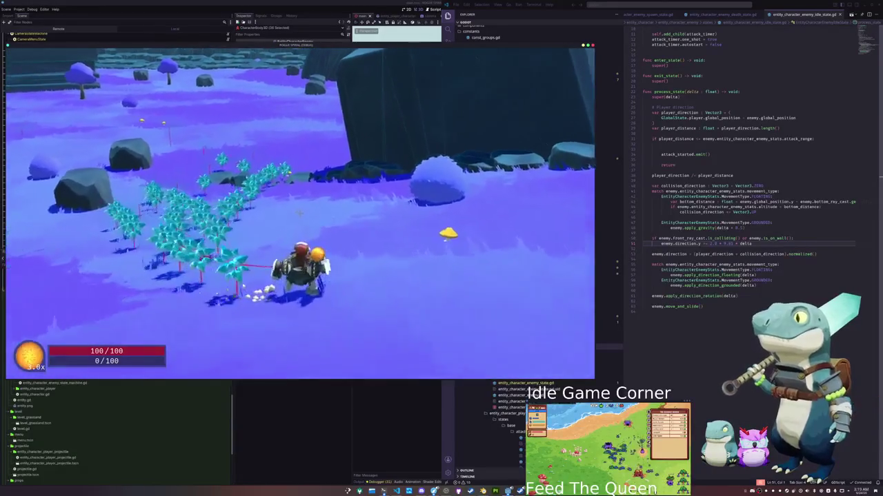
pyautogui.press('Escape')
pyautogui.hotkey('alt', 'Tab')
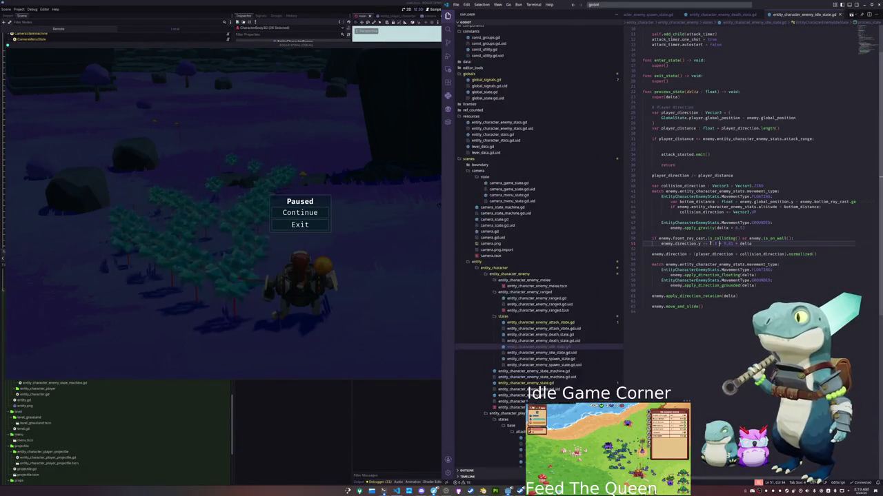
# - Replace the enemy.direction.y line 51 with a call to enemy.apply_inverse_gravity(delta)
pyautogui.write('1')
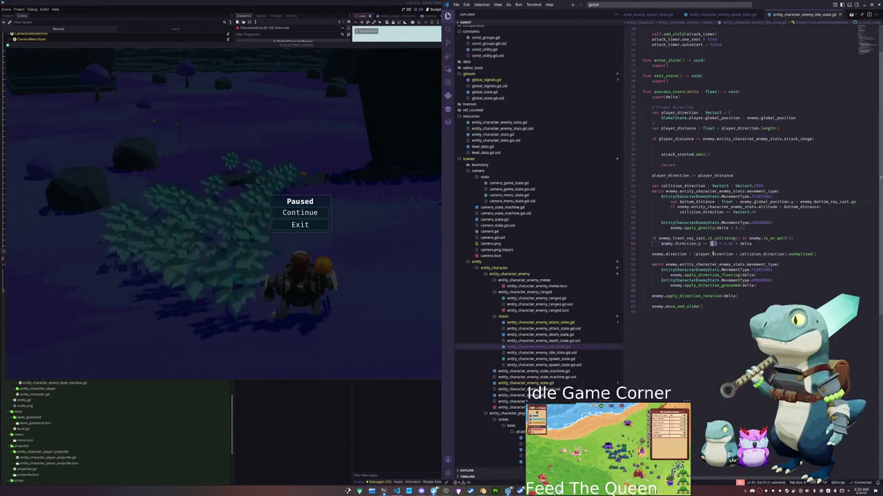
pyautogui.press('Left')
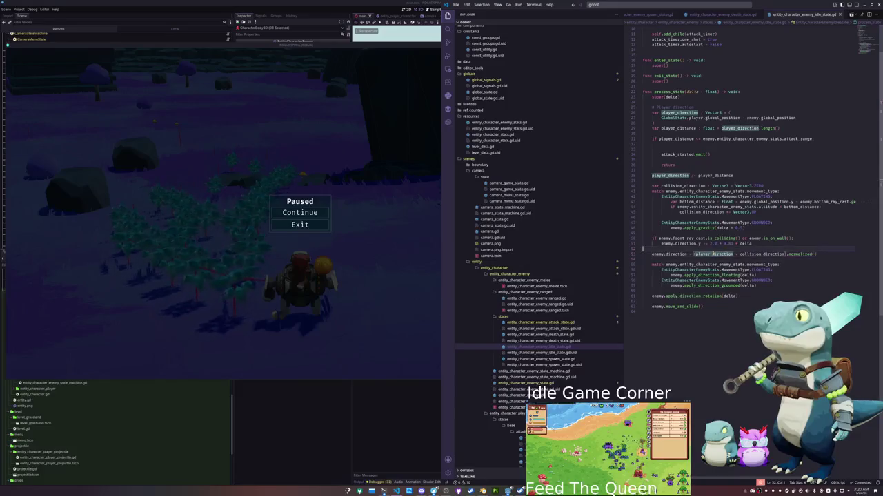
pyautogui.hotkey('ctrl', 'shift', 'Right')
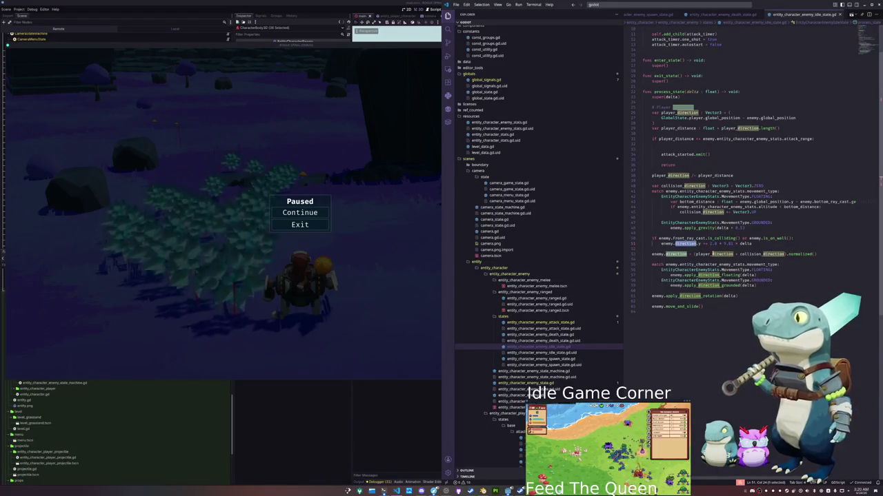
pyautogui.hotkey('shift', 'alt', 'Right')
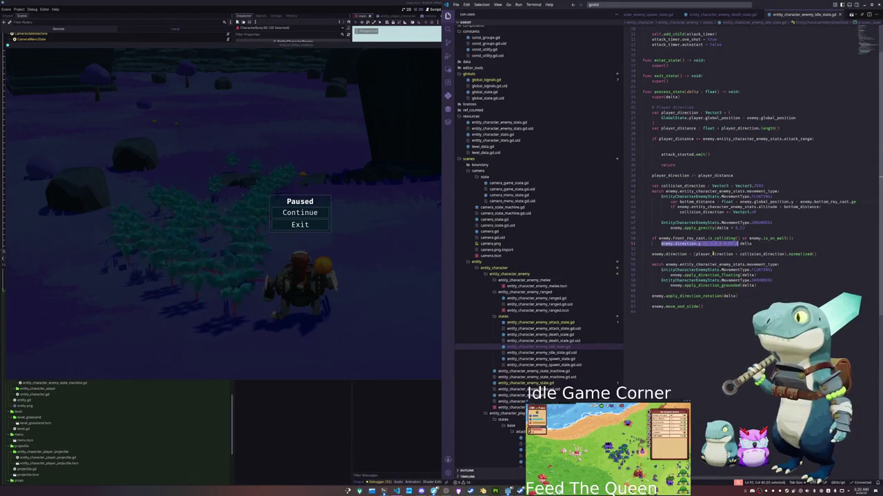
pyautogui.write('enemy')
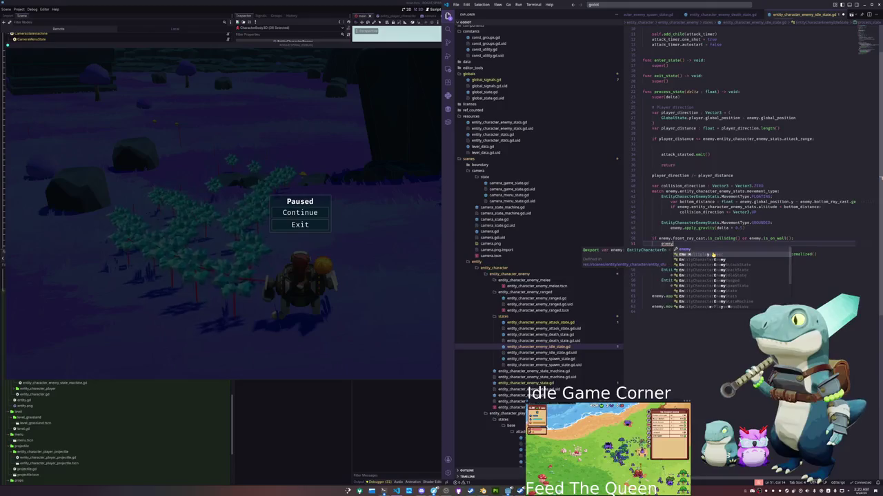
pyautogui.write('.apply_up(')
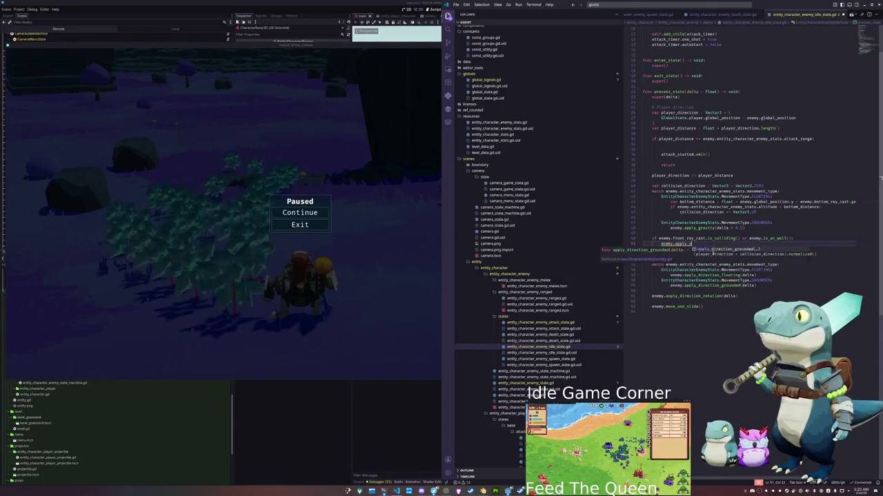
pyautogui.write('delta')
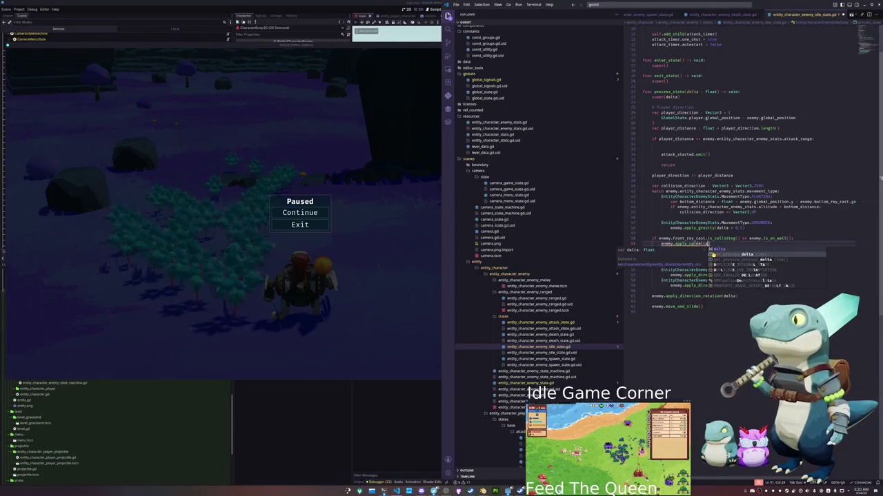
pyautogui.press('Escape')
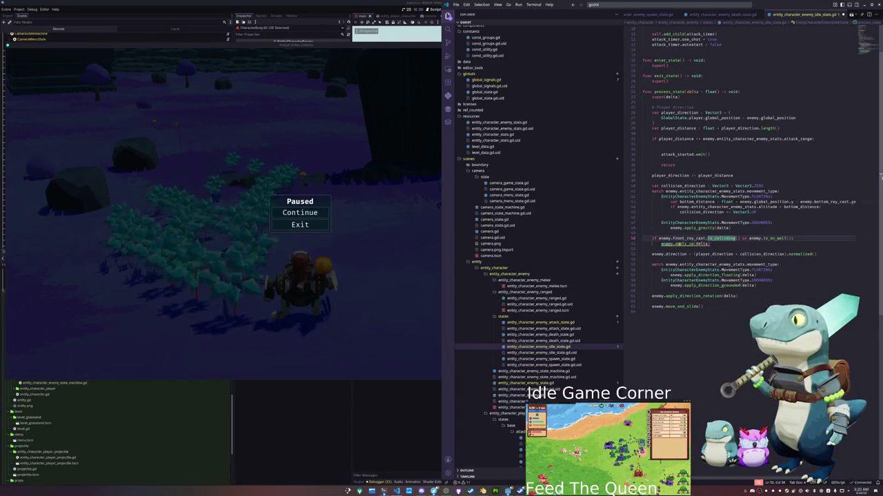
pyautogui.doubleClick(681, 243)
pyautogui.write('pply_inverse_gravity')
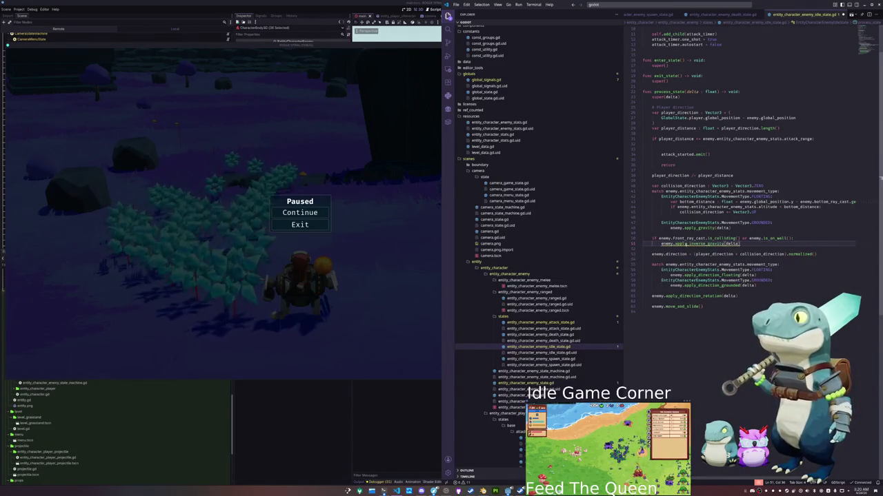
pyautogui.keyDown('ctrl'); pyautogui.click(696, 231); pyautogui.keyUp('ctrl')
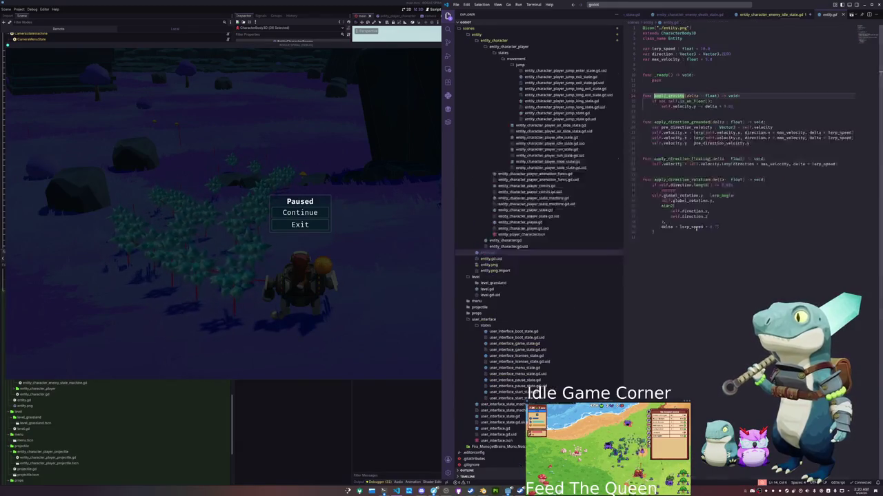
# - Define apply_inverse_gravity(delta : float) -> void in entity.gd raising self.velocity.y, then rerun with F5
pyautogui.click(654, 112)
pyautogui.press('Return')
pyautogui.write('func apply_inverse_gravity')
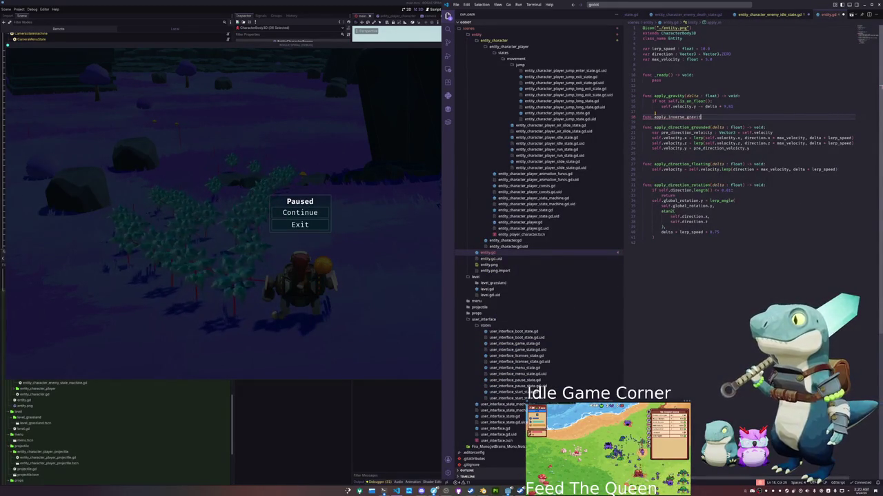
pyautogui.write('delta : float')
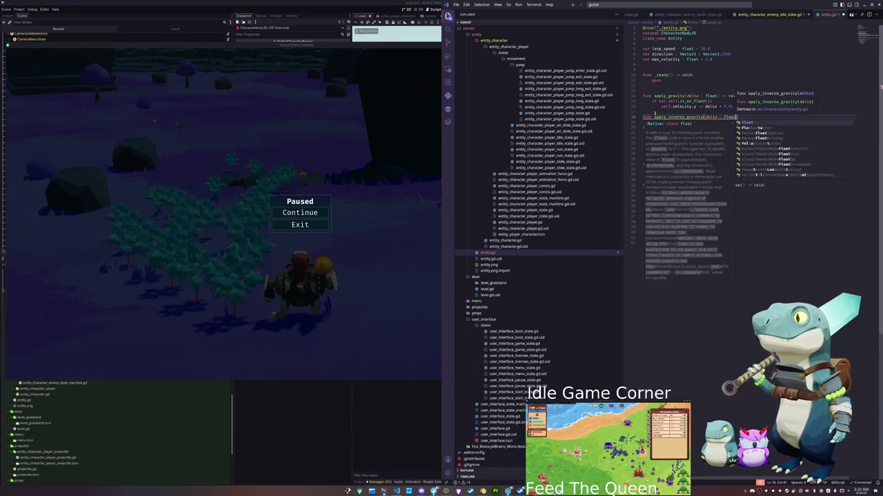
pyautogui.write(') > void:')
pyautogui.press('Return')
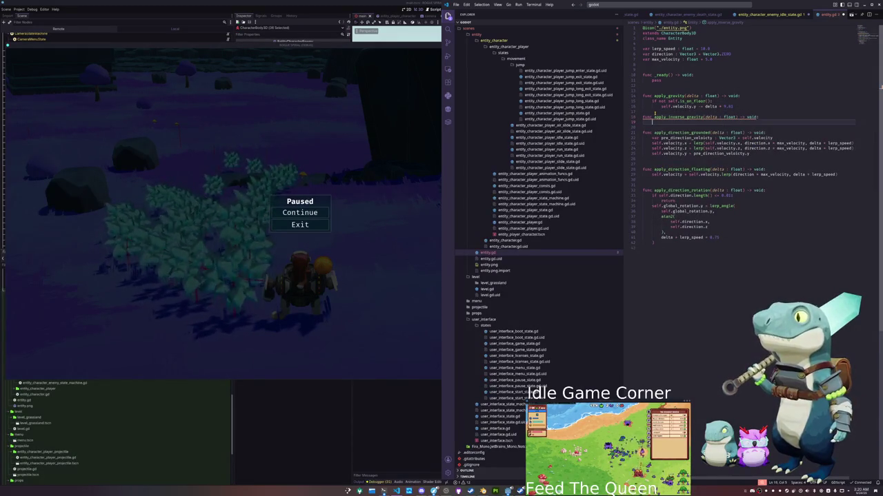
pyautogui.write('self.velocity.')
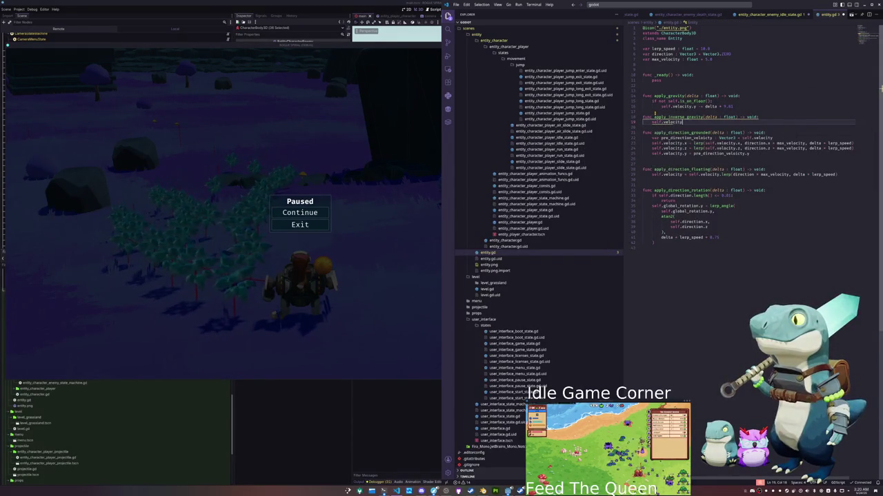
pyautogui.write('y')
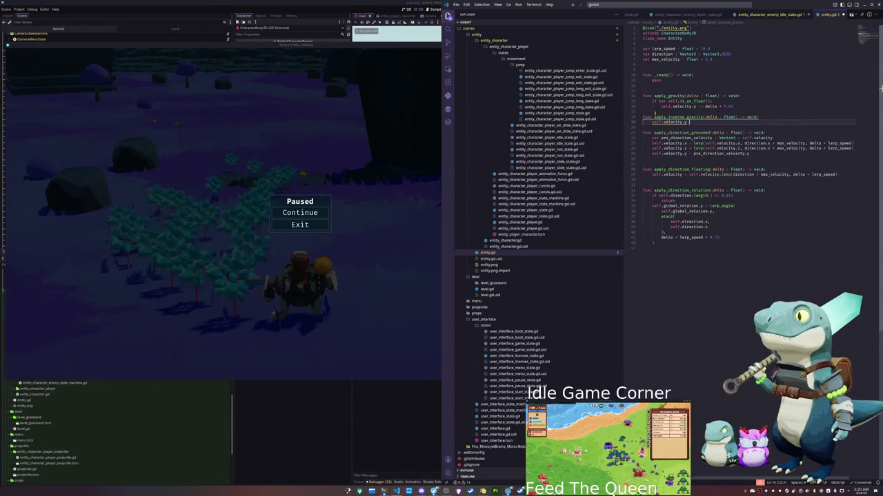
pyautogui.write(' += del')
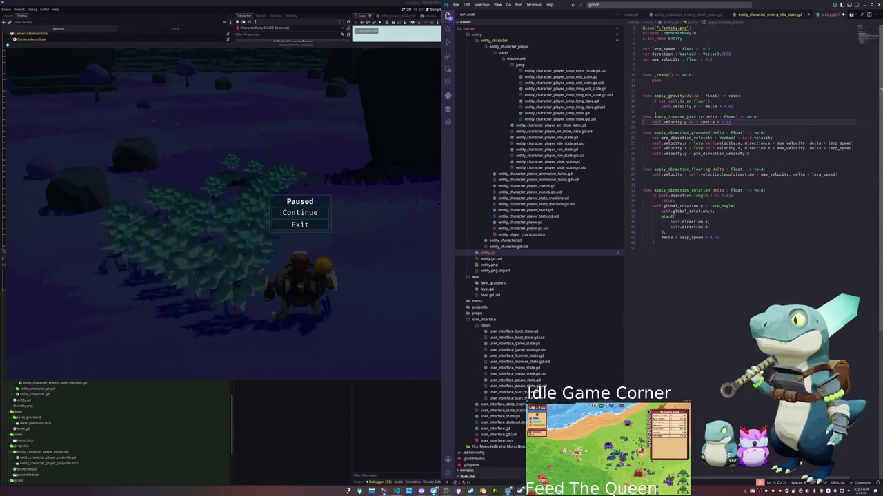
pyautogui.hotkey('ctrl', 'Tab')
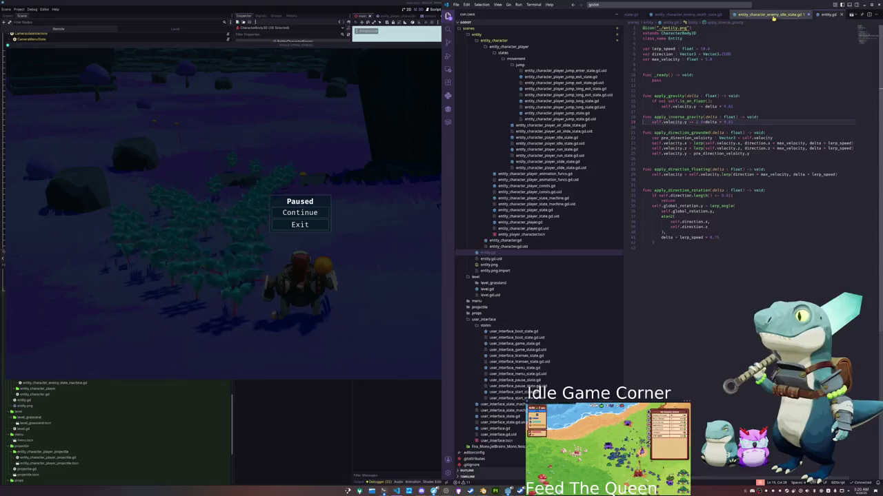
pyautogui.press('F5')
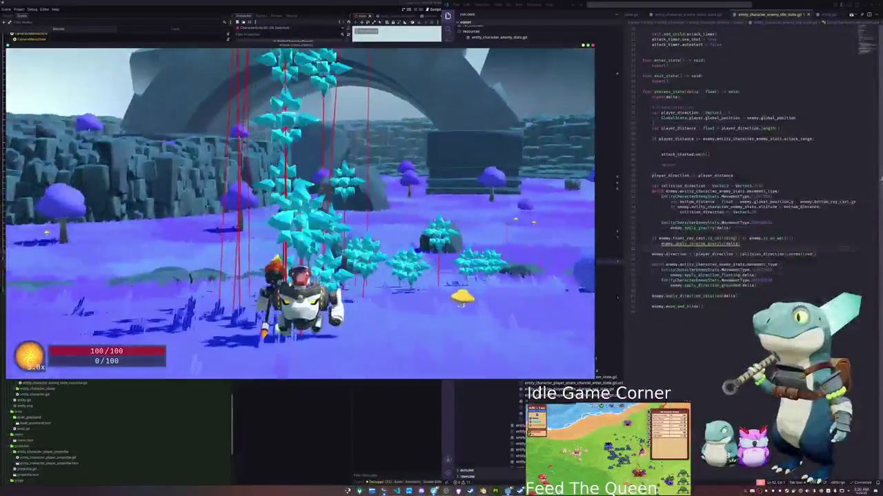
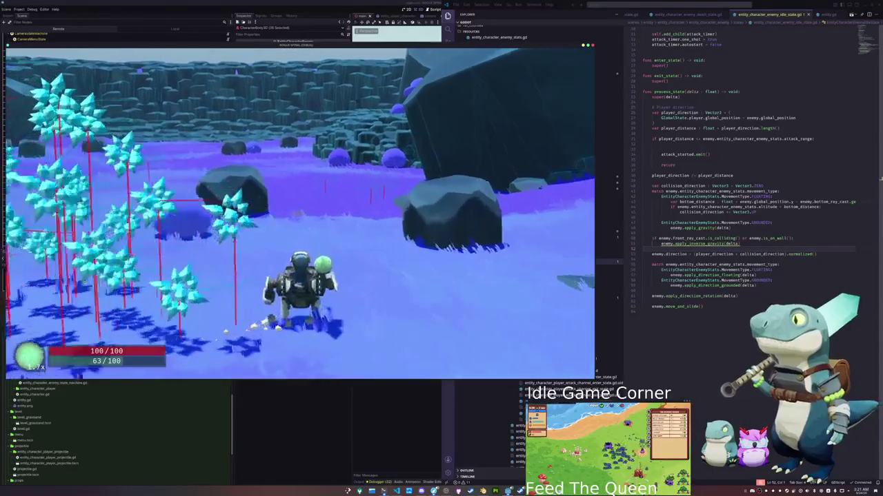
# - Pause the game and jump to the apply_inverse_gravity definition in entity.gd
pyautogui.press('Escape')
pyautogui.hotkey('alt', 'Tab')
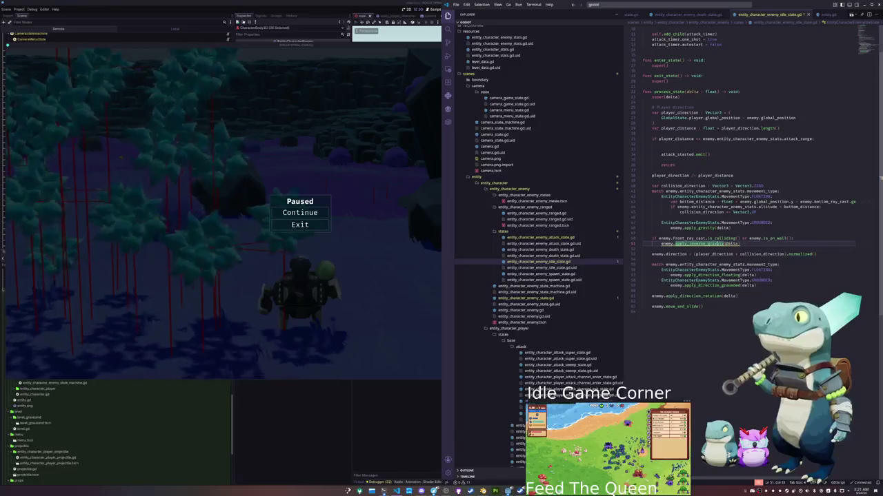
pyautogui.keyDown('ctrl'); pyautogui.click(703, 244); pyautogui.keyUp('ctrl')
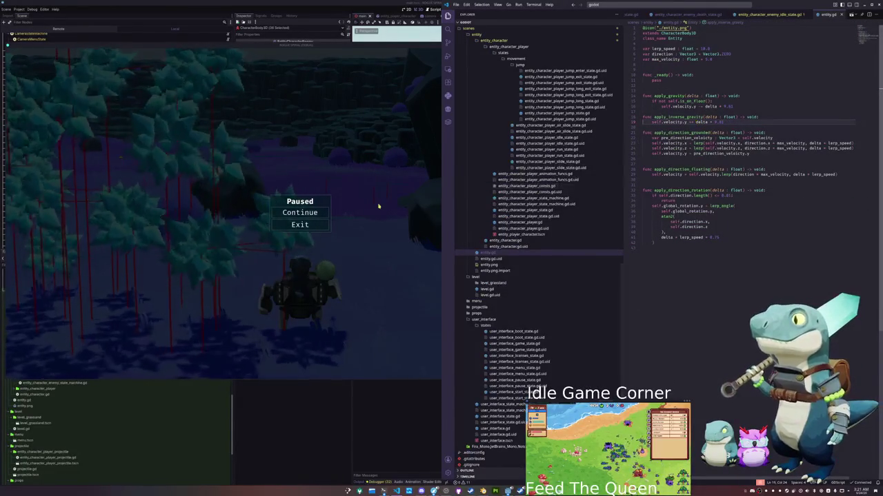
# - Resume the paused game, then stop the playtest with F8
pyautogui.click(386, 207)
pyautogui.click(301, 214)
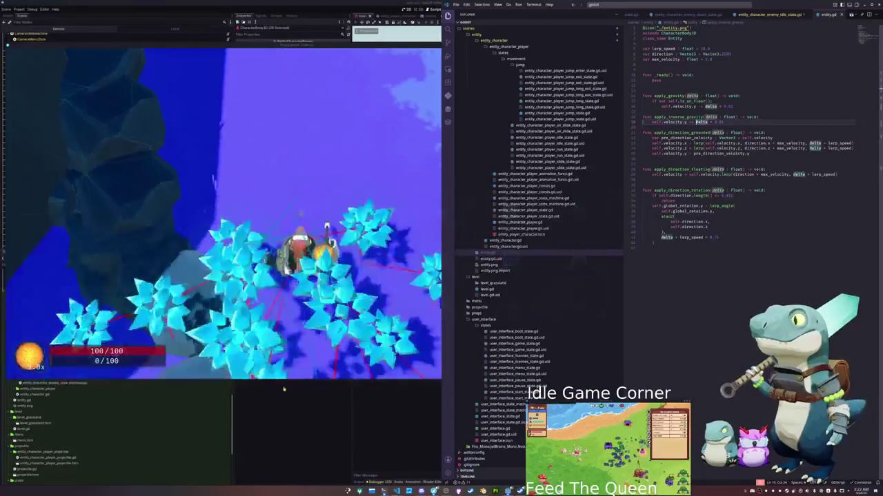
pyautogui.press('F8')
pyautogui.scroll(5, 130, 211)
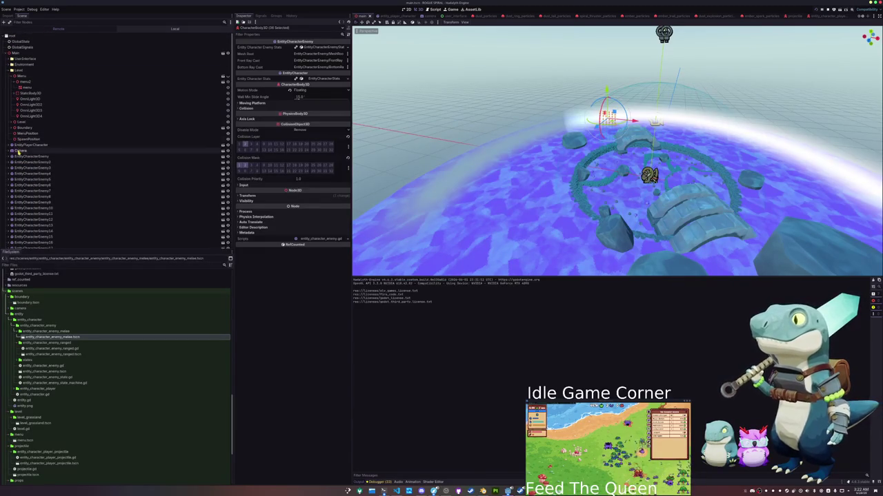
pyautogui.click(24, 156)
pyautogui.click(31, 146)
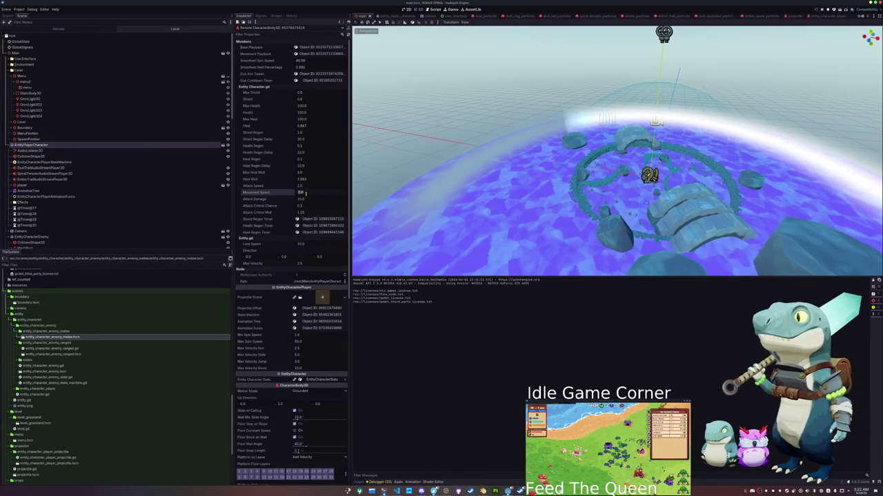
pyautogui.hotkey('alt', 'Tab')
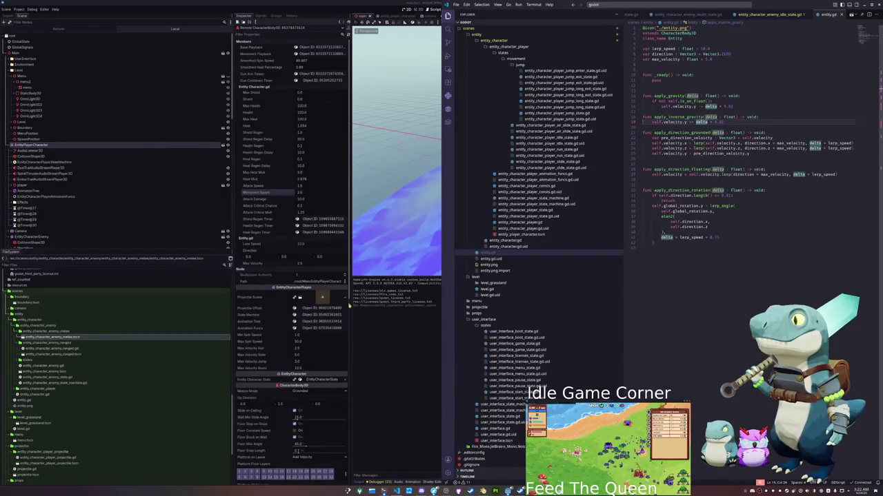
pyautogui.hotkey('alt', 'Tab')
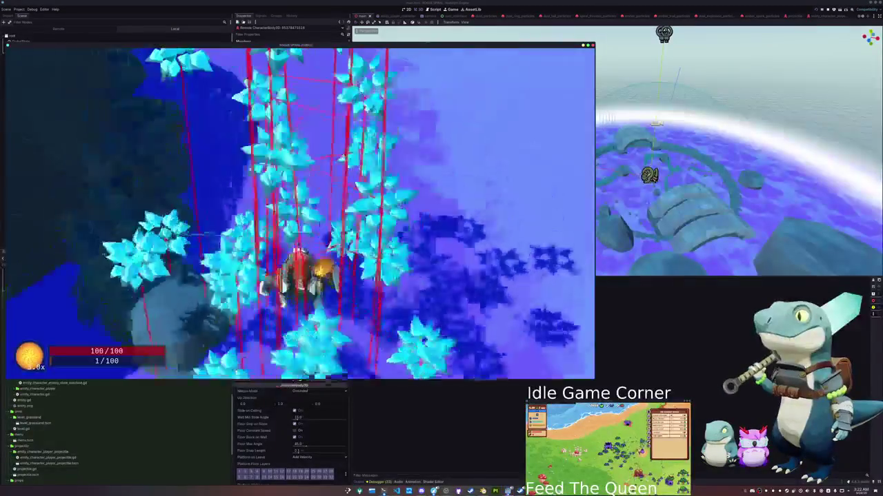
pyautogui.press('w')
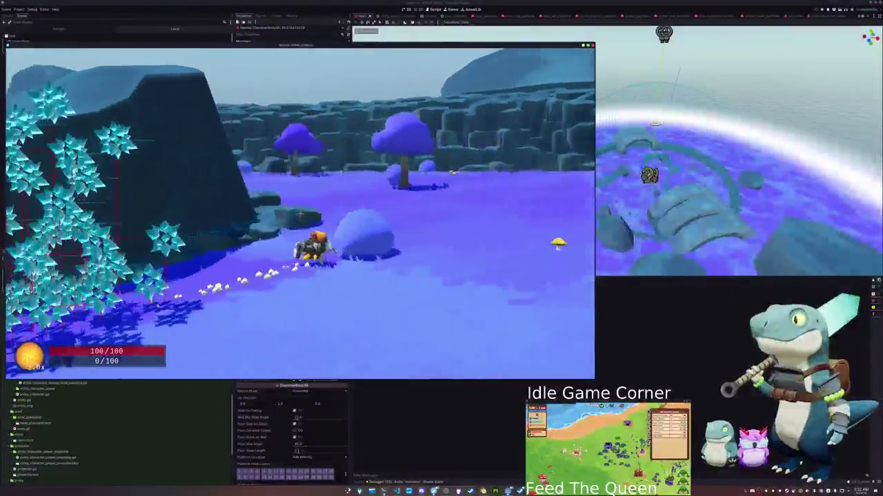
pyautogui.press('w')
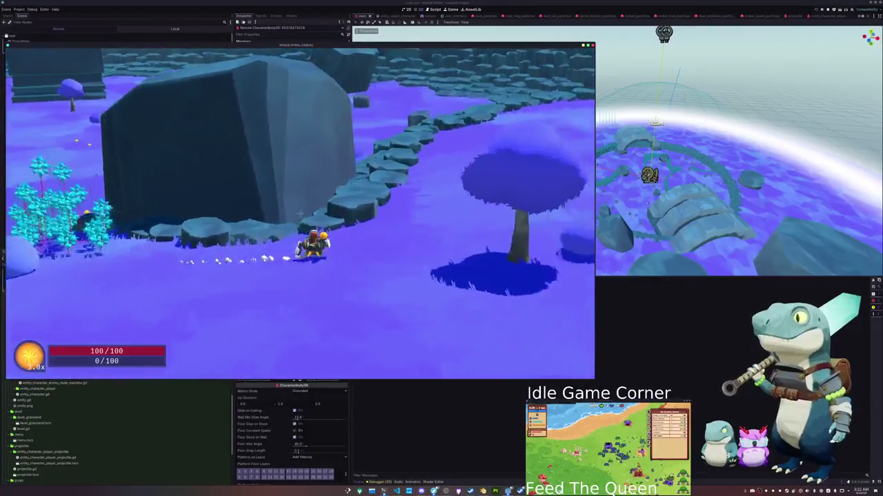
pyautogui.press('w')
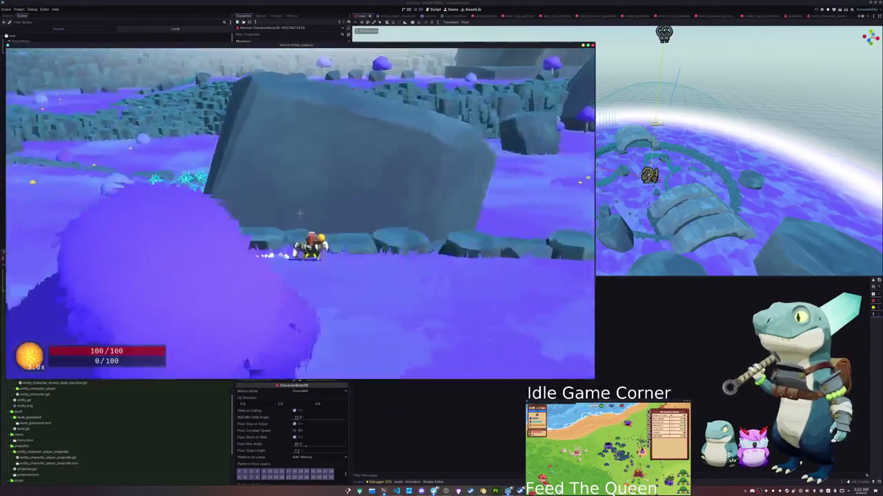
pyautogui.press('w')
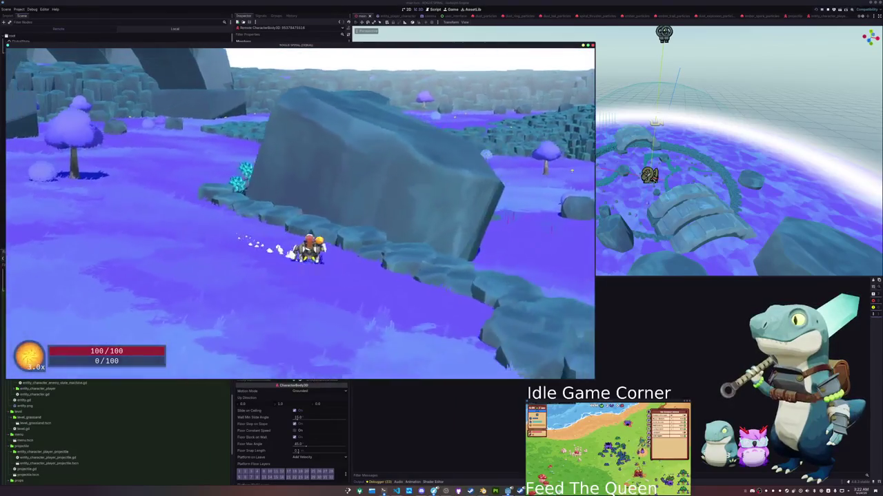
pyautogui.press('w')
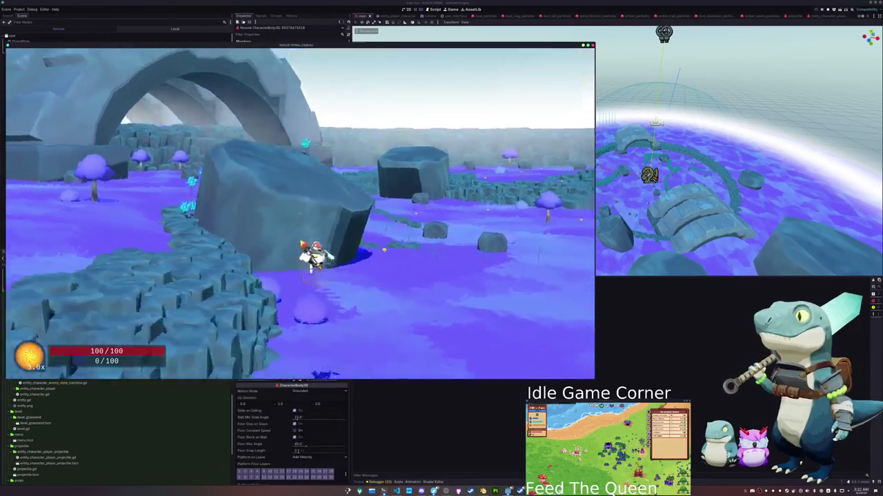
pyautogui.press('w')
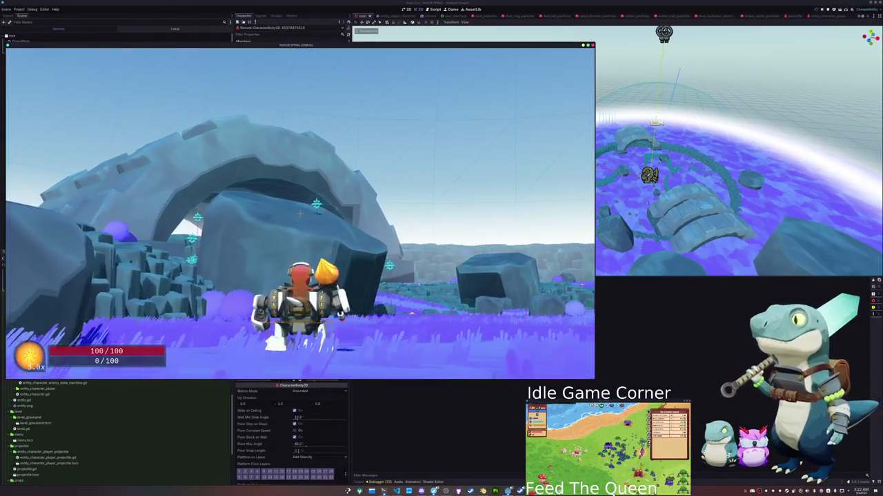
pyautogui.press('w')
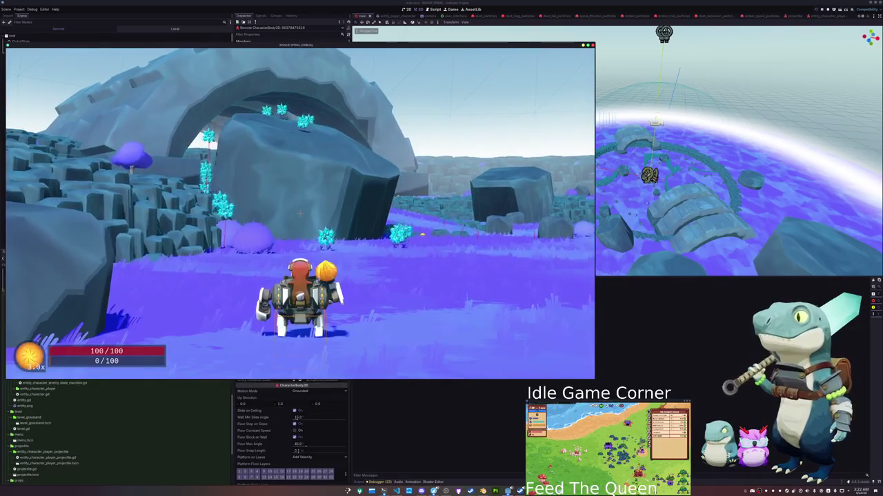
pyautogui.press('Escape')
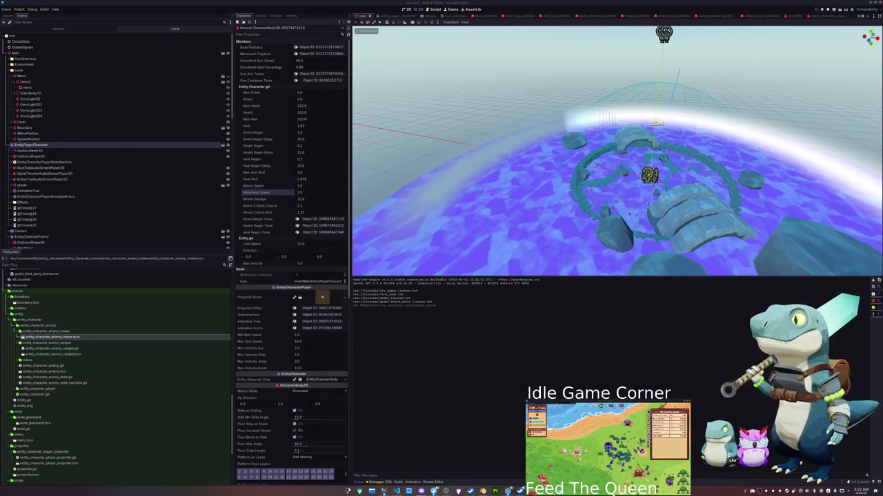
pyautogui.hotkey('alt', 'Tab')
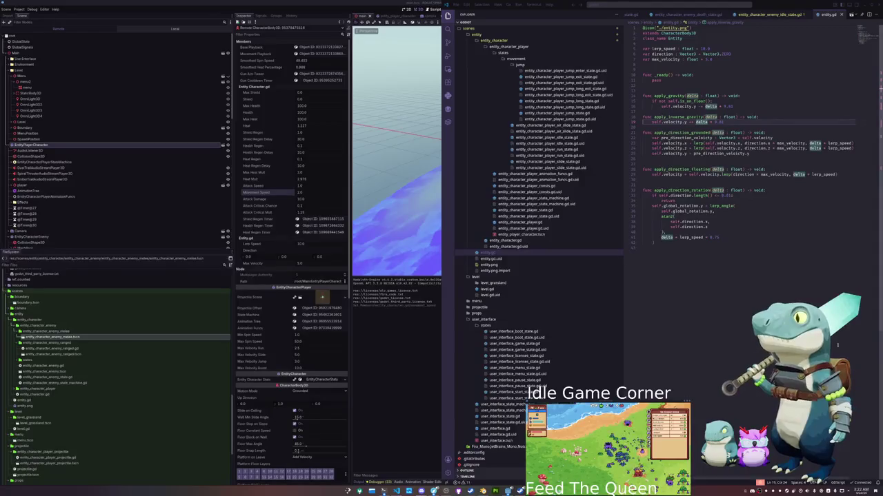
pyautogui.hotkey('alt', 'Tab')
pyautogui.hotkey('alt', 'Tab')
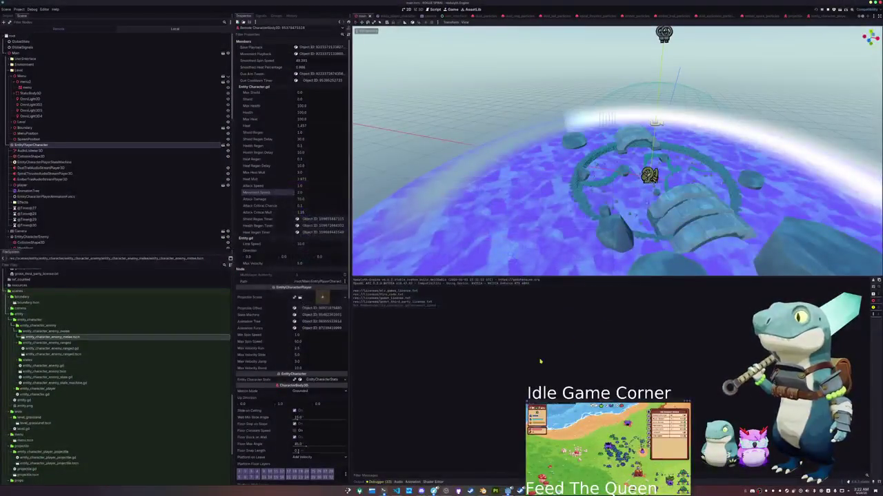
pyautogui.moveTo(508, 491)
pyautogui.click(435, 461)
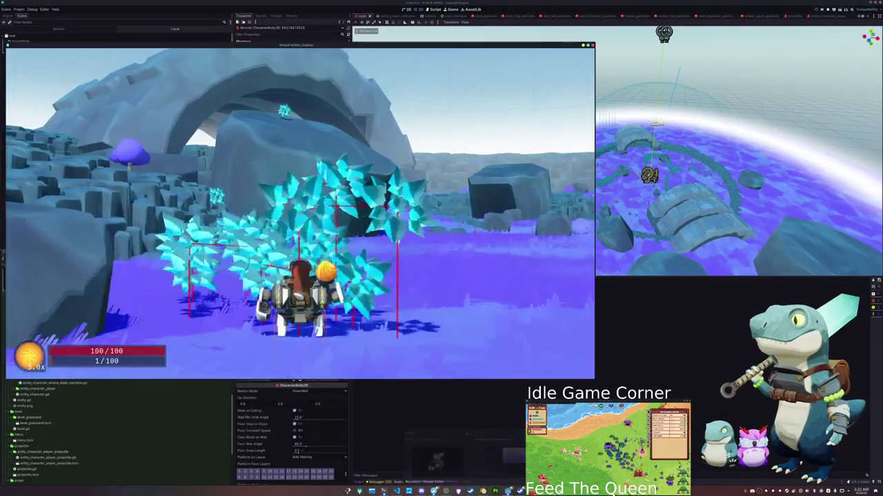
pyautogui.press('w')
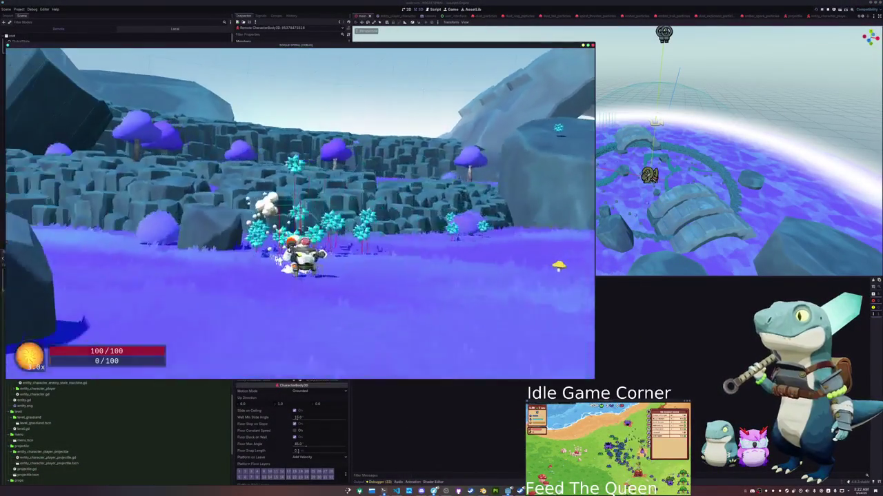
pyautogui.press('a')
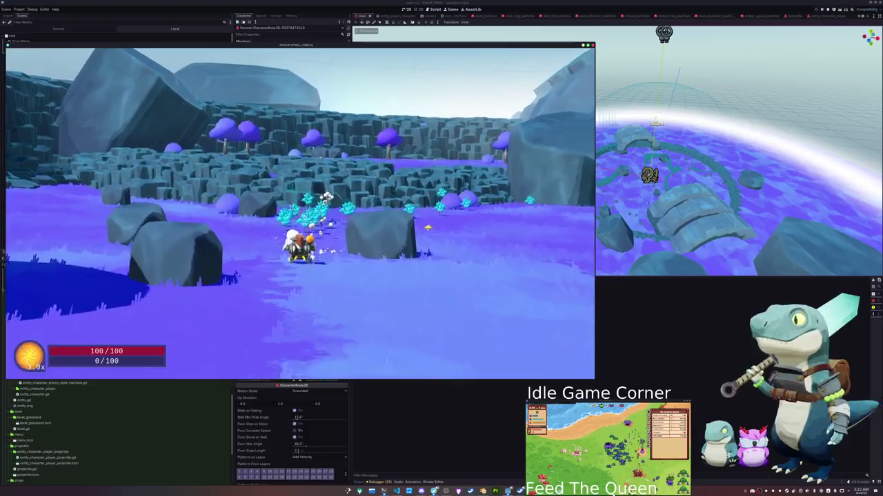
pyautogui.hotkey('alt', 'Tab')
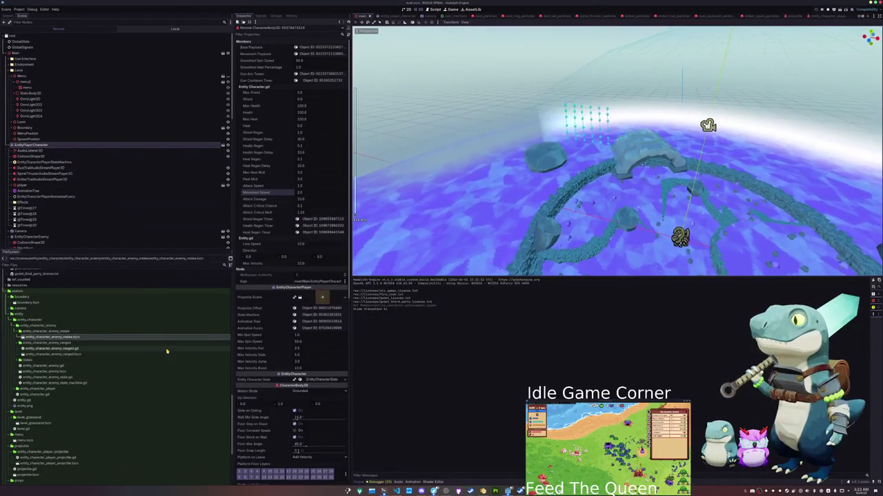
# - Place entity_character_enemy_ranged.tscn enemies near the stone arch and run the game with F5
pyautogui.click(40, 349)
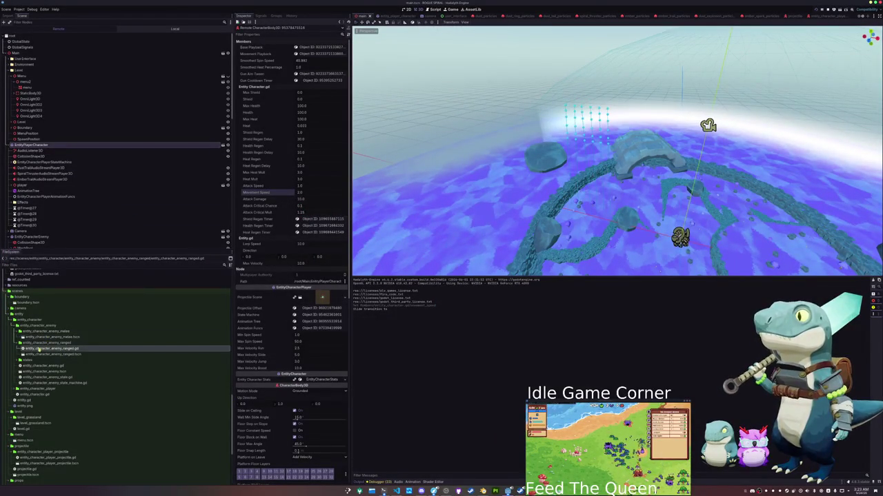
pyautogui.click(43, 354)
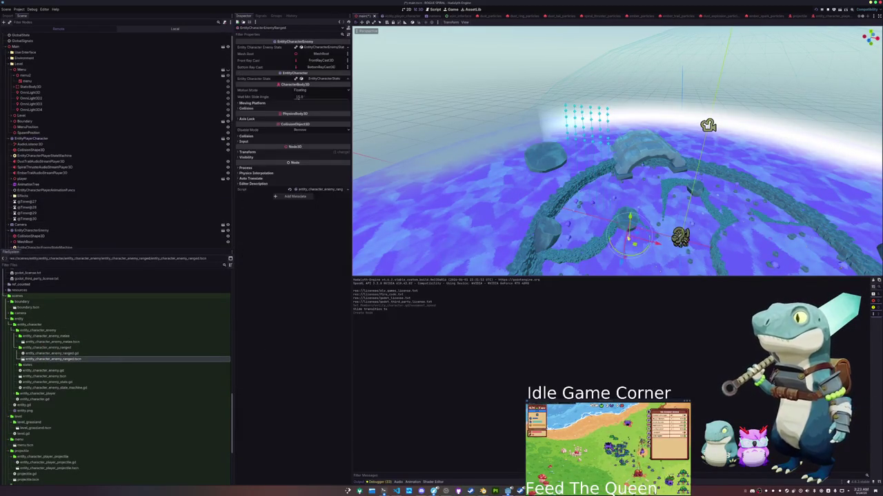
pyautogui.press('f')
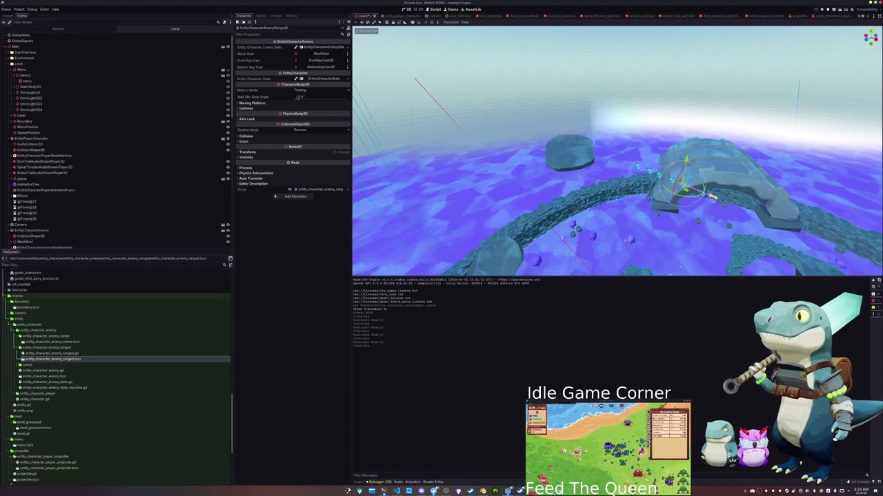
pyautogui.press('F5')
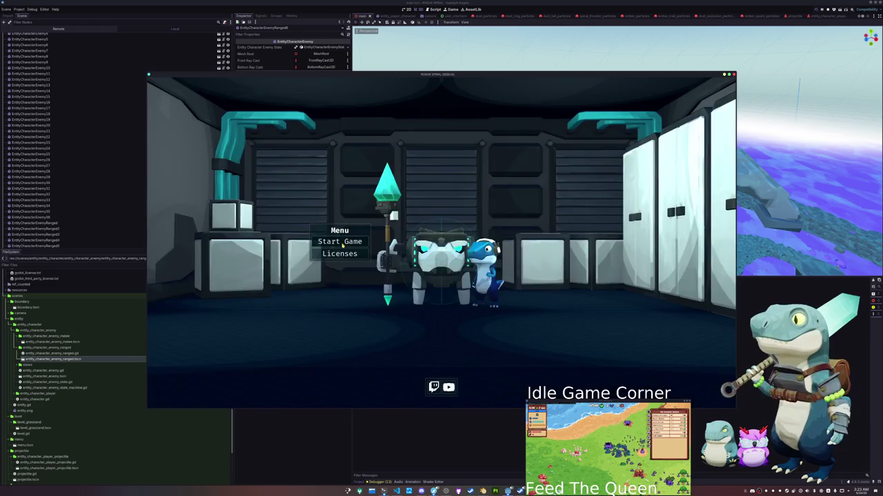
# - Start a new game run, then stop and relaunch the playtest from the Game view
pyautogui.click(343, 244)
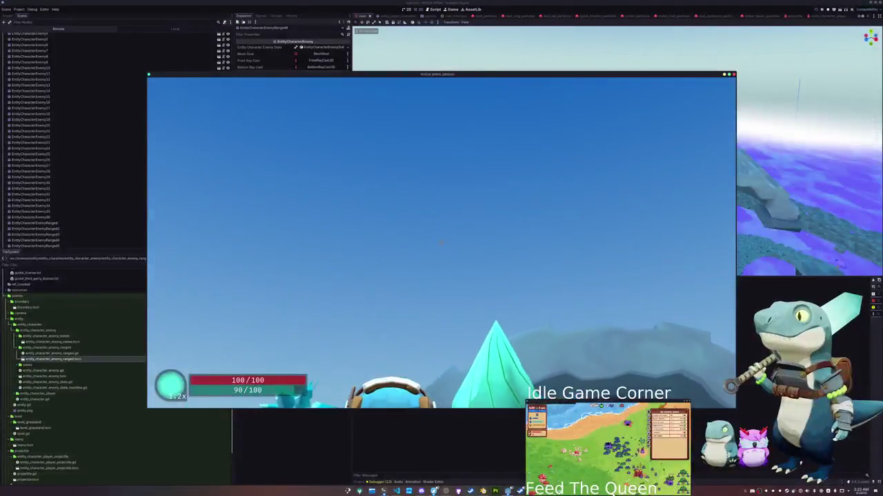
pyautogui.press('F8')
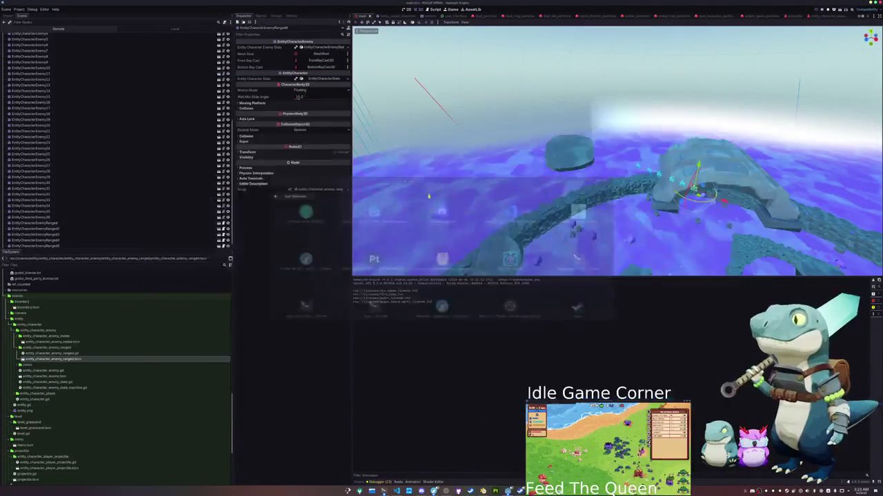
pyautogui.click(451, 8)
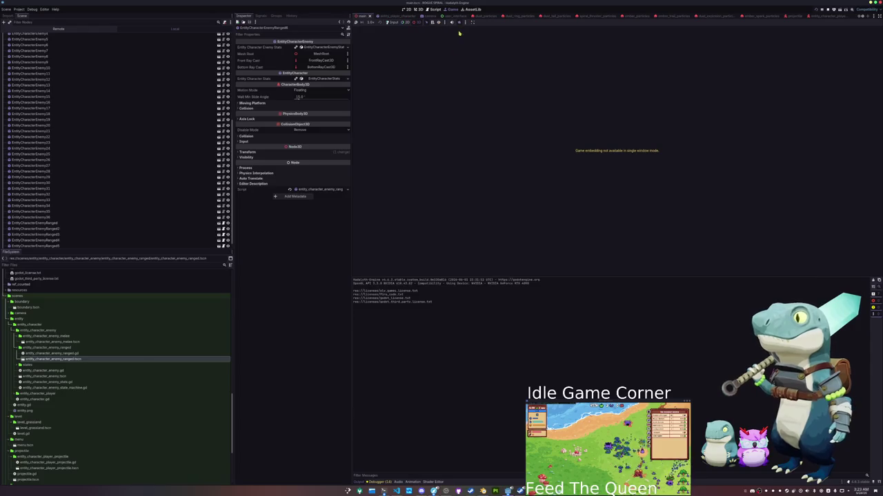
pyautogui.press('F5')
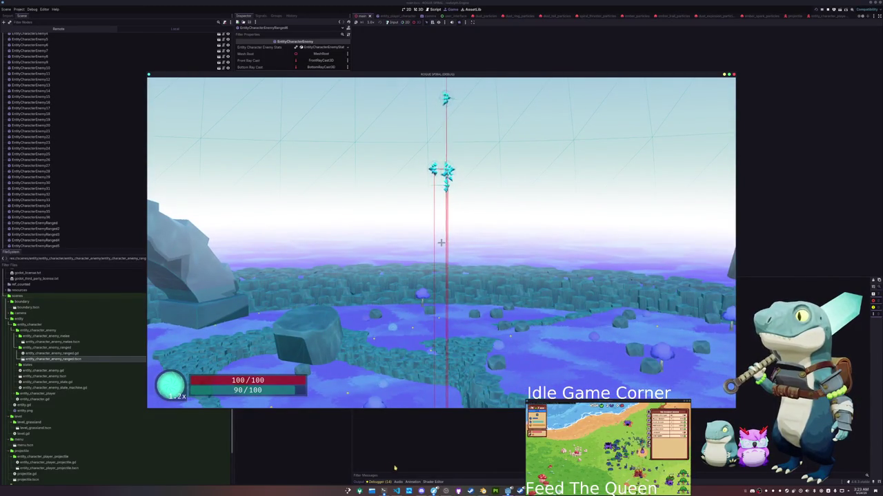
pyautogui.click(396, 491)
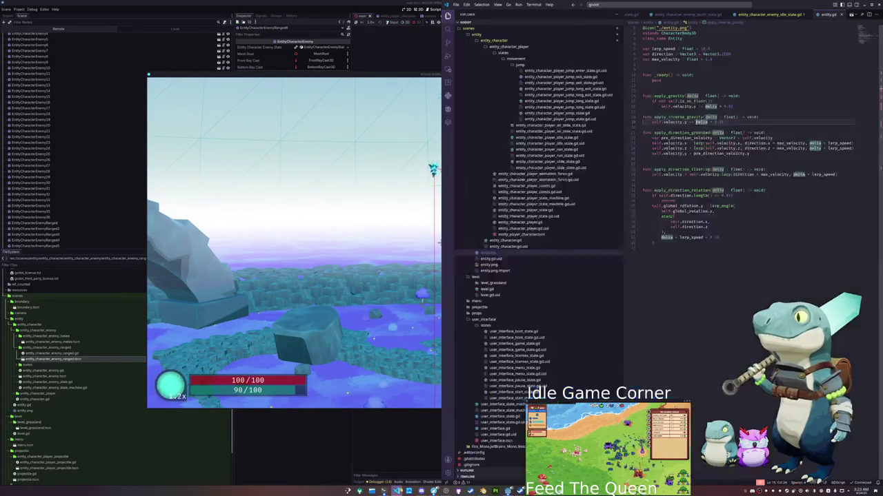
# - In the enemy idle state script, remove the blank line before the match block
pyautogui.click(675, 184)
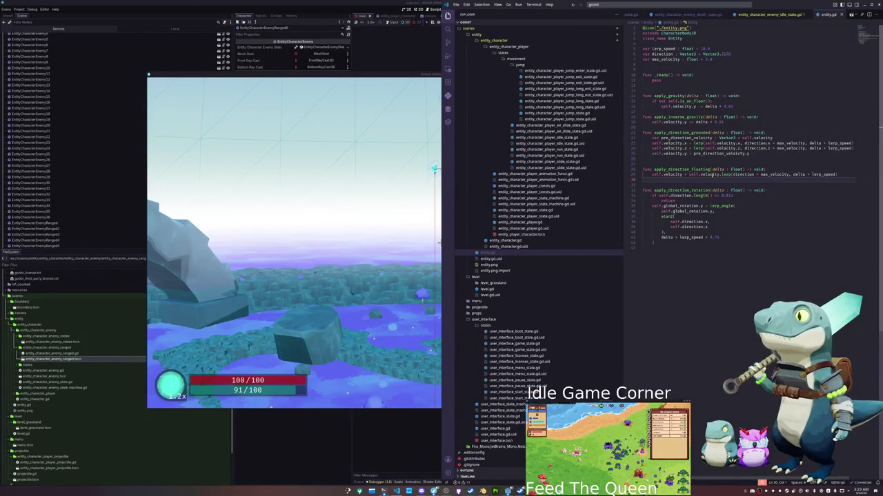
pyautogui.click(773, 15)
pyautogui.click(674, 249)
pyautogui.press('Return')
pyautogui.press('Up')
pyautogui.press('Up')
pyautogui.press('Up')
pyautogui.press('Up')
pyautogui.press('Up')
pyautogui.press('Up')
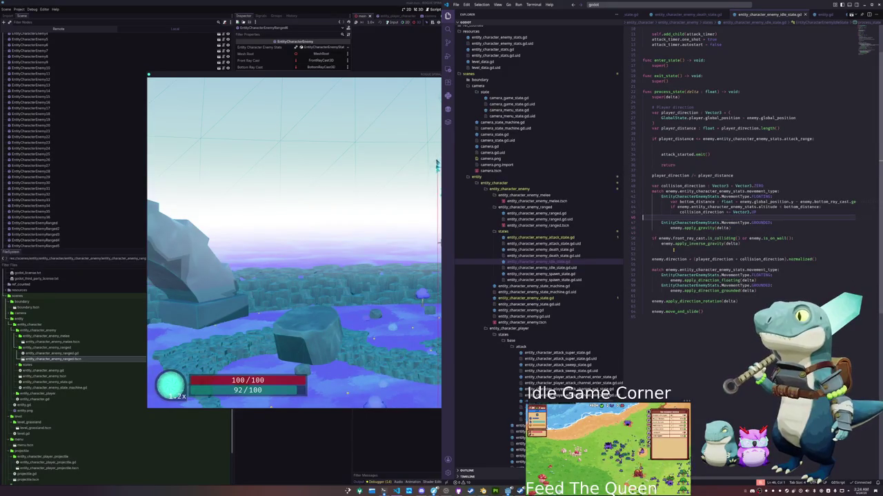
pyautogui.press('Up')
pyautogui.press('Up')
pyautogui.press('End')
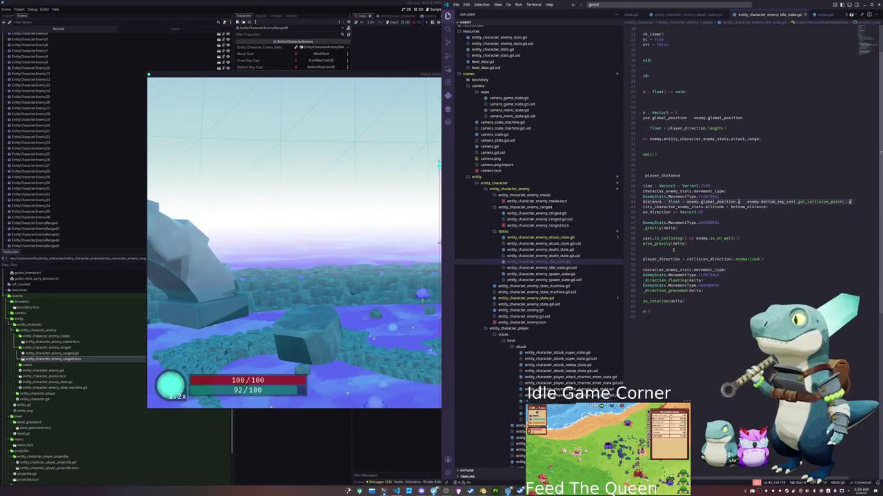
pyautogui.press('Down')
pyautogui.press('Down')
pyautogui.press('Home')
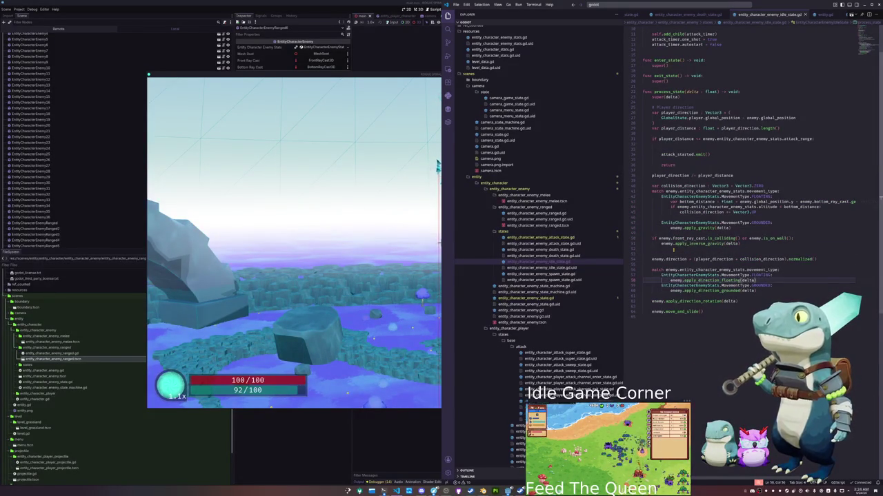
pyautogui.press('Up')
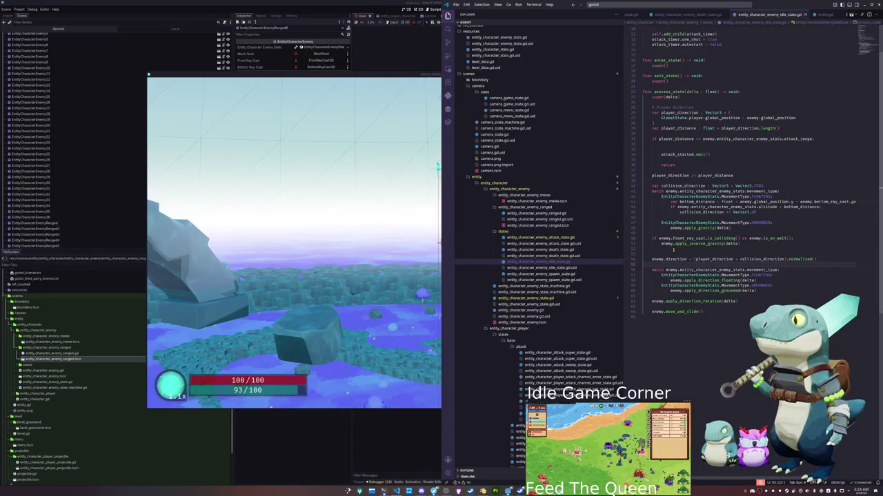
pyautogui.press('BackSpace')
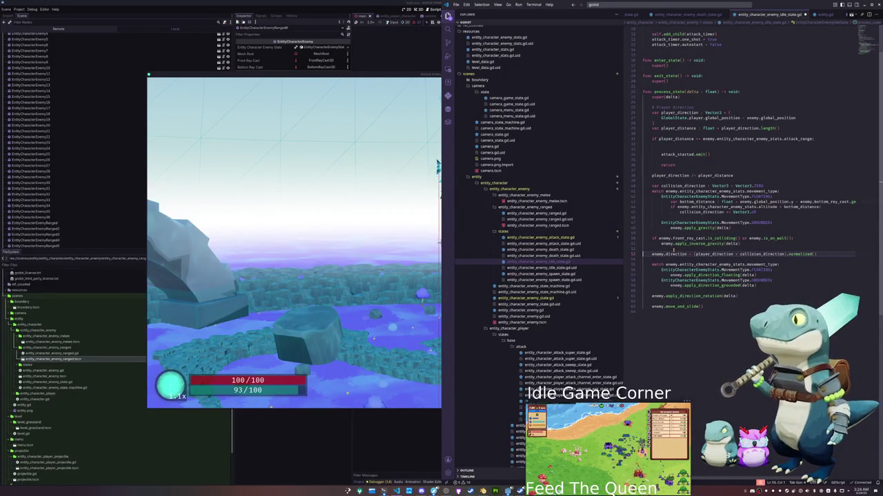
pyautogui.press('Up')
pyautogui.press('Up')
pyautogui.press('Up')
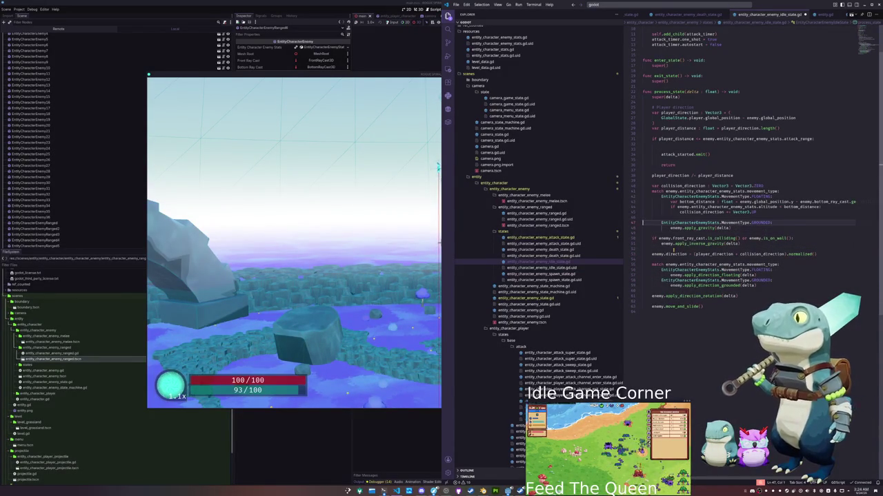
# - Replace the FLOATING case's bottom_distance code with a pass placeholder
pyautogui.hotkey('shift', 'Up')
pyautogui.hotkey('shift', 'Up')
pyautogui.hotkey('shift', 'Up')
pyautogui.hotkey('shift', 'Tab')
pyautogui.doubleClick(758, 197)
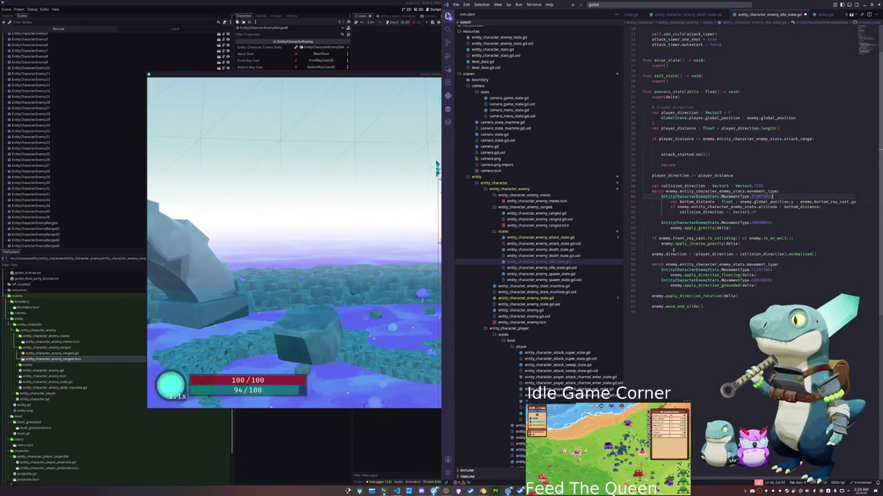
pyautogui.hotkey('shift', 'Down')
pyautogui.hotkey('shift', 'Down')
pyautogui.hotkey('shift', 'Down')
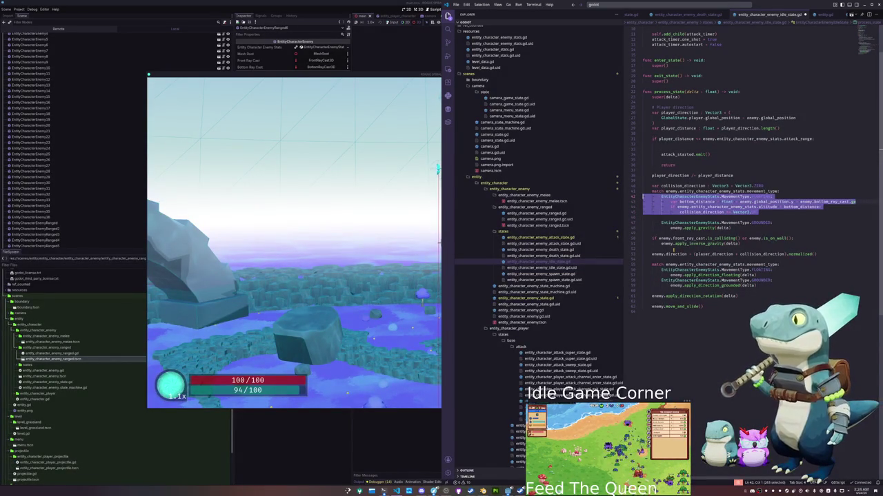
pyautogui.hotkey('ctrl', 'x')
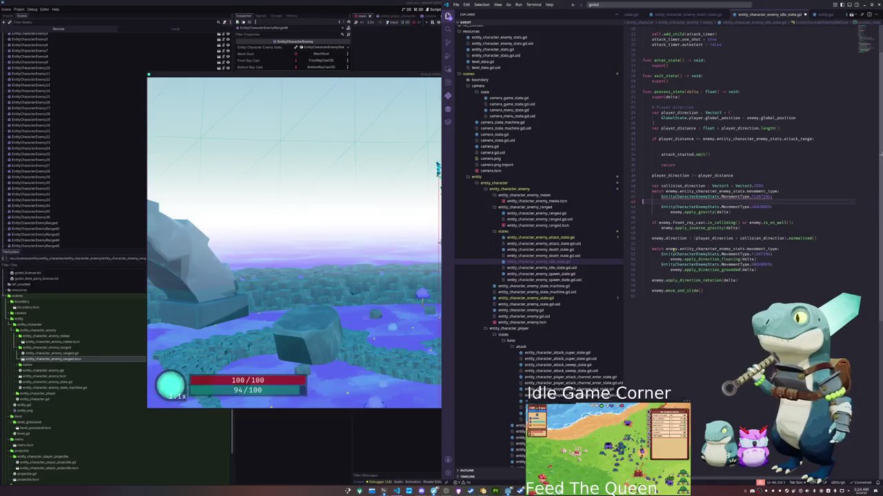
pyautogui.press('Delete')
pyautogui.press('BackSpace')
pyautogui.write('pass')
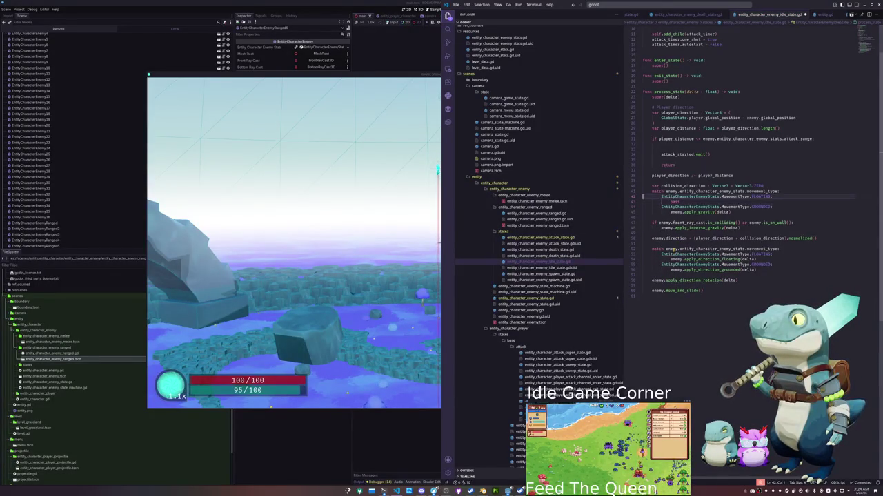
pyautogui.hotkey('ctrl', 'shift', 'Return')
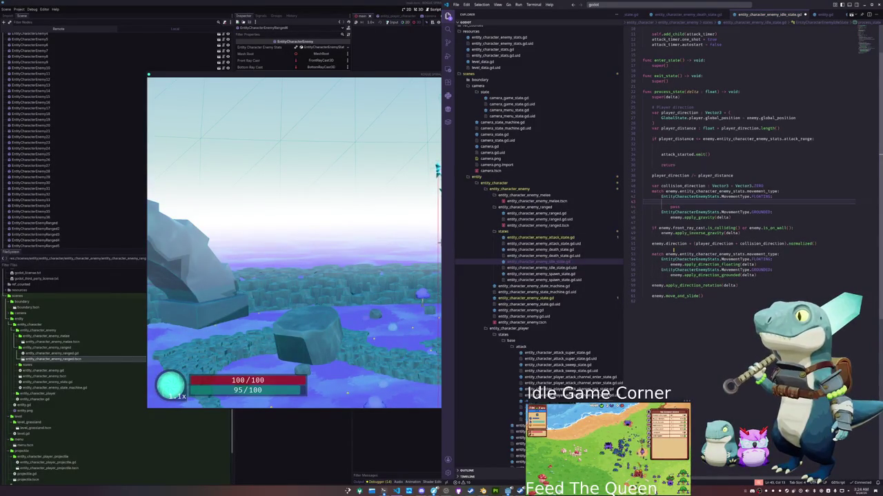
pyautogui.write('player')
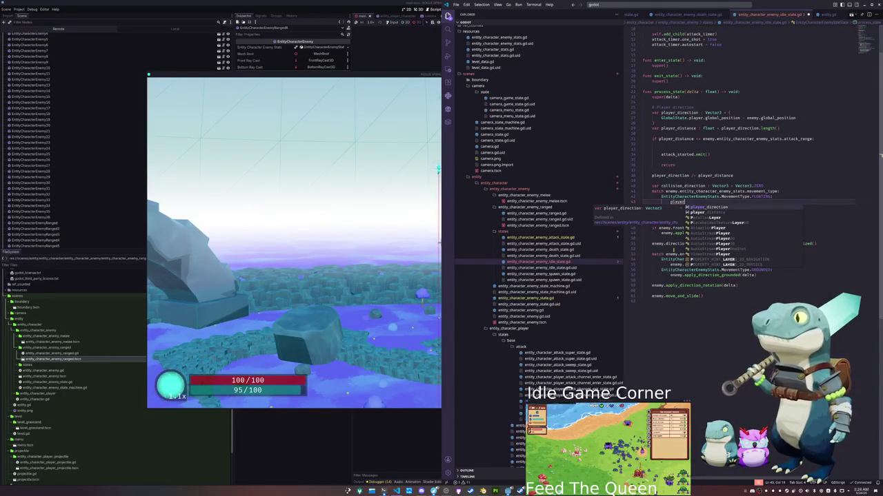
pyautogui.press('BackSpace')
pyautogui.press('BackSpace')
pyautogui.press('BackSpace')
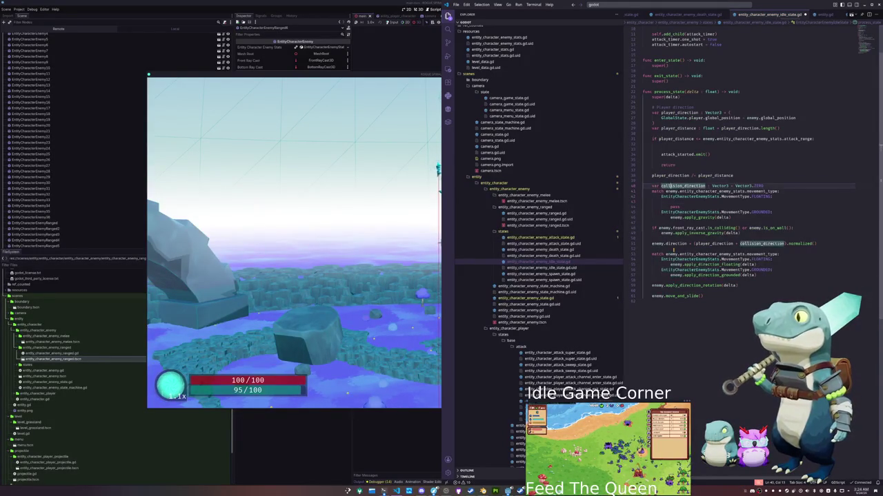
# - Move the attack-range check block below apply_gravity and strip its blank lines
pyautogui.press('Up')
pyautogui.press('Up')
pyautogui.press('Up')
pyautogui.hotkey('shift', 'Up')
pyautogui.hotkey('shift', 'Up')
pyautogui.hotkey('shift', 'Home')
pyautogui.hotkey('shift', 'Up')
pyautogui.press('Delete')
pyautogui.press('Down')
pyautogui.press('Down')
pyautogui.press('Down')
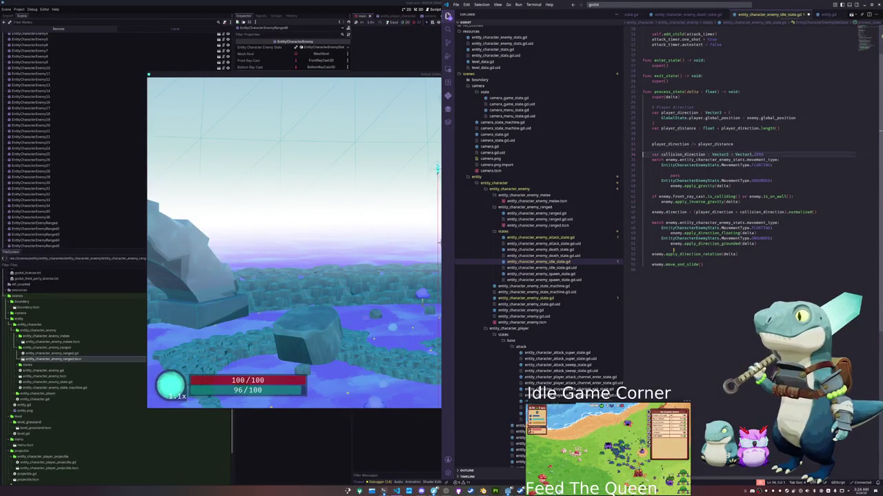
pyautogui.press('Down')
pyautogui.press('Down')
pyautogui.press('Down')
pyautogui.hotkey('ctrl', 'v')
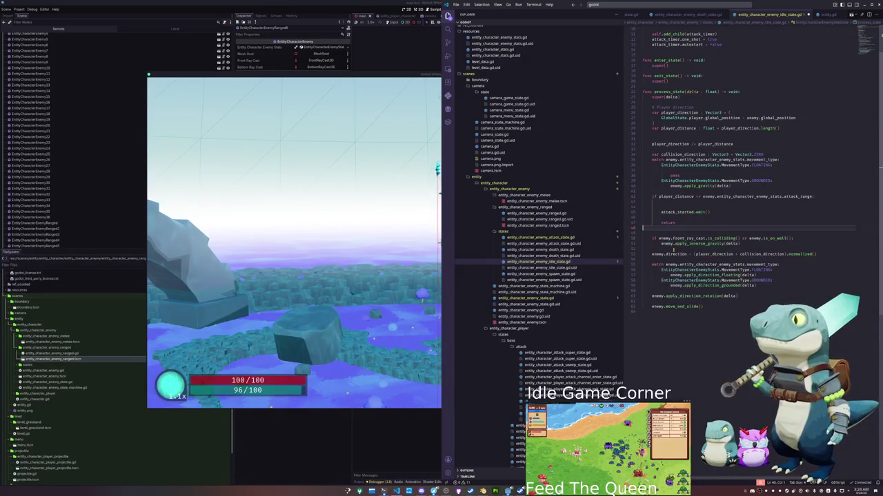
pyautogui.hotkey('ctrl', 'shift', 'k')
pyautogui.hotkey('ctrl', 'shift', 'k')
pyautogui.hotkey('ctrl', 'shift', 'k')
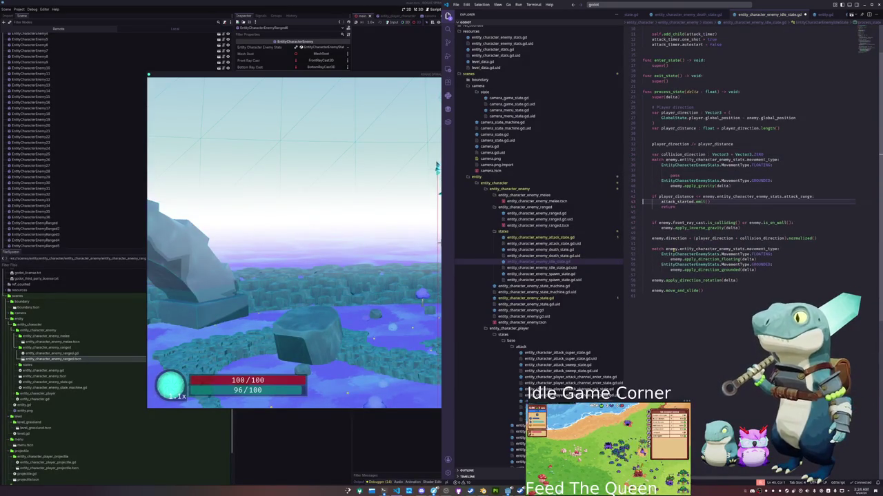
# - Guard attack_started.emit() with attack_timer.is_stopped() and start the timer with entity_character_enemy_stats.attack_cooldown
pyautogui.press('Return')
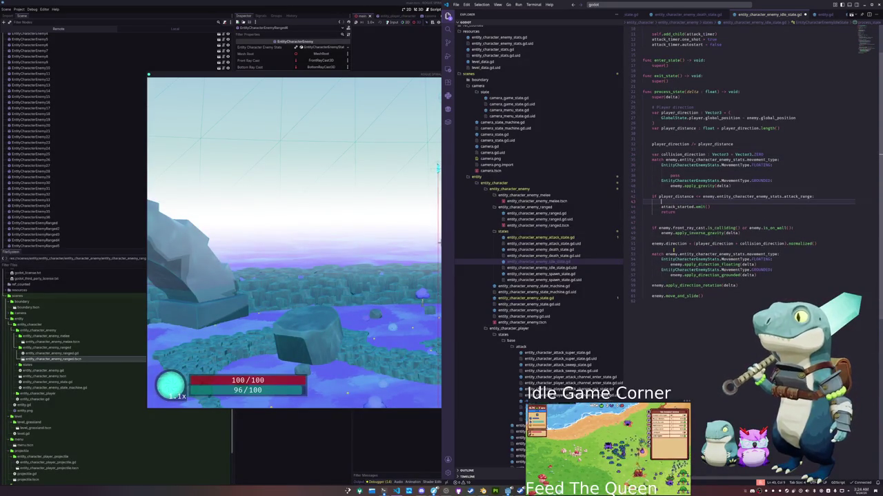
pyautogui.write('if attack')
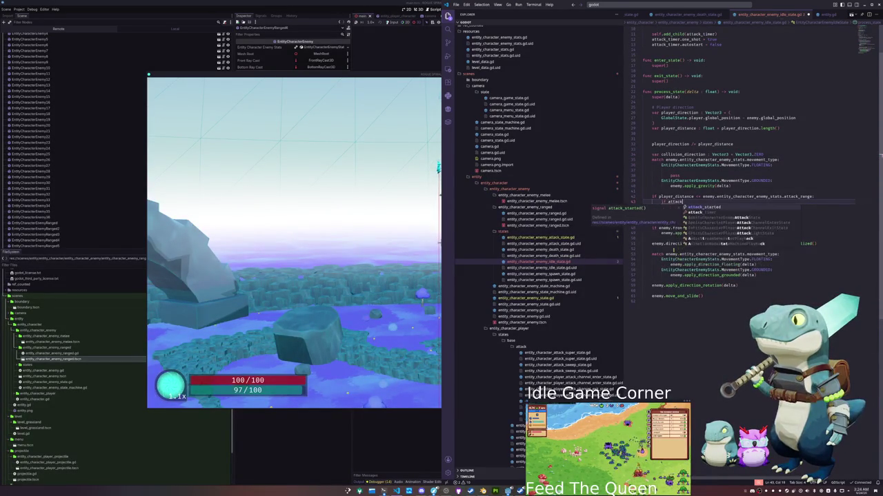
pyautogui.write('_timer.is_st')
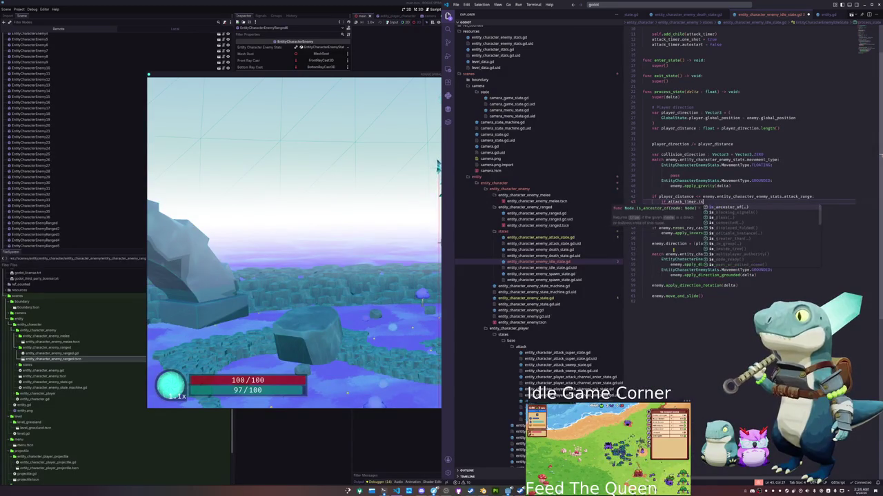
pyautogui.press('Return')
pyautogui.press('Down')
pyautogui.press('Home')
pyautogui.press('Tab')
pyautogui.press('End')
pyautogui.press('Return')
pyautogui.write('attack_timer.start')
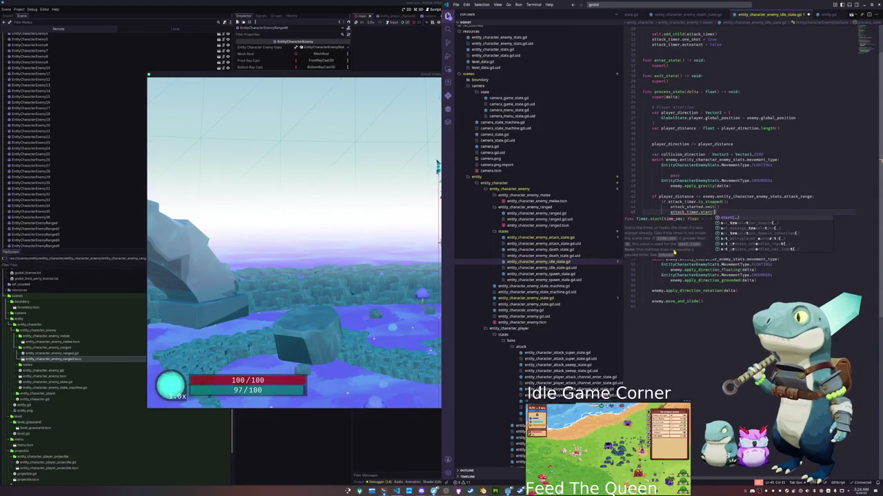
pyautogui.press('Return')
pyautogui.press('Return')
pyautogui.write('a')
pyautogui.write('enemy.stats')
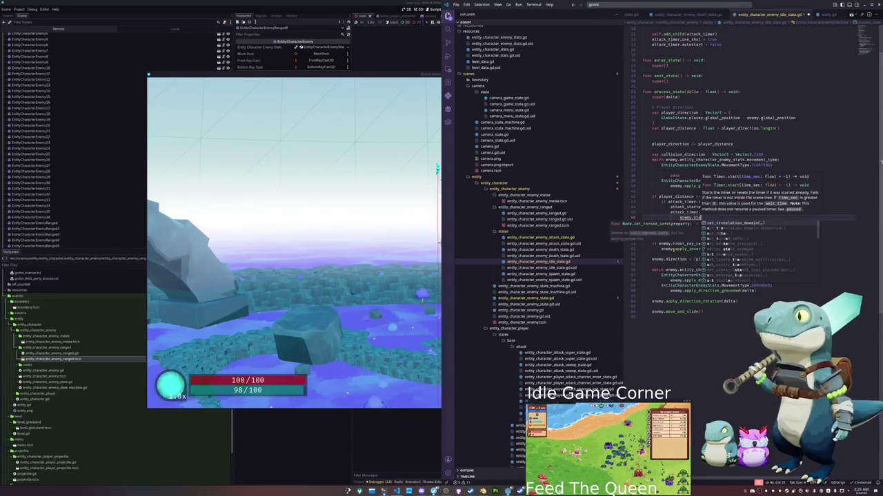
pyautogui.press('Down')
pyautogui.press('Down')
pyautogui.press('Down')
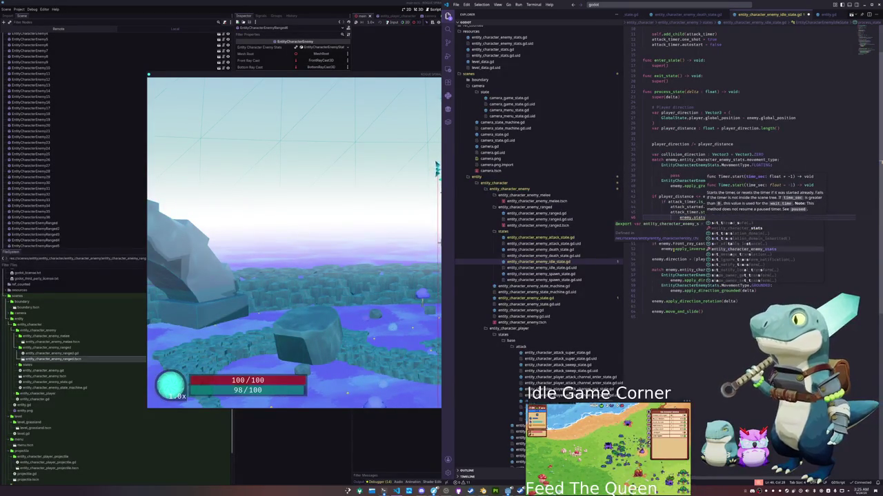
pyautogui.press('Return')
pyautogui.write('.cool')
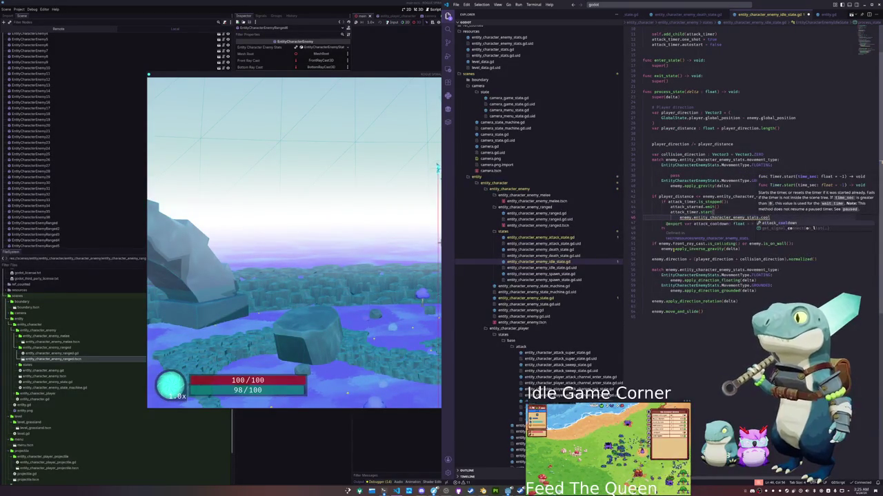
pyautogui.press('Return')
# - Tidy the blank lines around player_direction /= player_distance
pyautogui.click(642, 223)
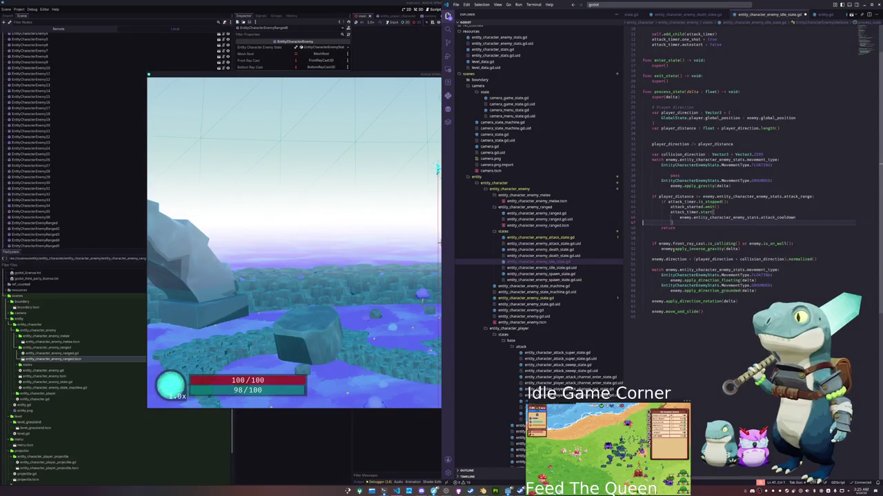
pyautogui.click(643, 212)
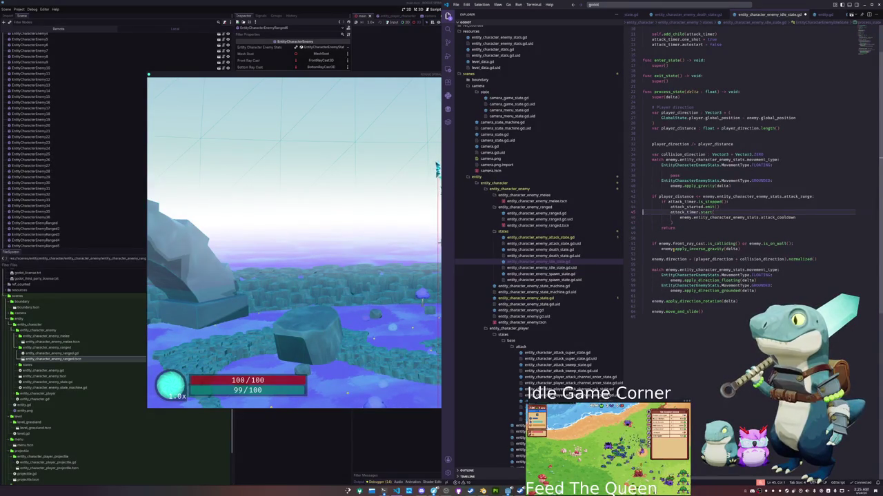
pyautogui.click(643, 222)
pyautogui.click(643, 228)
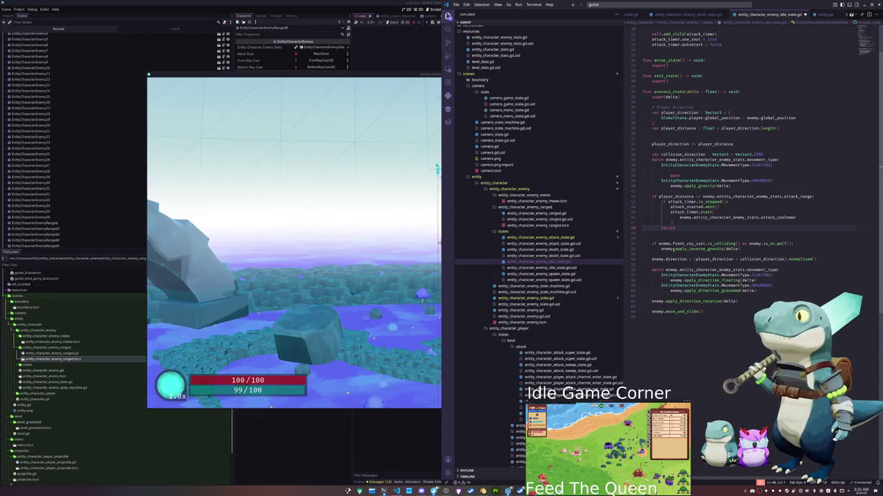
pyautogui.press('Up')
pyautogui.press('Up')
pyautogui.press('Up')
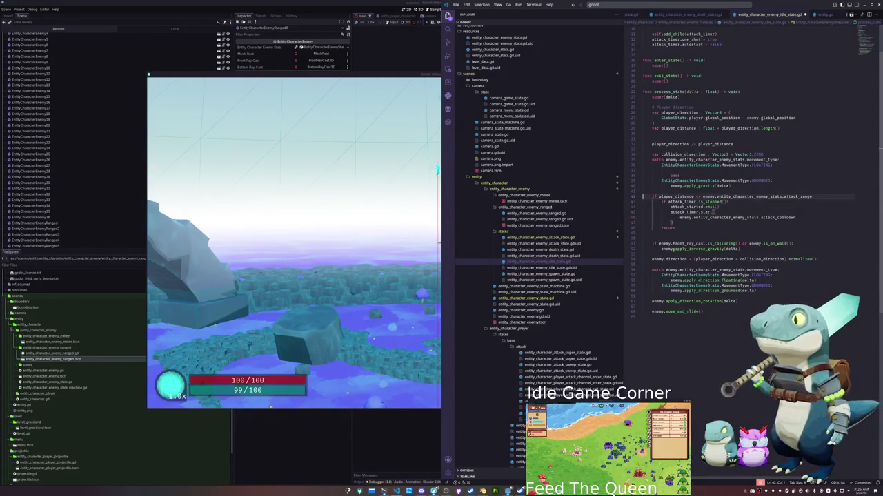
pyautogui.press('Delete')
pyautogui.press('BackSpace')
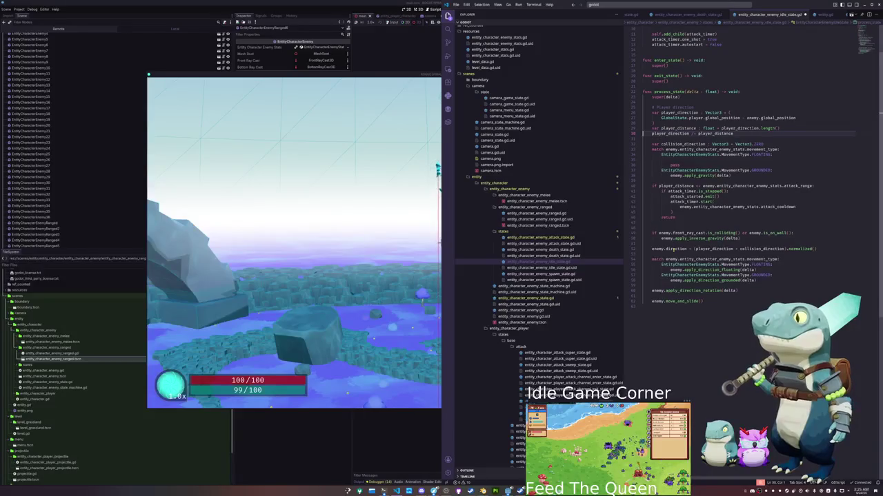
pyautogui.press('Return')
# - On line 27, target player position plus Vector3.UP * enemy.entity_character_enemy_stats.altitude
pyautogui.press('Up')
pyautogui.press('Up')
pyautogui.press('Up')
pyautogui.press('End')
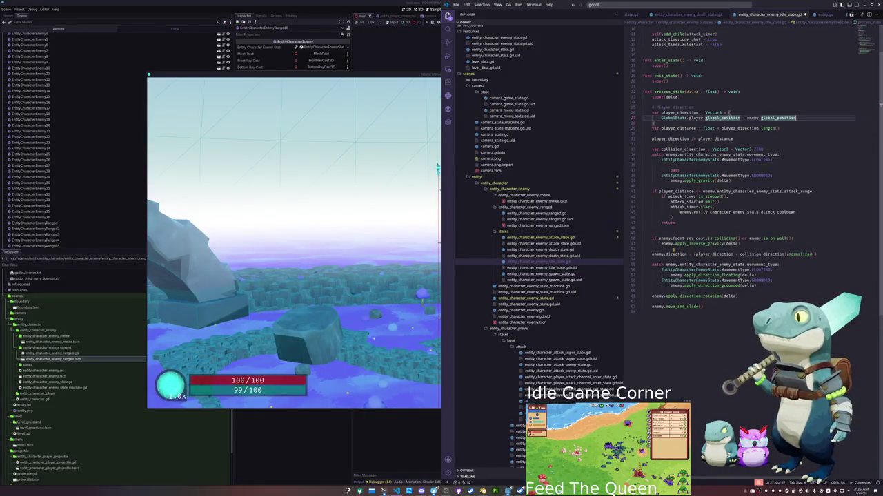
pyautogui.press('Left')
pyautogui.press('Left')
pyautogui.press('Left')
pyautogui.press('BackSpace')
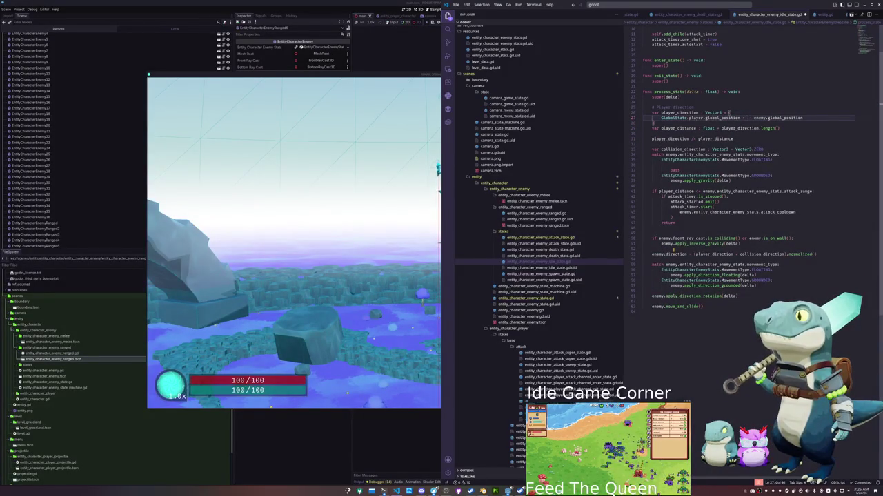
pyautogui.write('enemy.targe')
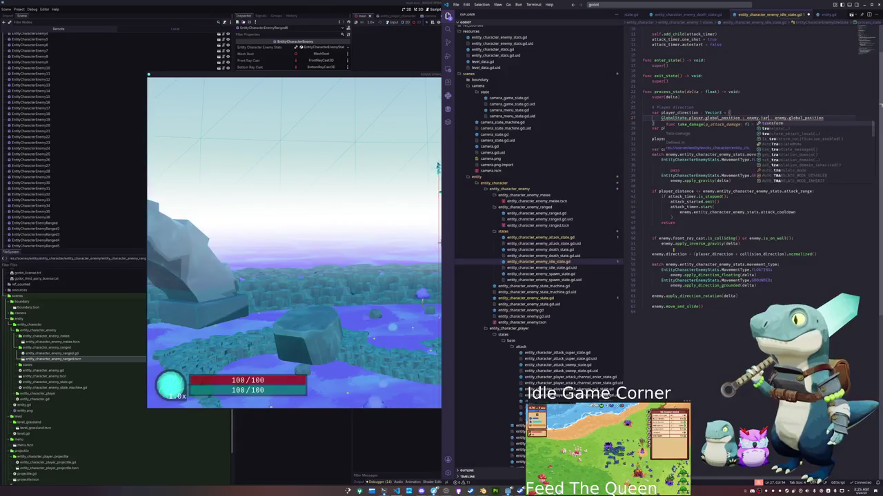
pyautogui.press('BackSpace')
pyautogui.press('BackSpace')
pyautogui.press('BackSpace')
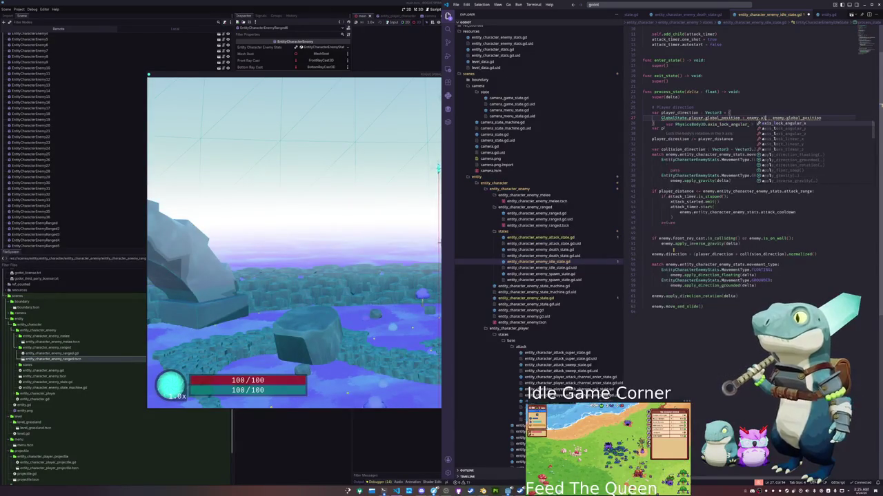
pyautogui.write('stats')
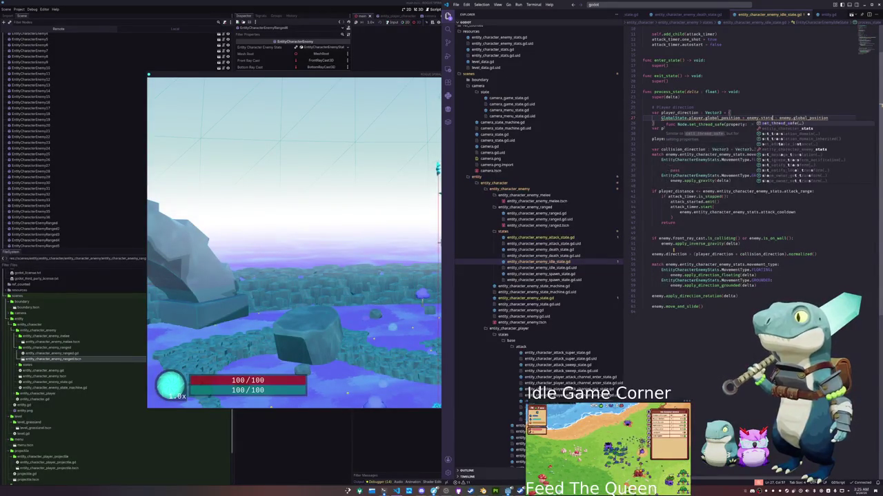
pyautogui.press('Down')
pyautogui.press('Down')
pyautogui.press('Down')
pyautogui.press('Return')
pyautogui.write('.alt')
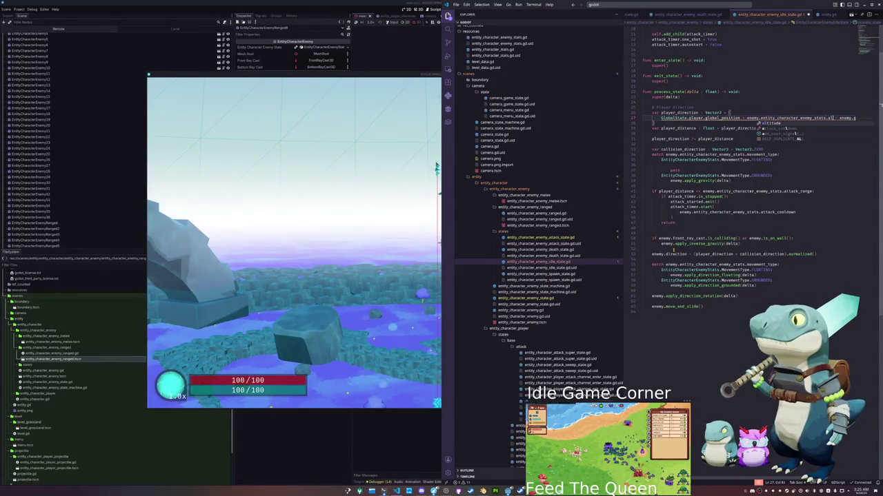
pyautogui.press('Return')
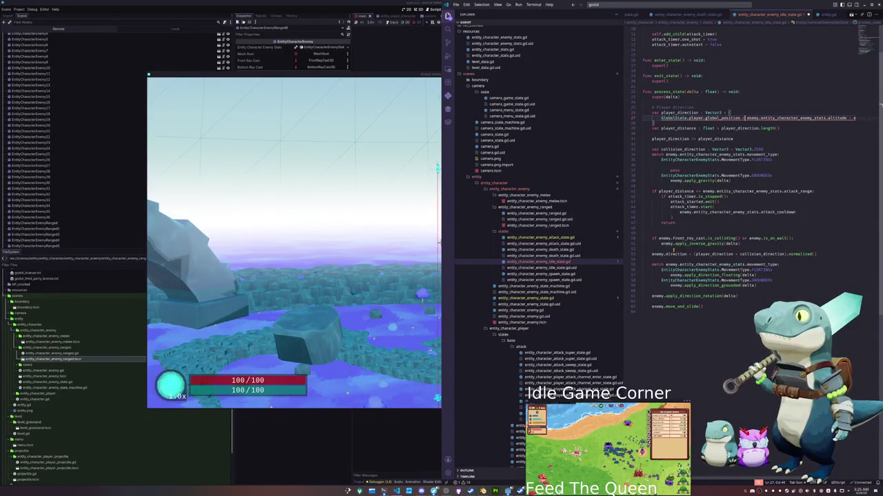
pyautogui.hotkey('ctrl', 'Left')
pyautogui.hotkey('ctrl', 'Left')
pyautogui.hotkey('ctrl', 'Left')
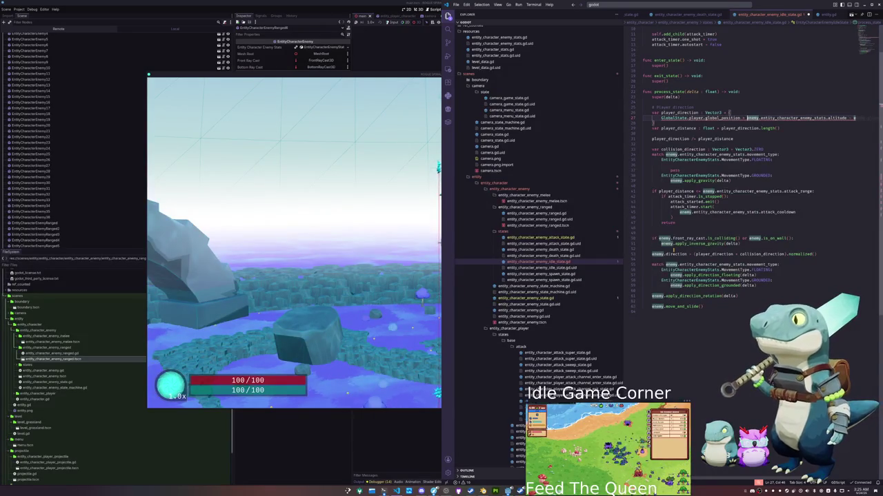
pyautogui.write('Vector3.U')
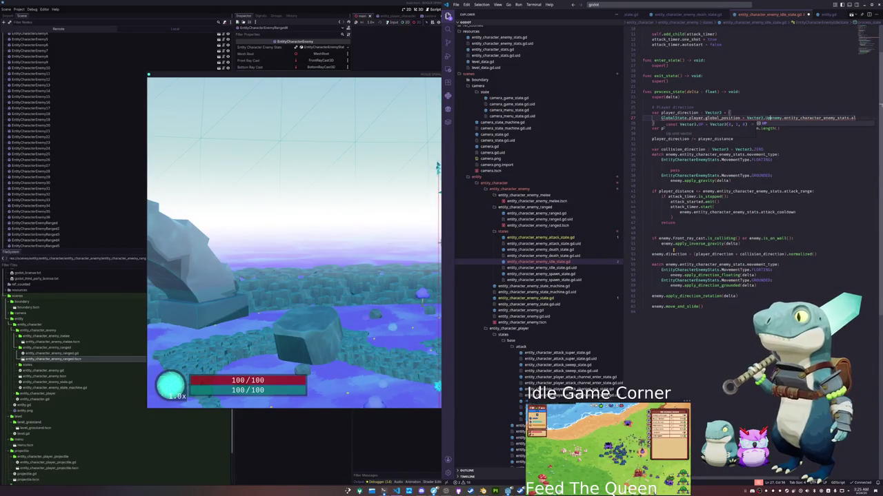
pyautogui.press('Return')
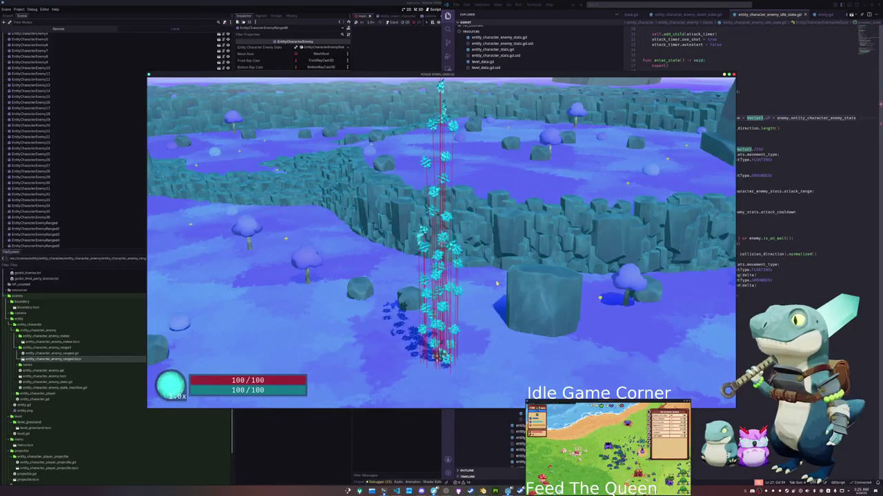
# - Relaunch the game, inspect the enemy's remote Area3D node, then pause the playtest
pyautogui.click(391, 23)
pyautogui.press('F5')
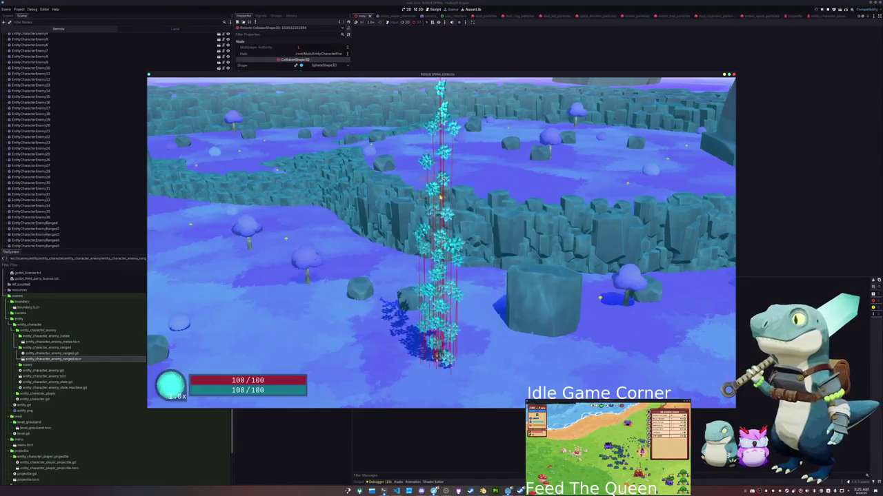
pyautogui.click(369, 235)
pyautogui.click(419, 23)
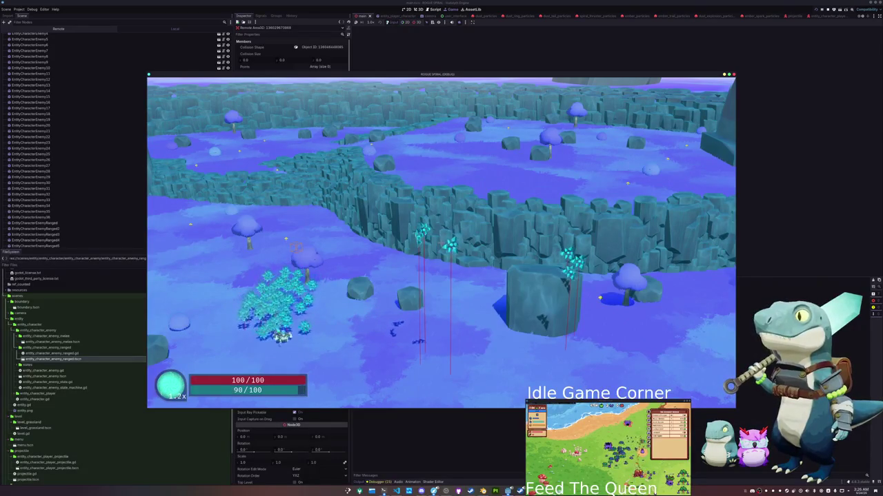
pyautogui.press('Escape')
# - In the idle state script, delete the stray blank lines above the wall check and before pass
pyautogui.click(441, 252)
pyautogui.hotkey('alt', 'Tab')
pyautogui.click(675, 233)
pyautogui.press('BackSpace')
pyautogui.press('Up')
pyautogui.press('Up')
pyautogui.press('Up')
pyautogui.hotkey('ctrl', 'd')
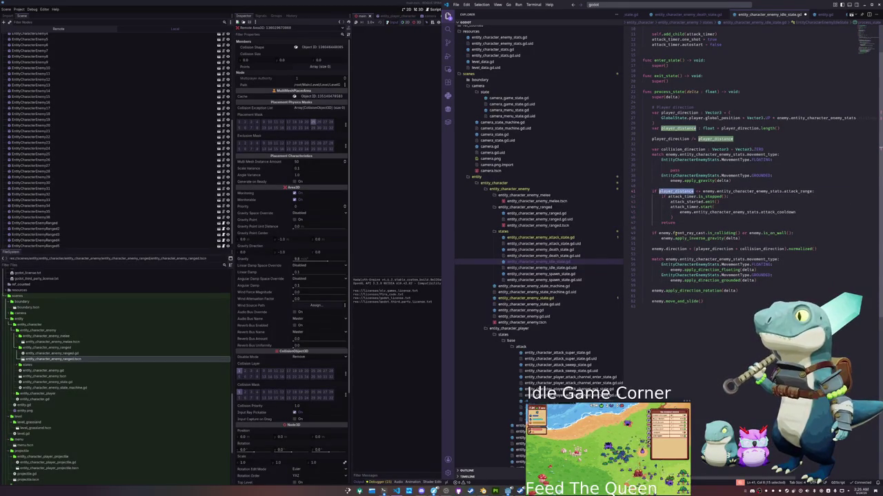
pyautogui.press('Up')
pyautogui.press('Up')
pyautogui.press('Up')
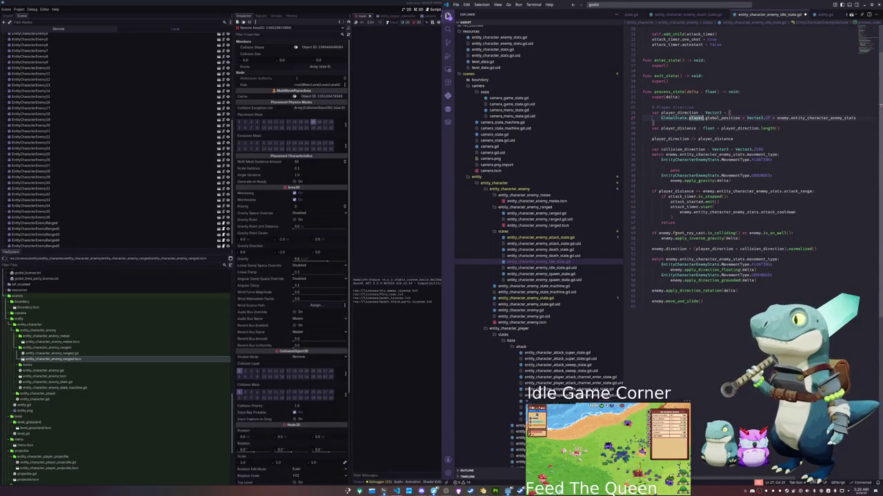
pyautogui.press('Down')
pyautogui.press('Down')
pyautogui.press('Down')
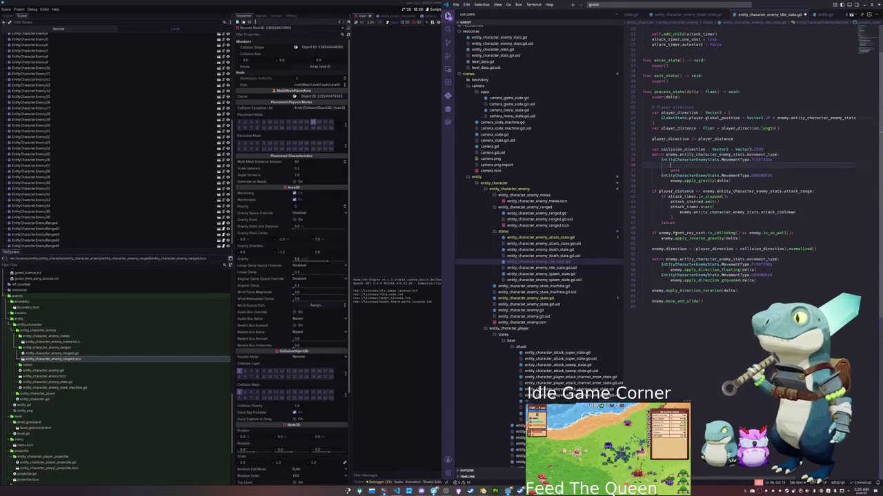
pyautogui.hotkey('ctrl', 'shift', 'k')
pyautogui.press('Down')
pyautogui.press('Down')
pyautogui.press('Down')
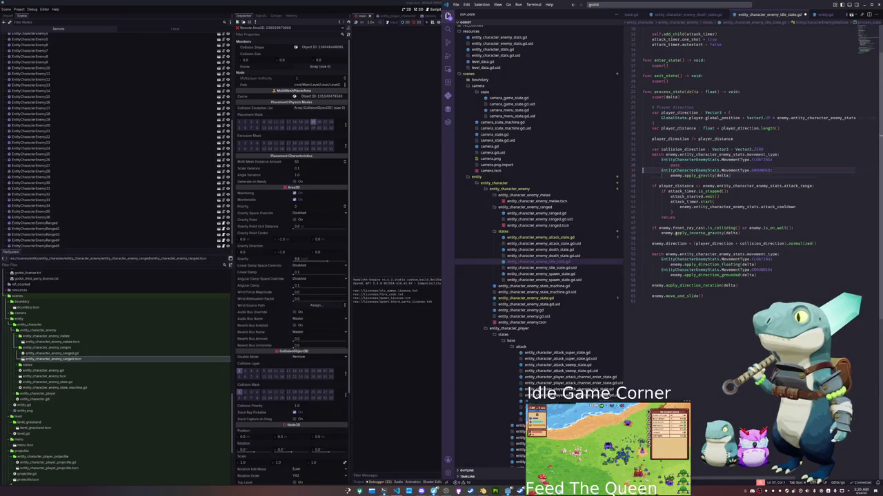
pyautogui.press('Down')
pyautogui.press('Down')
pyautogui.press('Down')
pyautogui.press('Up')
pyautogui.press('Up')
pyautogui.press('Up')
# - Remove the collision_direction subtraction and the unused collision_direction variable line
pyautogui.hotkey('ctrl', 'Right')
pyautogui.hotkey('ctrl', 'Left')
pyautogui.hotkey('ctrl', 'Right')
pyautogui.hotkey('ctrl', 'Right')
pyautogui.hotkey('ctrl', 'shift', 'Left')
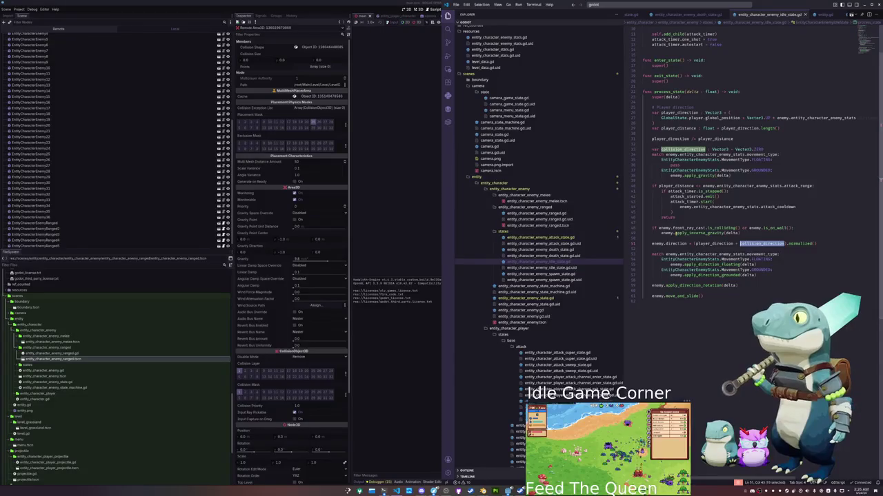
pyautogui.press('Left')
pyautogui.hotkey('shift', 'Left')
pyautogui.hotkey('shift', 'Left')
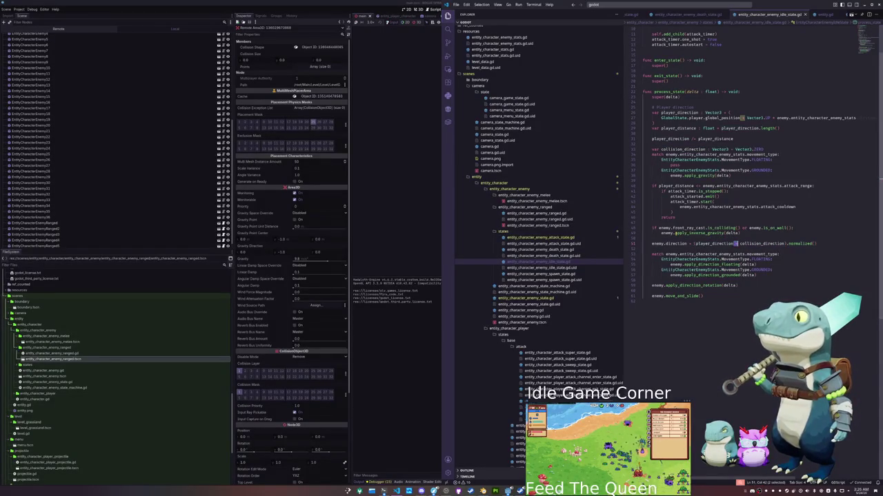
pyautogui.press('BackSpace')
pyautogui.press('Up')
pyautogui.press('Up')
pyautogui.press('Up')
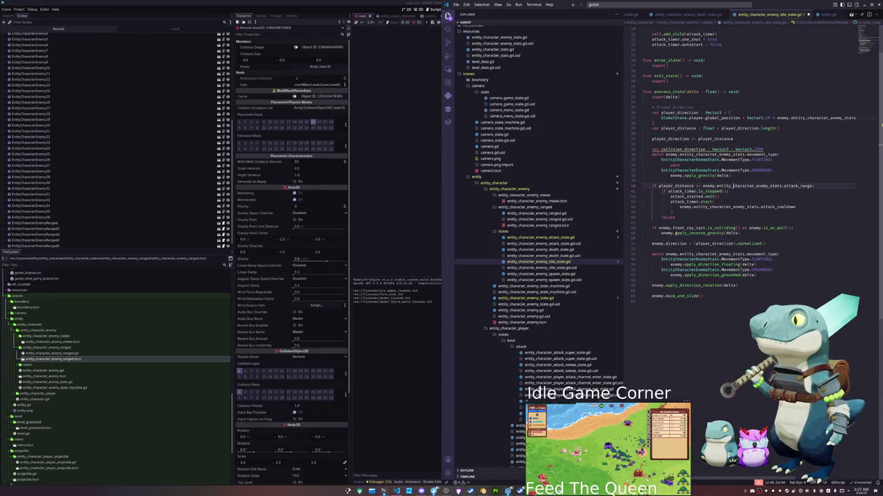
pyautogui.press('Down')
pyautogui.hotkey('ctrl', 'shift', 'k')
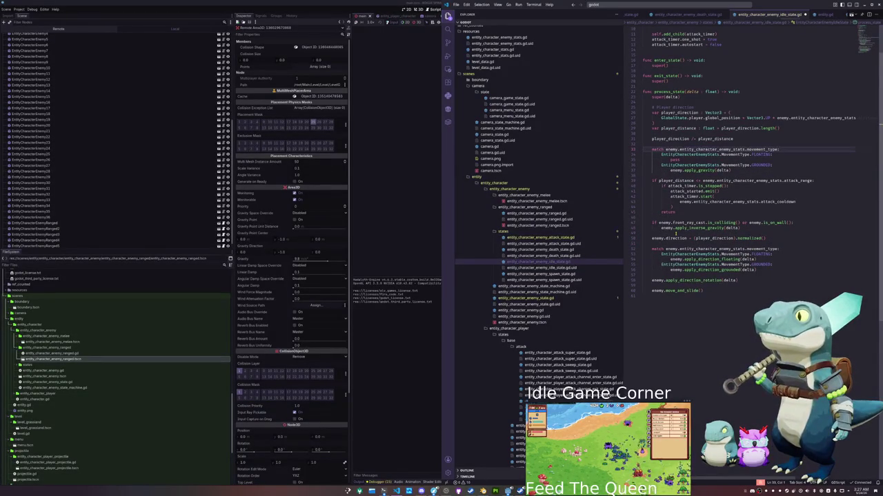
pyautogui.press('Down')
pyautogui.press('Down')
pyautogui.press('Down')
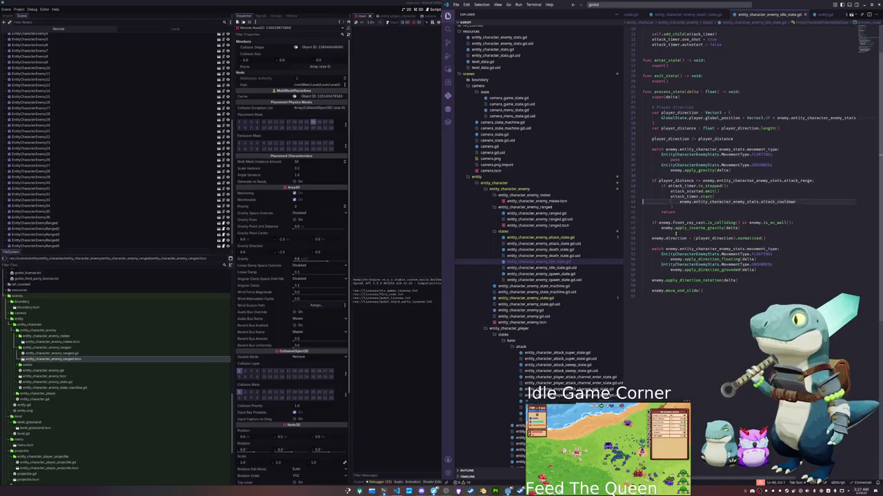
pyautogui.press('Down')
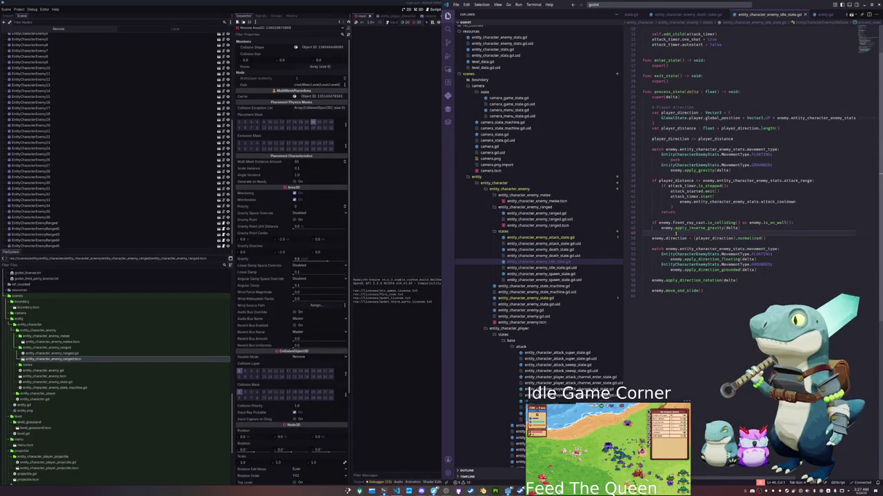
# - Assign enemy.direction = player_direction without normalized()
pyautogui.press('Down')
pyautogui.press('Down')
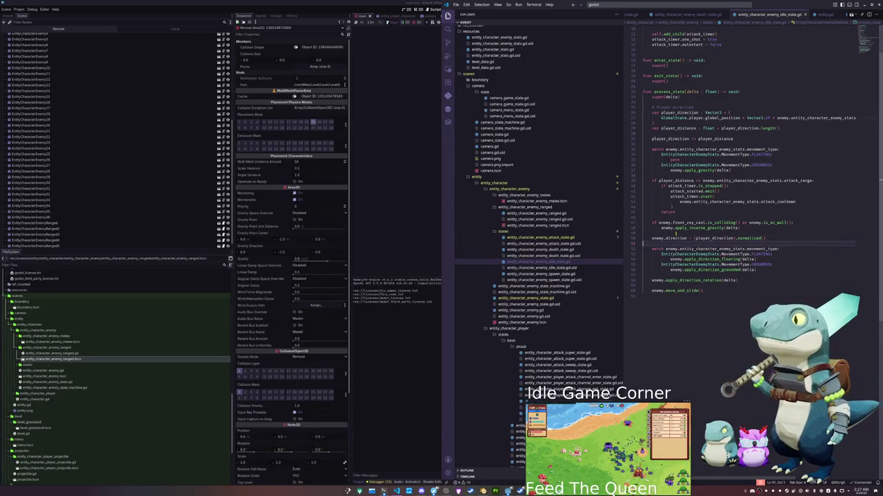
pyautogui.press('Up')
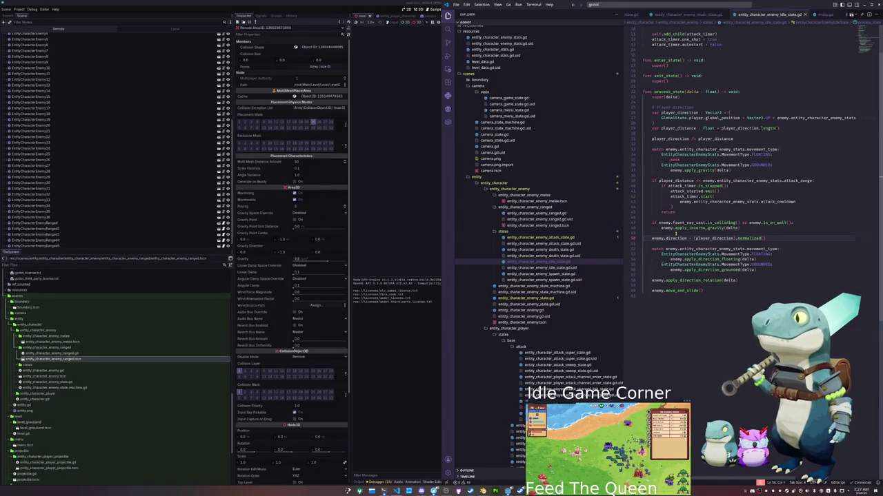
pyautogui.doubleClick(676, 235)
pyautogui.hotkey('ctrl', 'shift', 'Right')
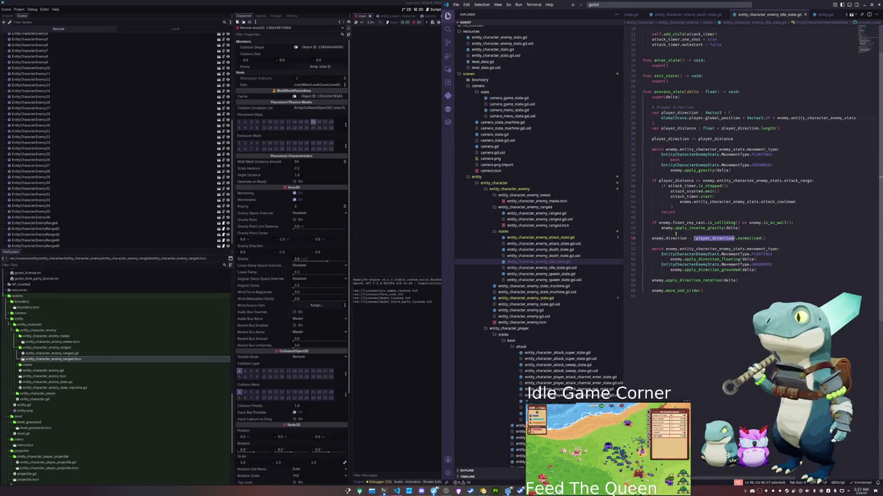
pyautogui.write('player_direction')
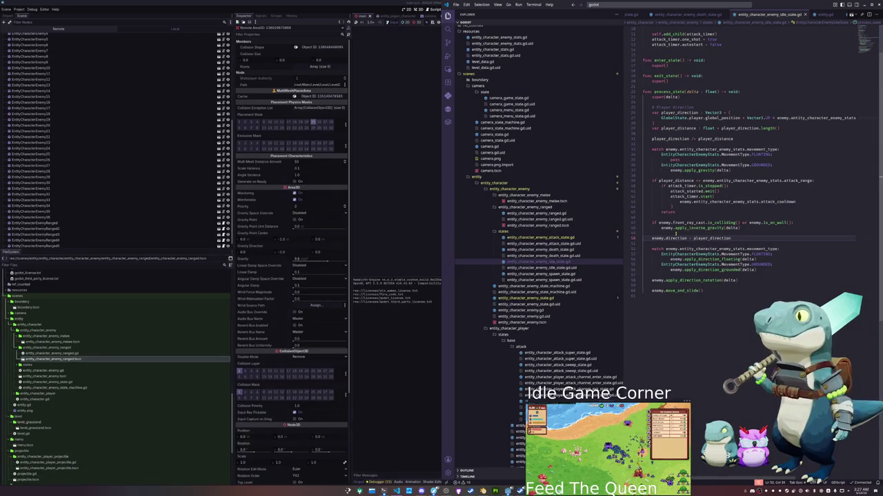
pyautogui.press('Down')
pyautogui.press('Down')
pyautogui.press('Down')
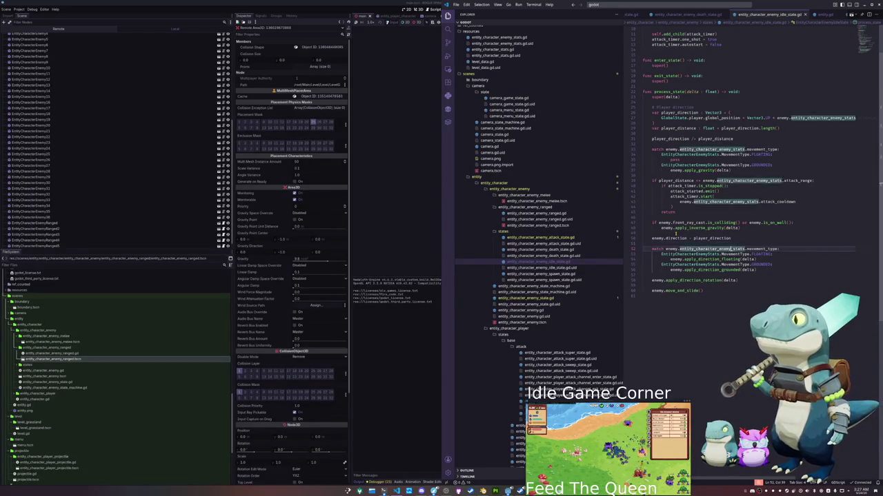
pyautogui.press('Up')
pyautogui.press('Up')
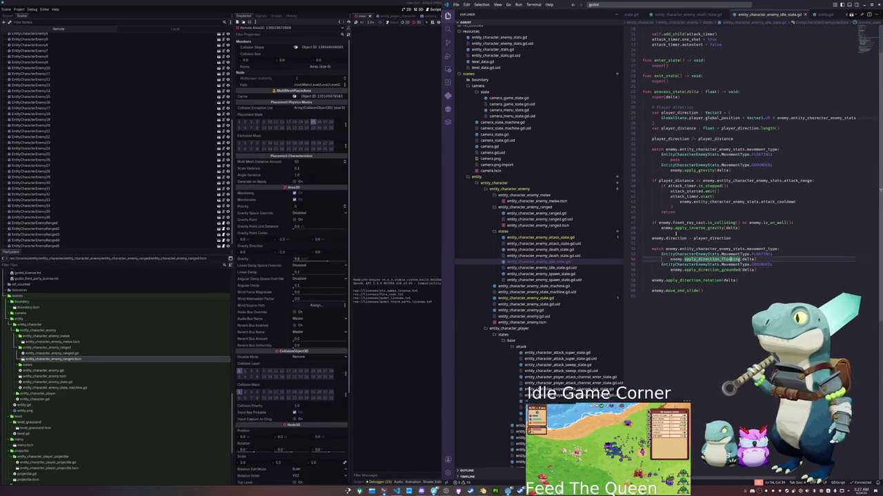
pyautogui.press('Down')
pyautogui.press('Down')
pyautogui.hotkey('alt', 'Tab')
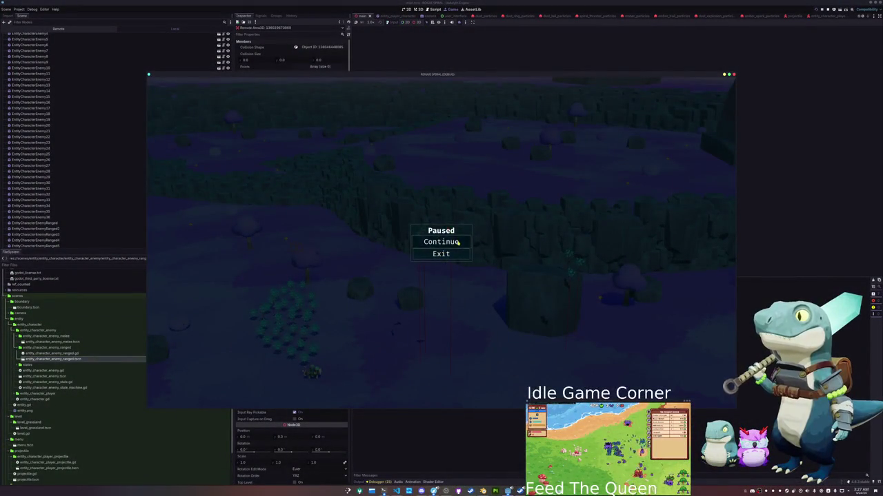
# - Resume the game, lead the enemies by moving right with D, then stop with F8
pyautogui.click(456, 241)
pyautogui.press('d')
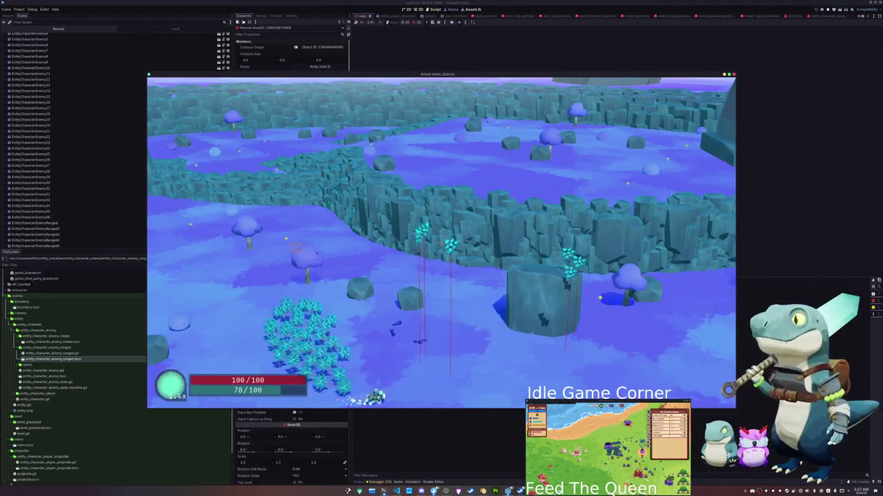
pyautogui.press('d')
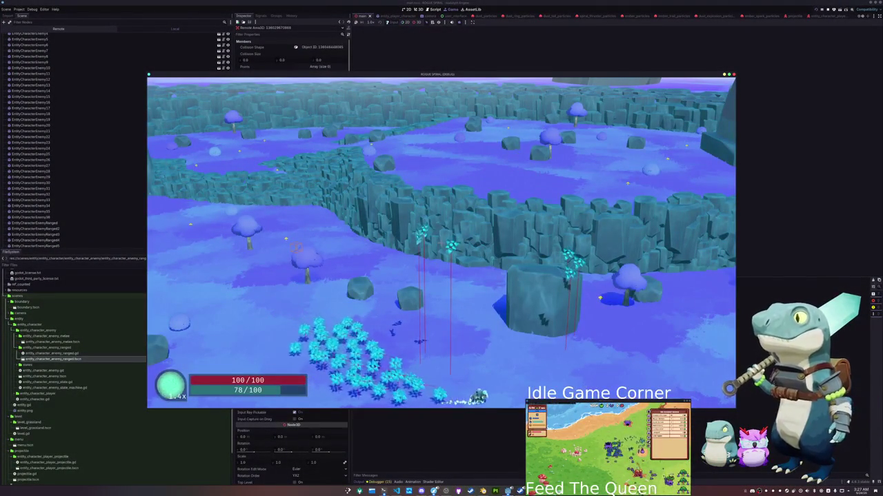
pyautogui.press('d')
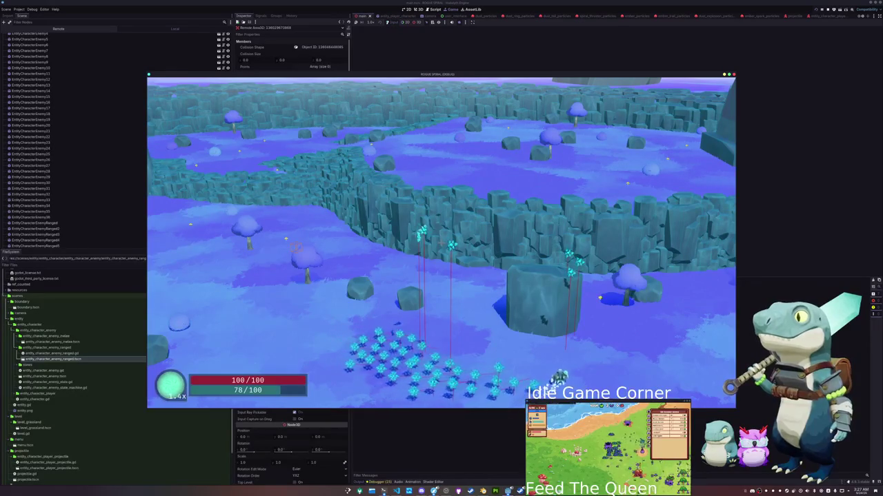
pyautogui.press('d')
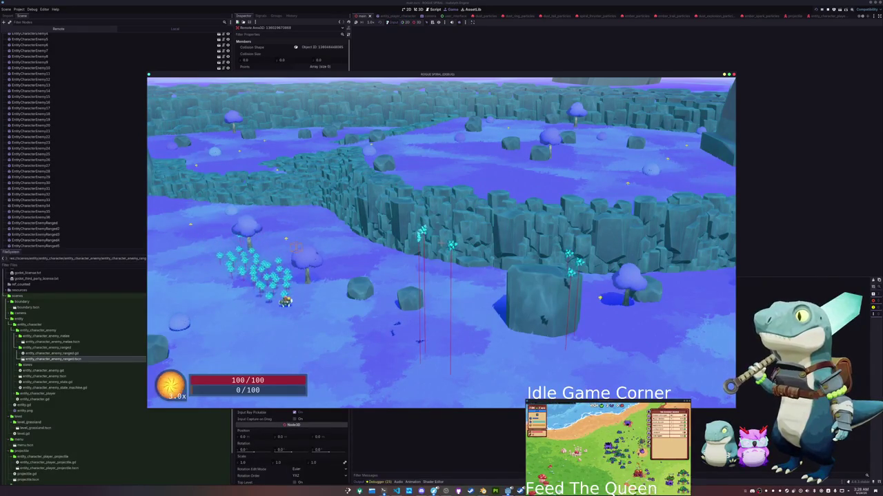
pyautogui.press('F8')
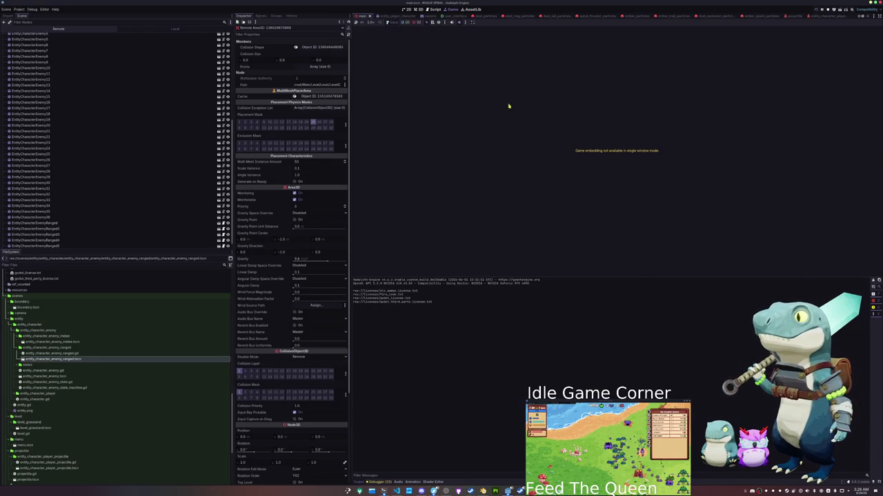
# - Review the player_distance attack_range condition in idle_state.gd, then return to Godot's 3D level view
pyautogui.click(418, 9)
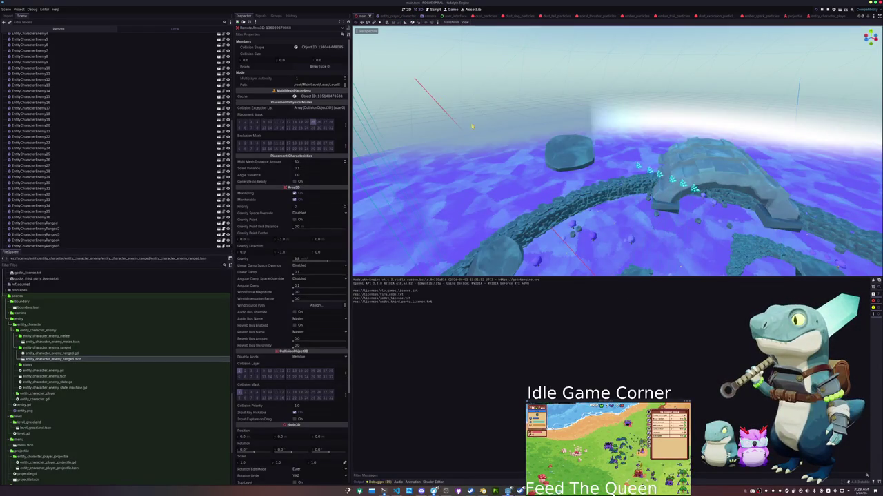
pyautogui.scroll(1, 528, 158)
pyautogui.click(397, 490)
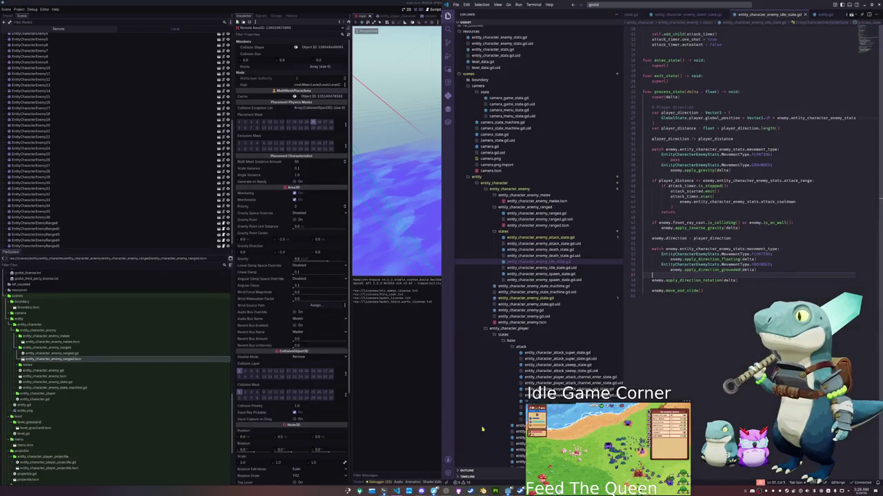
pyautogui.click(681, 242)
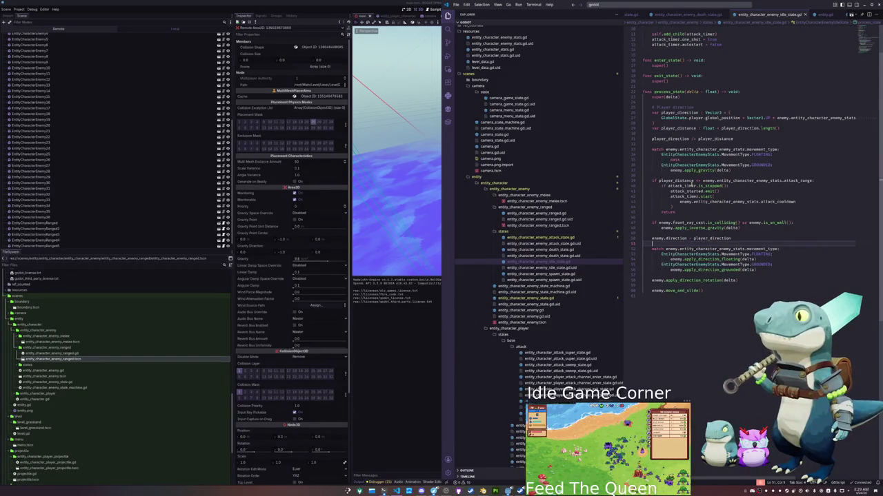
pyautogui.doubleClick(664, 180)
pyautogui.moveTo(702, 181); pyautogui.dragTo(812, 180)
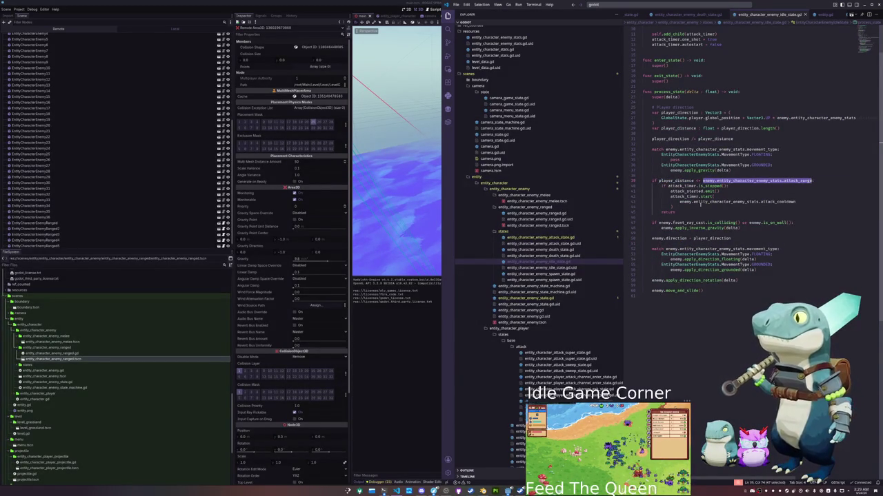
pyautogui.doubleClick(669, 212)
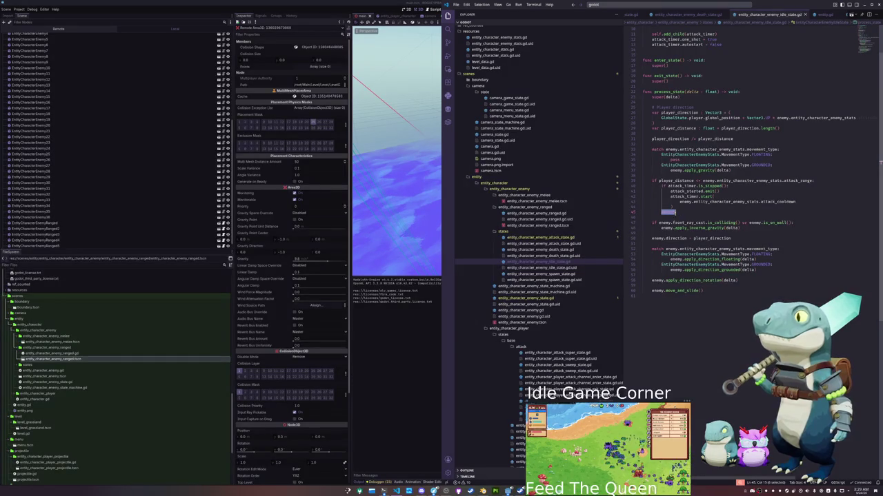
pyautogui.click(798, 181)
pyautogui.moveTo(798, 180)
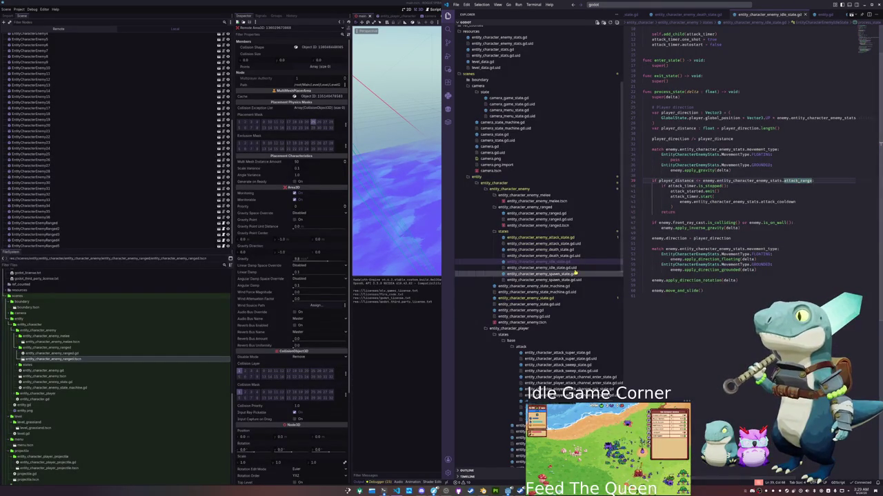
pyautogui.click(396, 315)
pyautogui.scroll(-2, 782, 19)
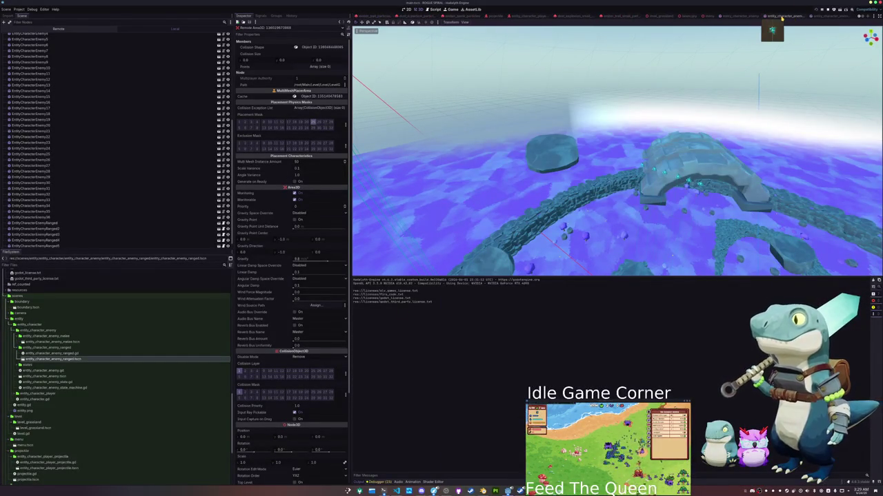
# - Open the entity_character_enemy_ranged scene, check its Attack Range of 10.0, then return to the idle-state script
pyautogui.click(784, 16)
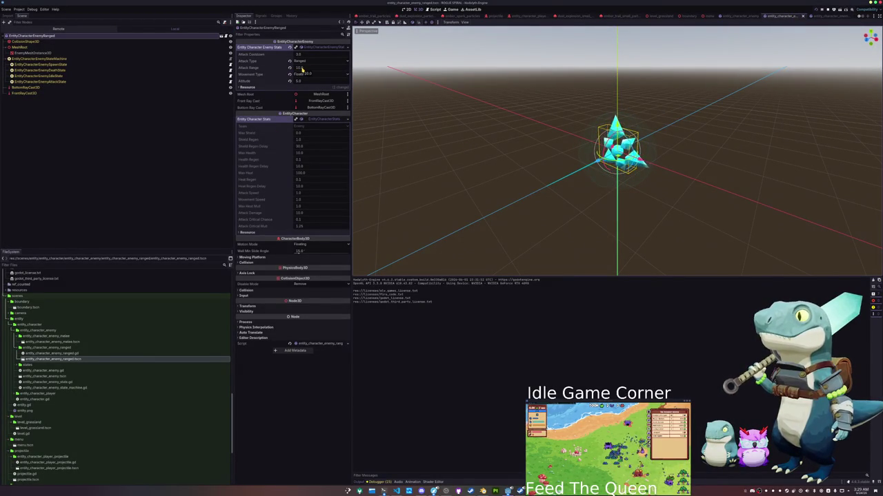
pyautogui.click(397, 491)
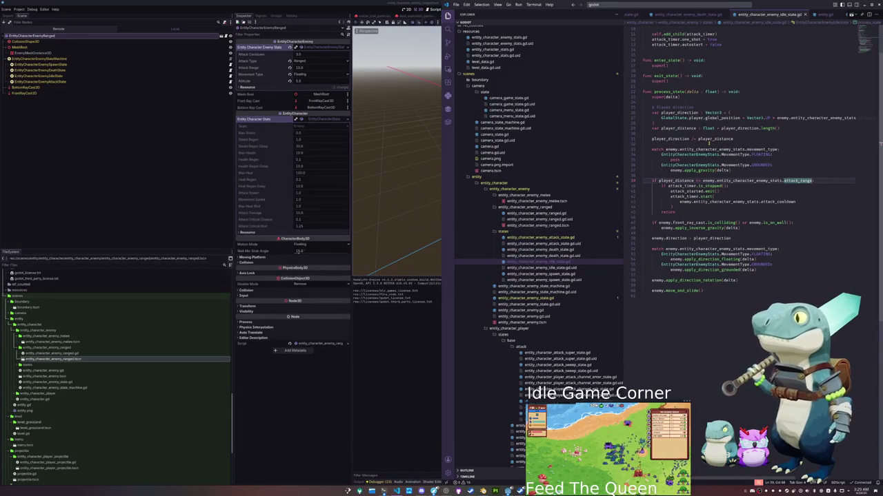
pyautogui.click(697, 218)
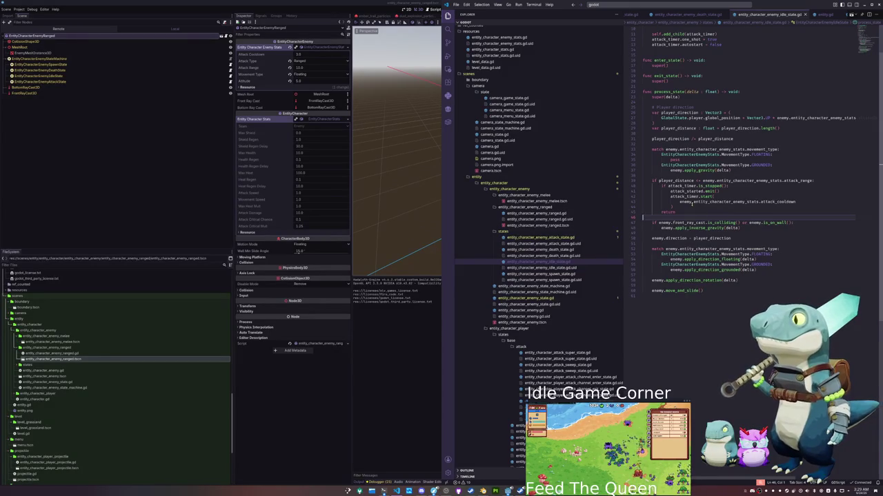
pyautogui.click(524, 298)
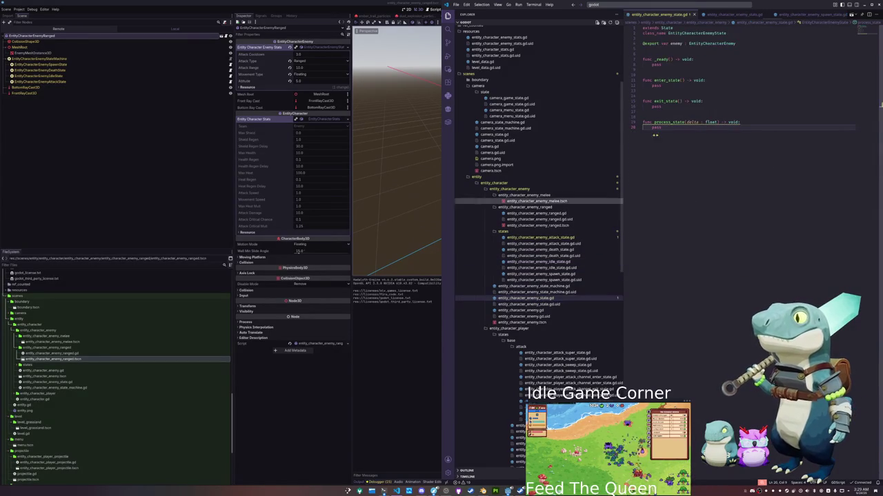
pyautogui.click(520, 310)
pyautogui.moveTo(736, 70); pyautogui.dragTo(743, 66)
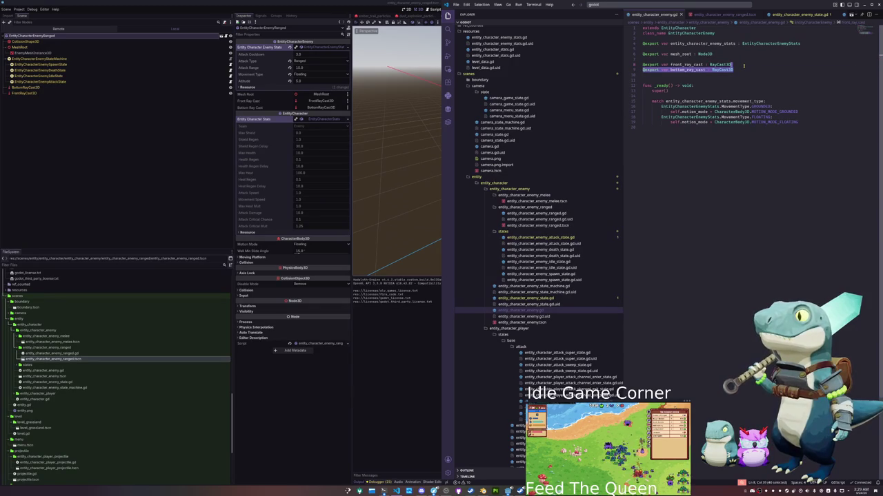
pyautogui.moveTo(736, 69); pyautogui.dragTo(740, 60)
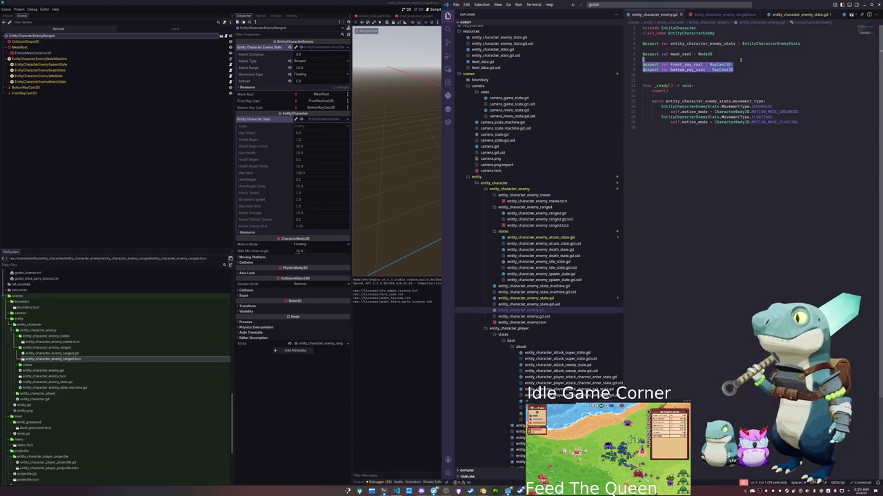
pyautogui.press('BackSpace')
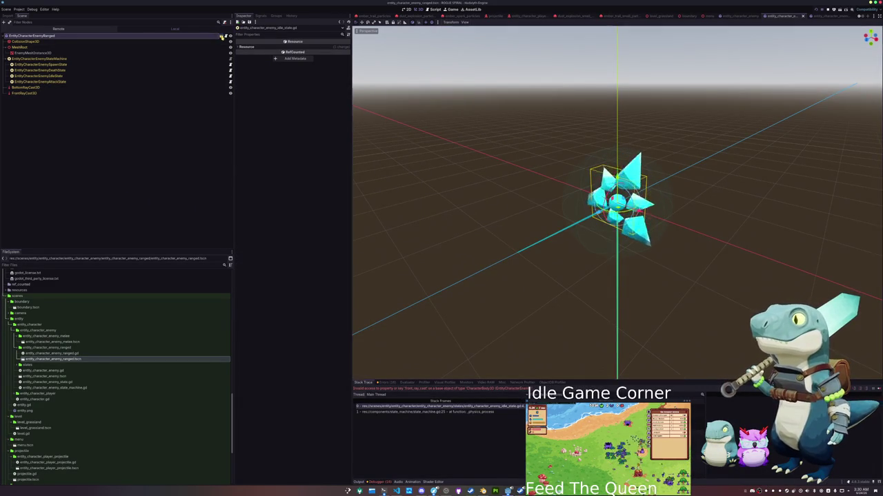
# - Select BottomRayCast3D and FrontRayCast3D in the Scene tree and confirm deleting both nodes
pyautogui.click(37, 82)
pyautogui.keyDown('shift'); pyautogui.click(36, 88); pyautogui.keyUp('shift')
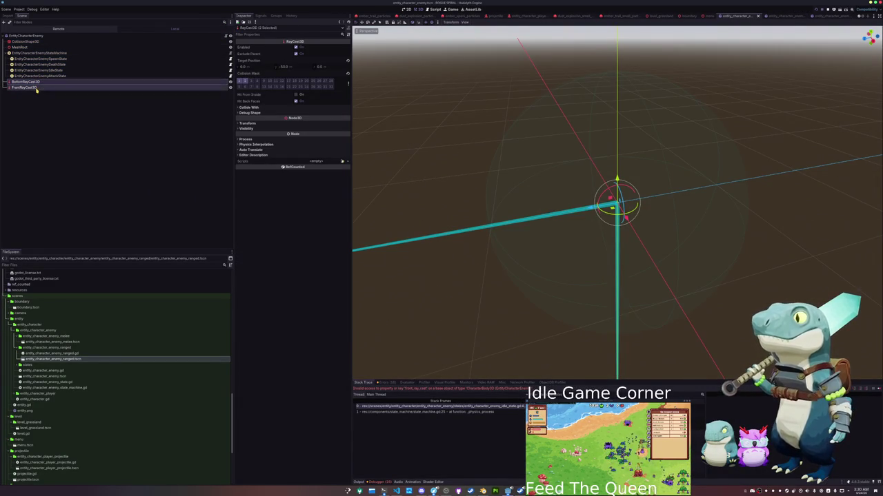
pyautogui.press('Delete')
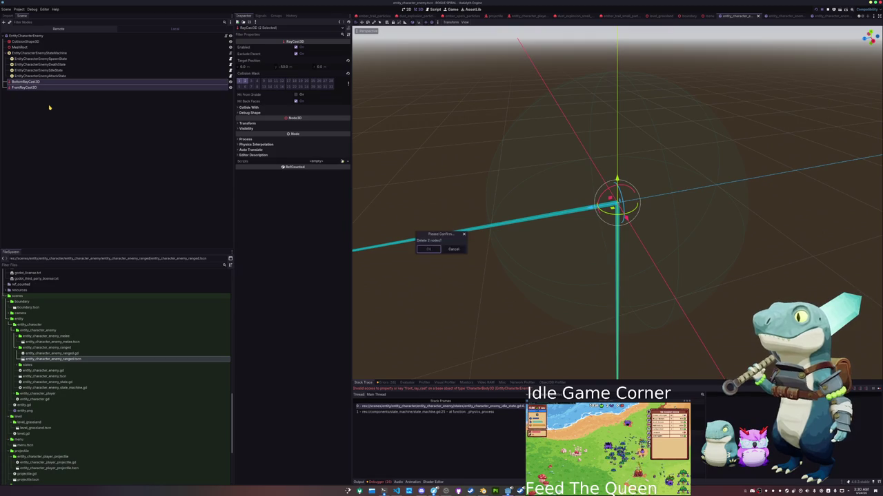
pyautogui.press('Return')
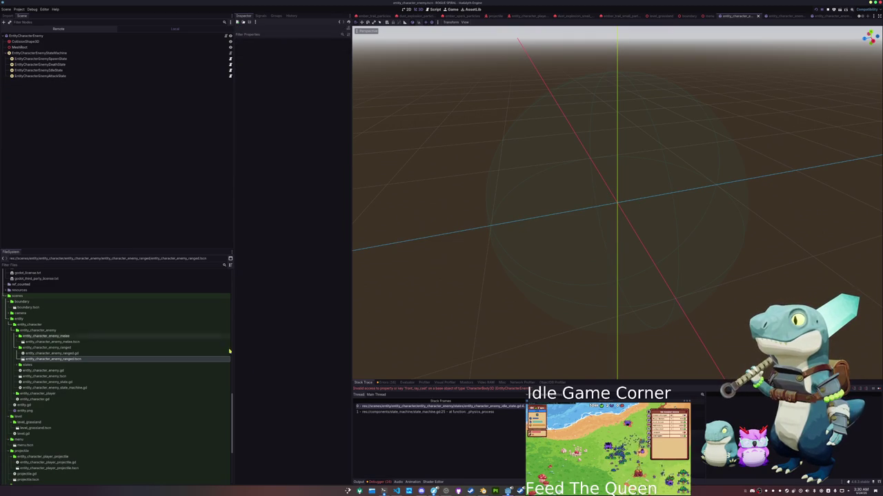
pyautogui.click(396, 491)
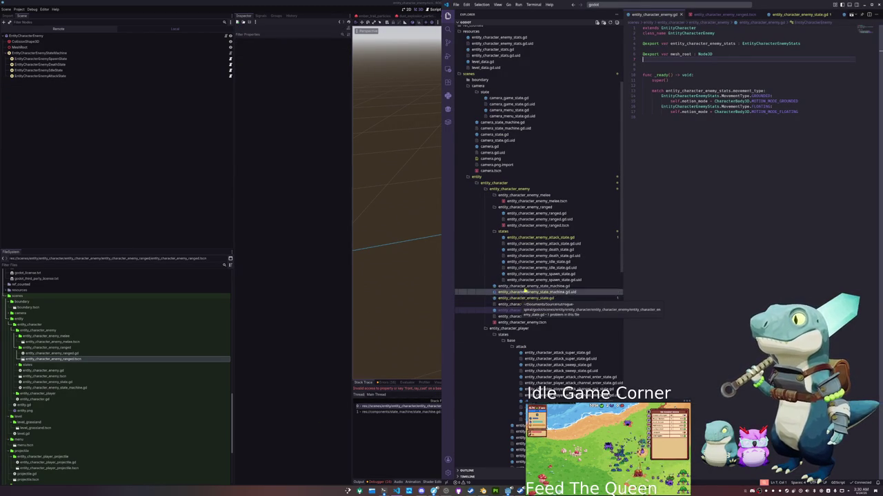
# - In entity_character_enemy_idle_state.gd, remove 'enemy.front_ray_cast.is_colliding() or' from line 47
pyautogui.click(552, 263)
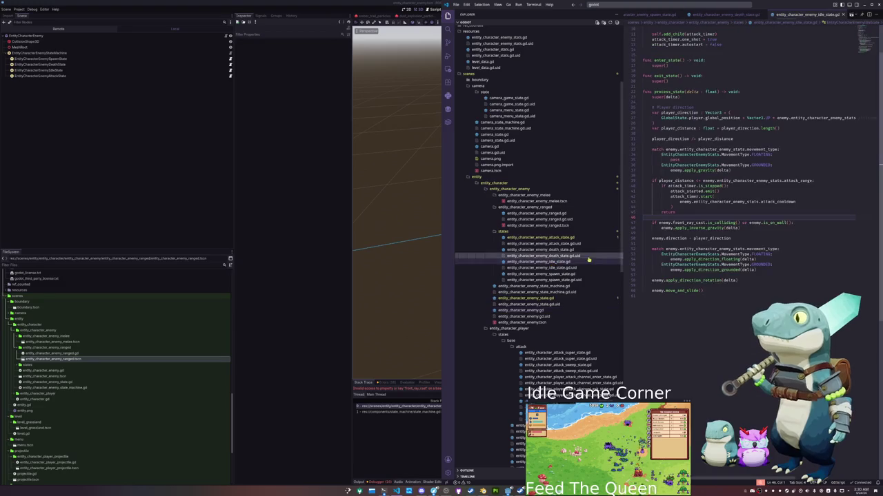
pyautogui.click(757, 231)
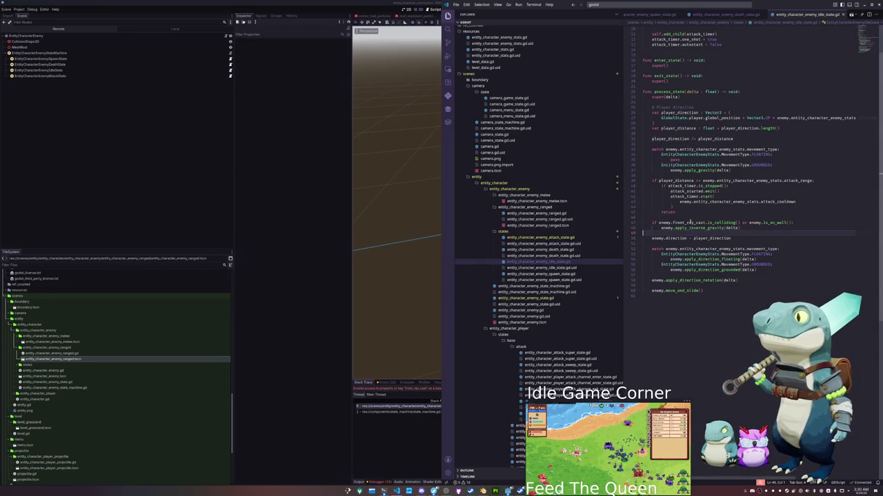
pyautogui.moveTo(658, 222); pyautogui.dragTo(750, 224)
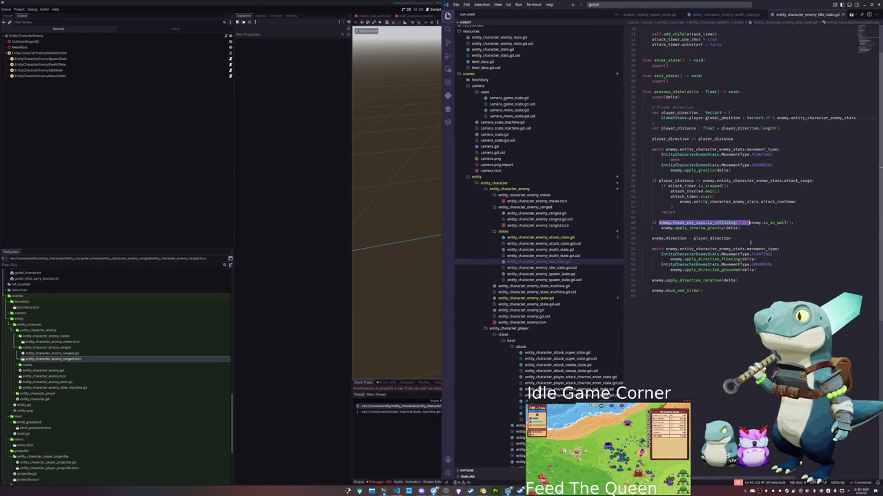
pyautogui.press('BackSpace')
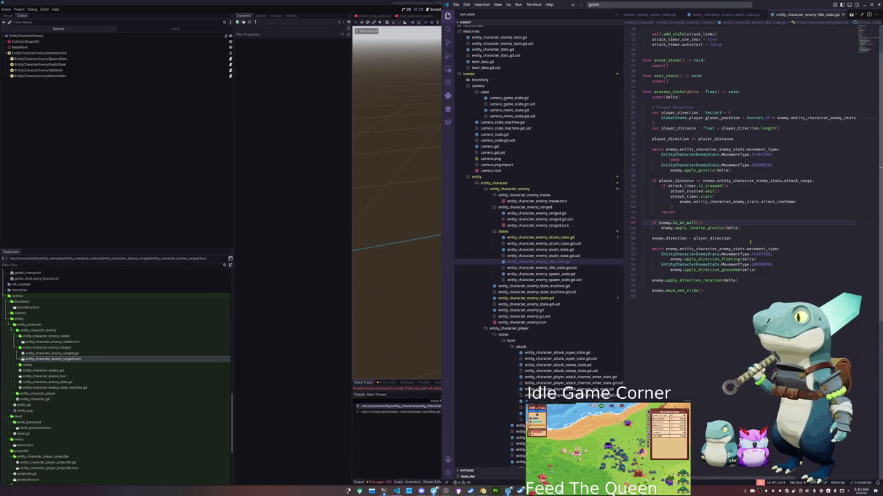
pyautogui.click(717, 234)
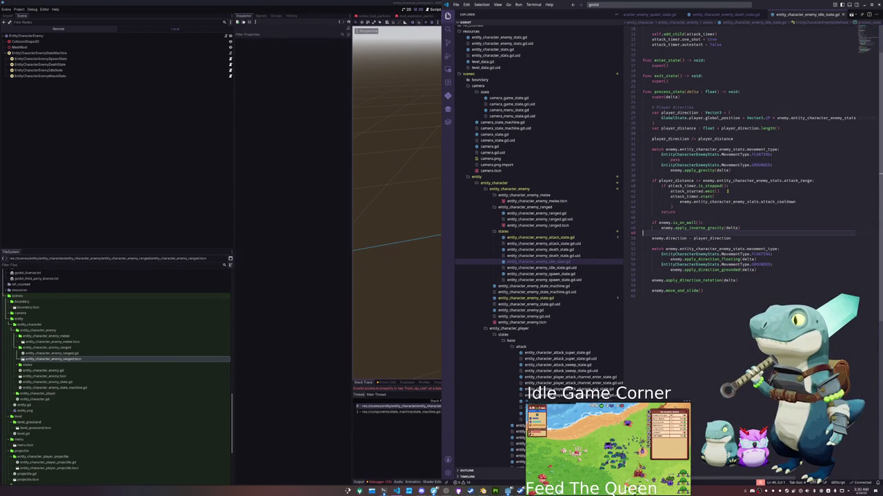
# - Review the player_distance uses and the player_direction calculation through altitude
pyautogui.click(689, 212)
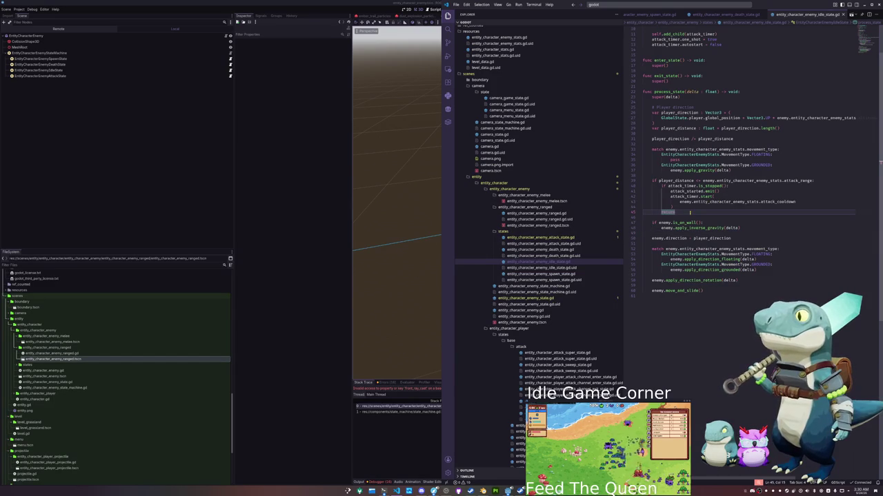
pyautogui.doubleClick(672, 181)
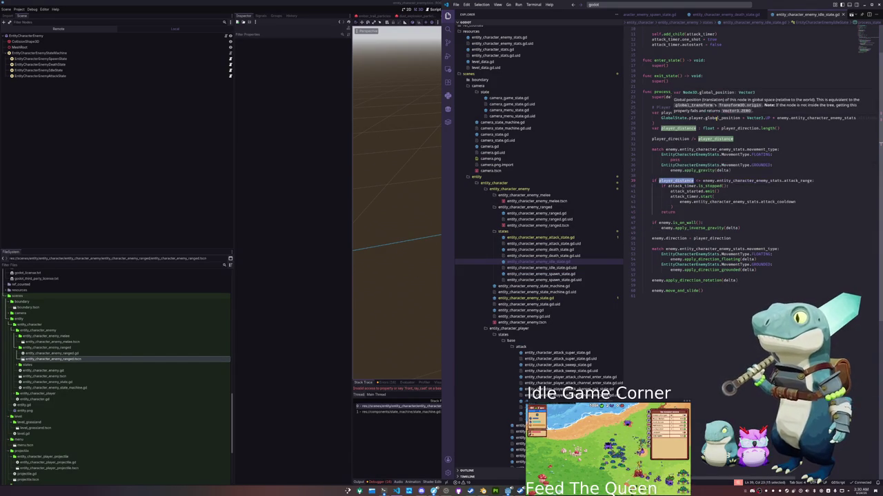
pyautogui.click(746, 118)
pyautogui.moveTo(816, 118); pyautogui.dragTo(837, 117)
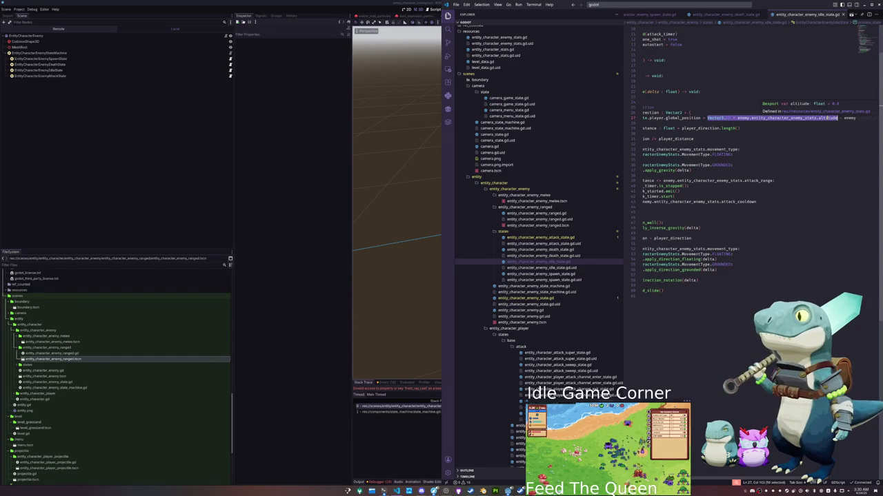
pyautogui.click(820, 122)
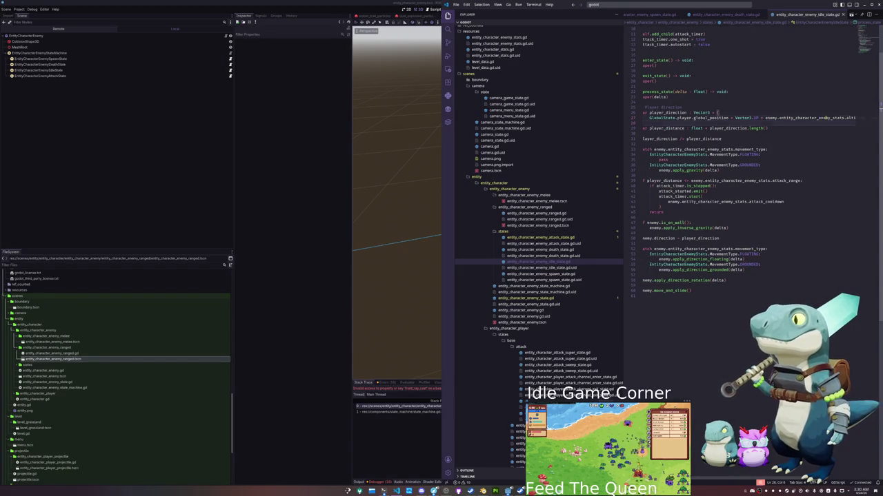
pyautogui.click(825, 118)
pyautogui.press('End')
pyautogui.moveTo(806, 118)
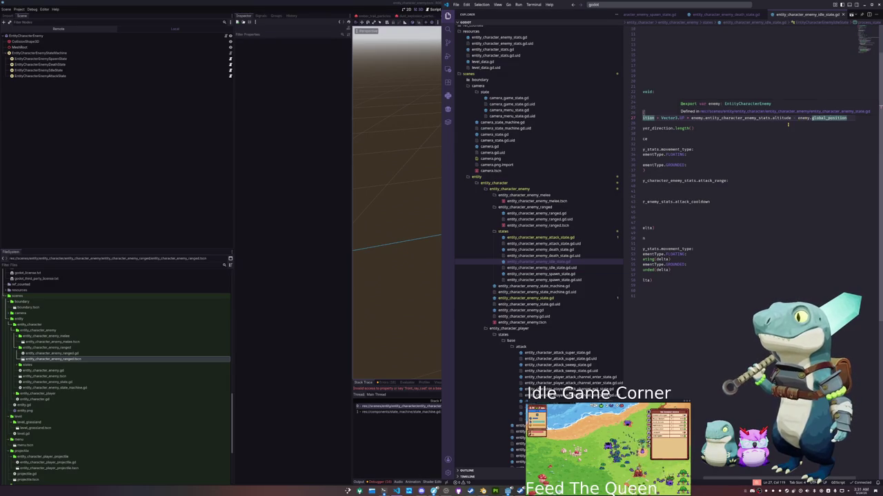
pyautogui.hscroll(-5, 758, 127)
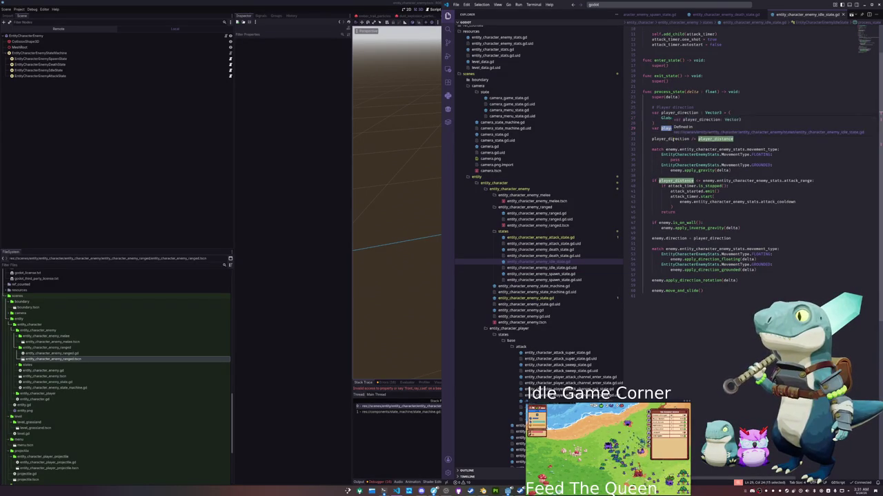
# - Move the enemy.direction assignment to just after the player_direction normalisation line
pyautogui.doubleClick(669, 139)
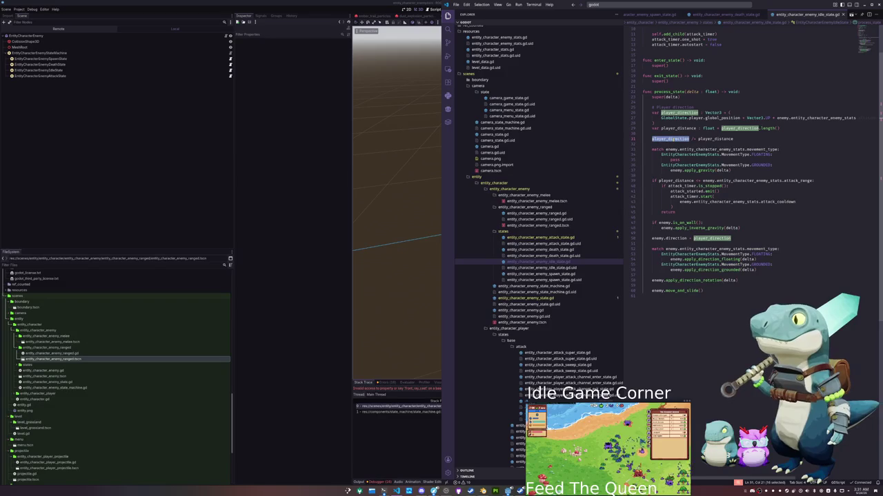
pyautogui.tripleClick(735, 237)
pyautogui.rightClick(708, 239)
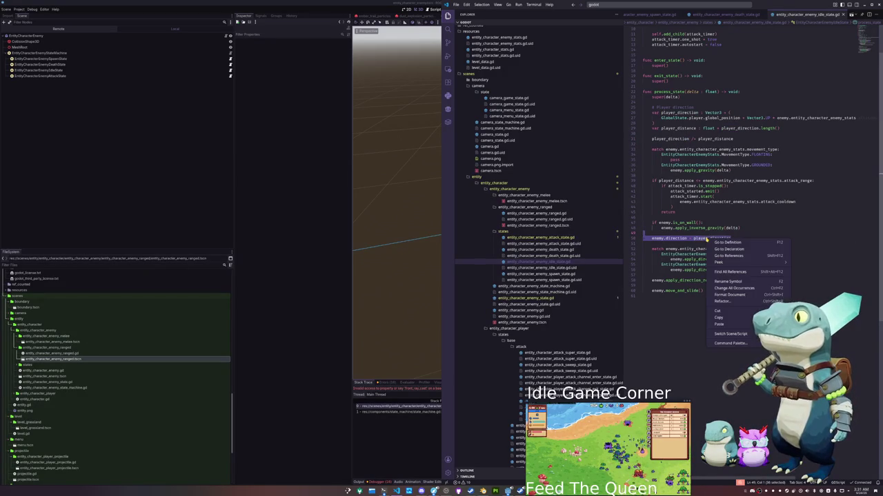
pyautogui.click(719, 312)
pyautogui.rightClick(654, 145)
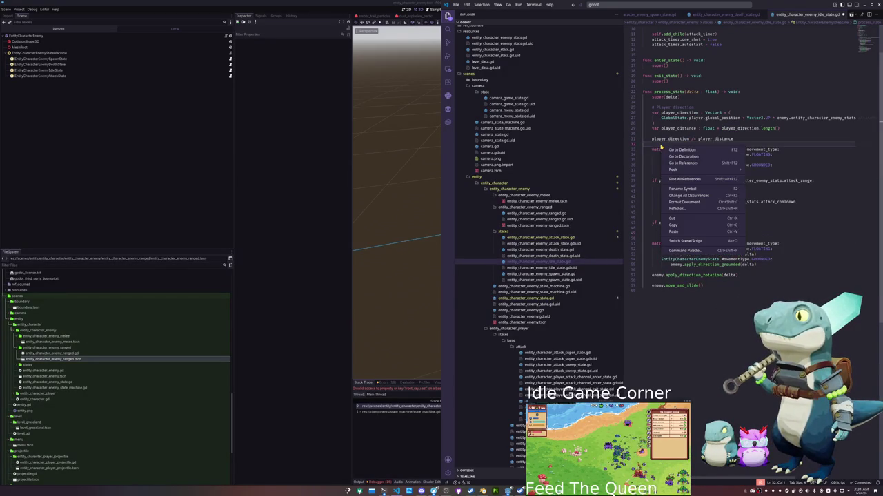
pyautogui.click(673, 229)
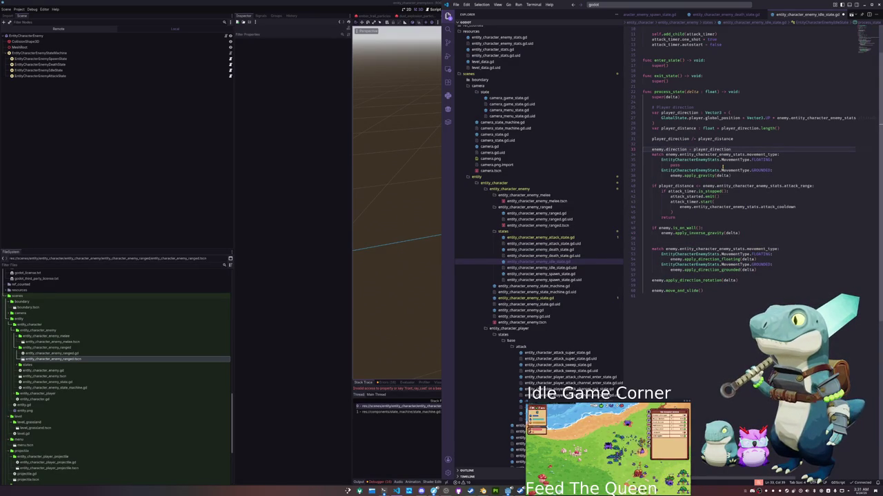
pyautogui.press('Return')
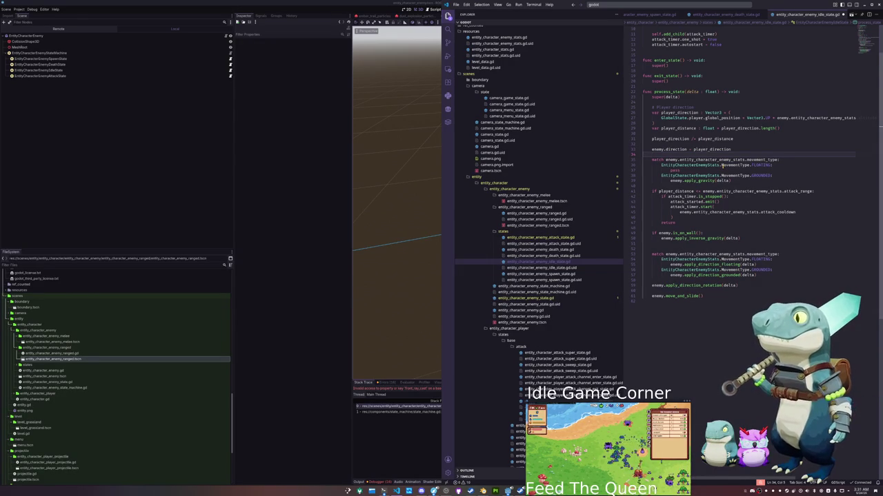
# - Review the attack_timer uses, the attack_started emit and the attack cooldown lines
pyautogui.click(680, 184)
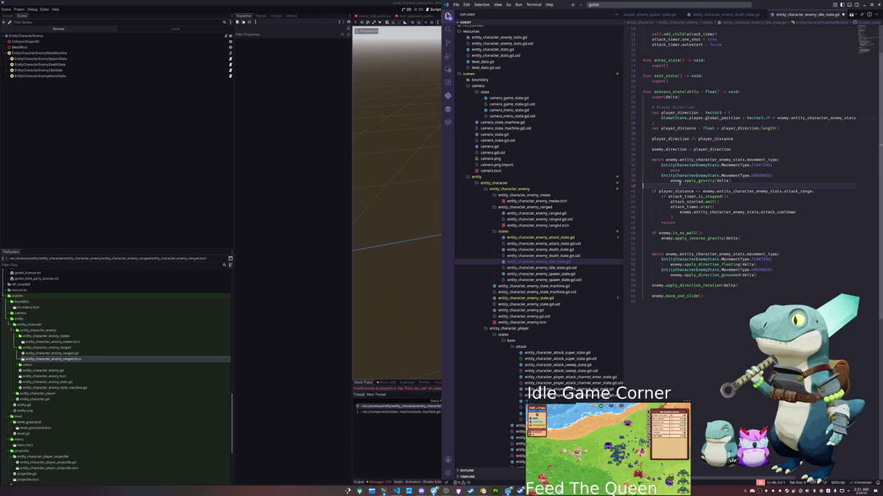
pyautogui.click(679, 196)
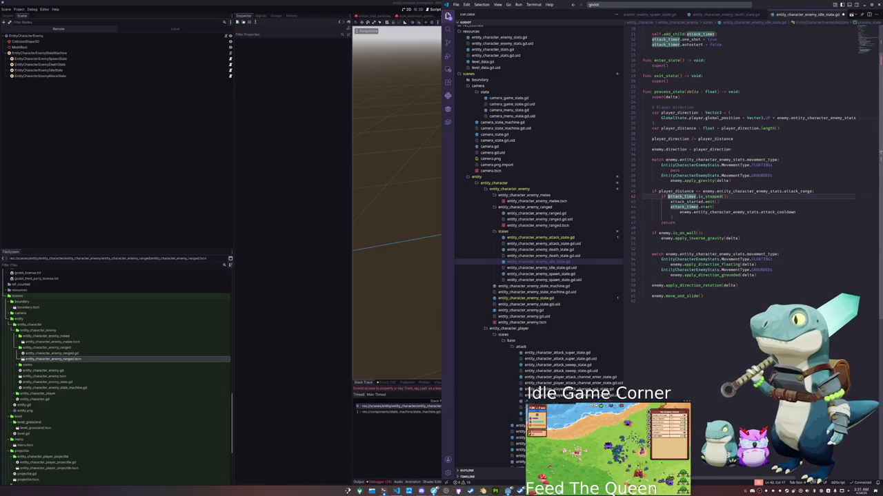
pyautogui.click(671, 201)
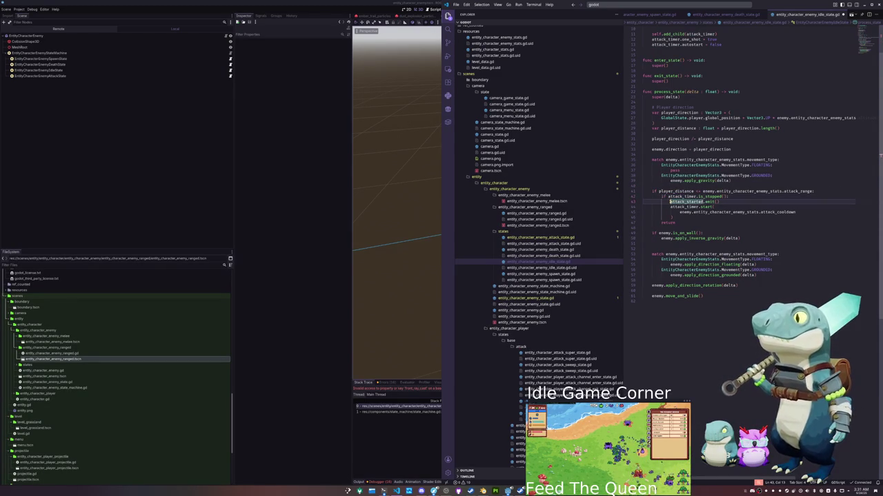
pyautogui.click(687, 219)
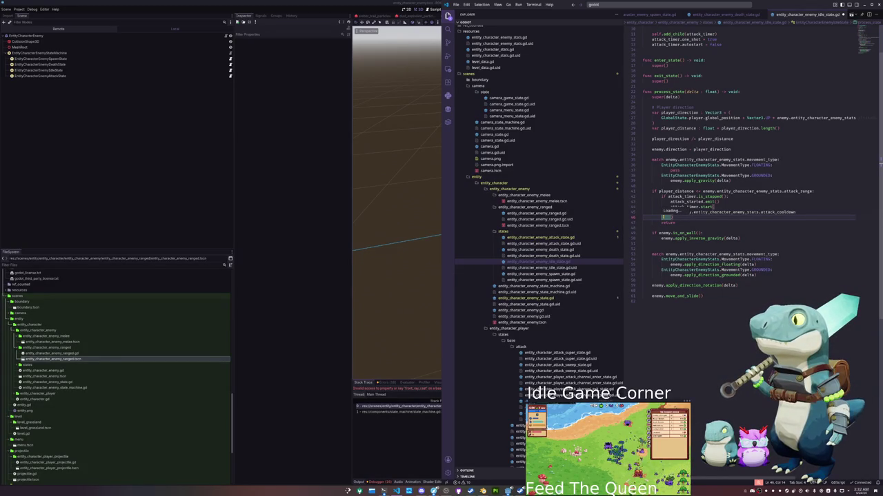
pyautogui.click(662, 228)
pyautogui.click(658, 243)
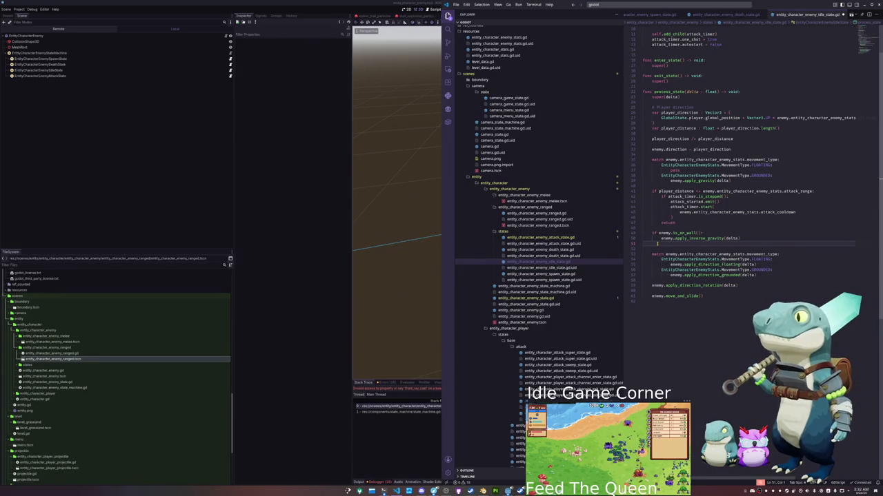
pyautogui.click(422, 258)
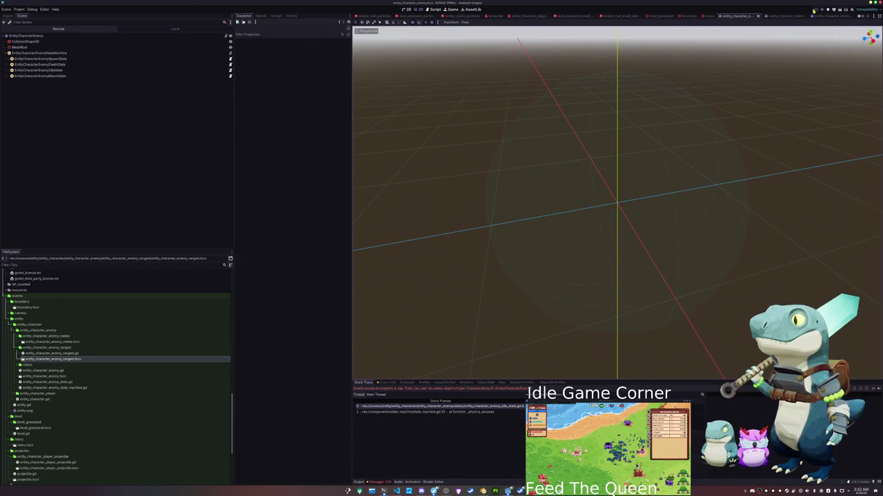
# - Run the project and start a game from the main menu to watch the crystal enemies
pyautogui.click(816, 9)
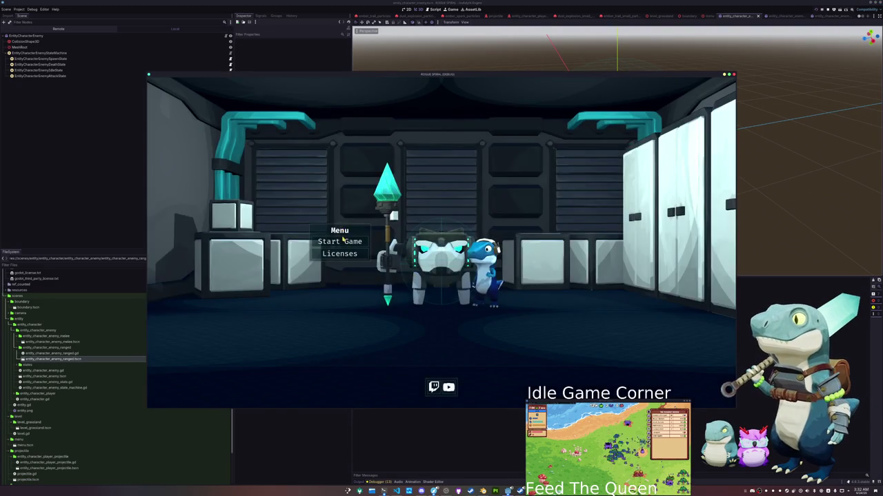
pyautogui.click(353, 242)
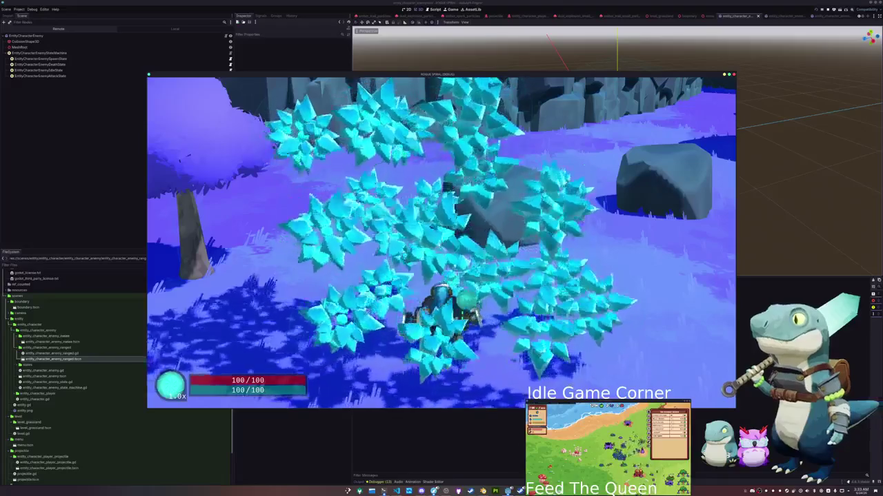
pyautogui.press('super')
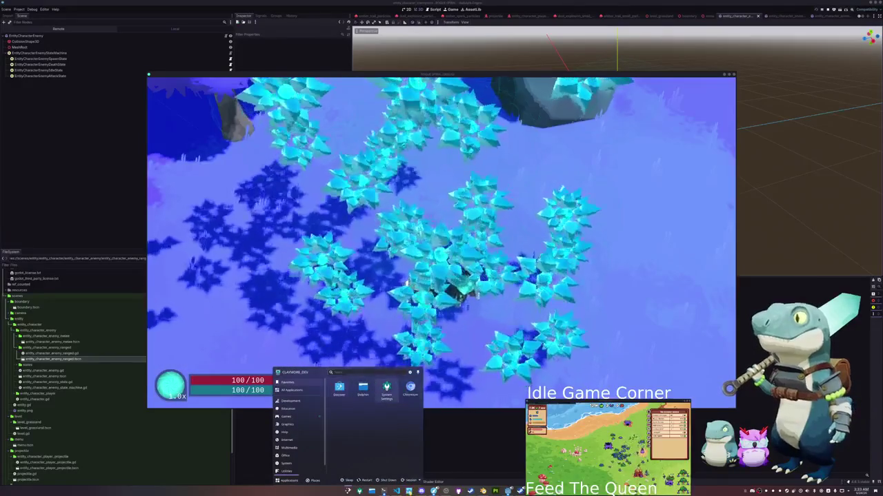
# - Inspect the apply_gravity and apply_direction_floating functions beside the running game
pyautogui.click(397, 491)
pyautogui.scroll(3, 690, 196)
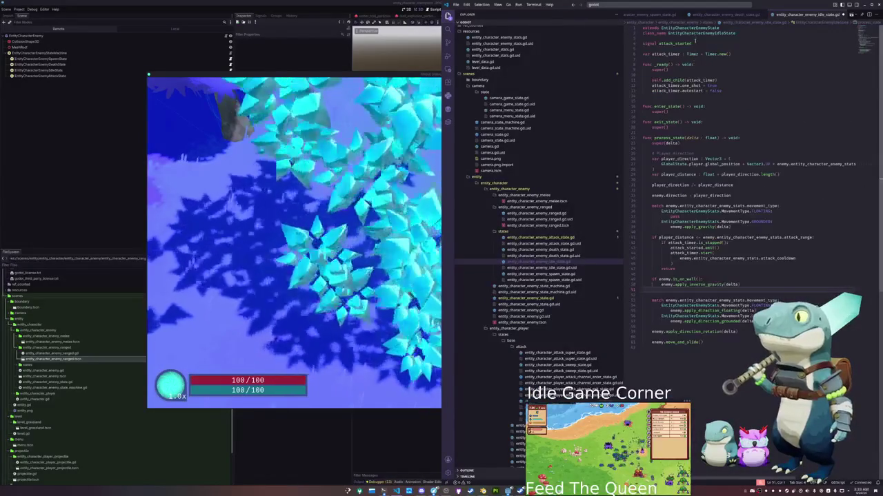
pyautogui.moveTo(696, 283)
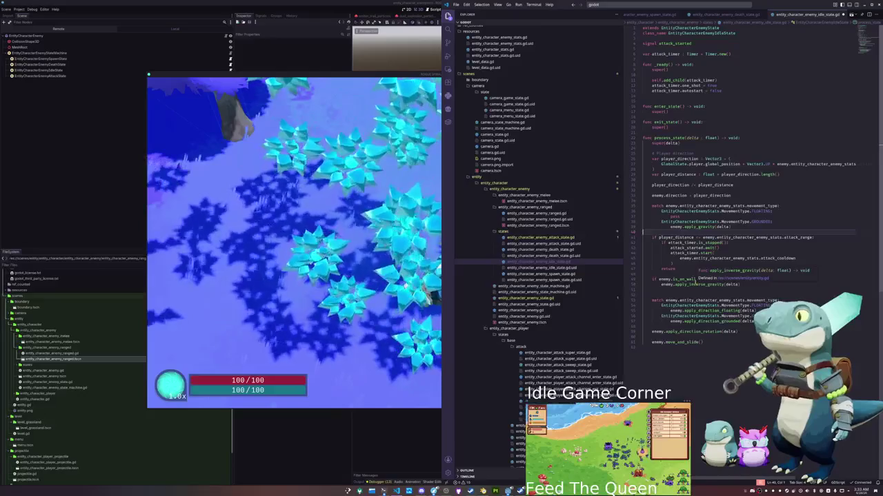
pyautogui.scroll(-1, 545, 298)
pyautogui.scroll(-4, 544, 299)
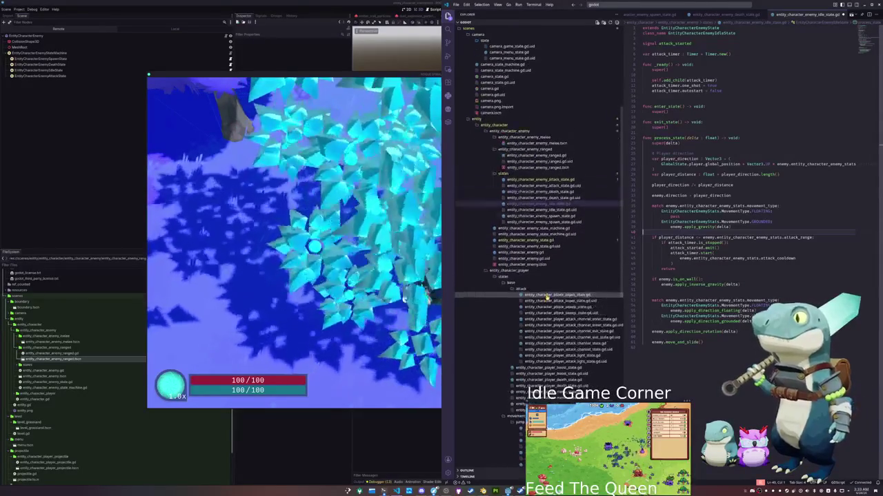
pyautogui.doubleClick(699, 227)
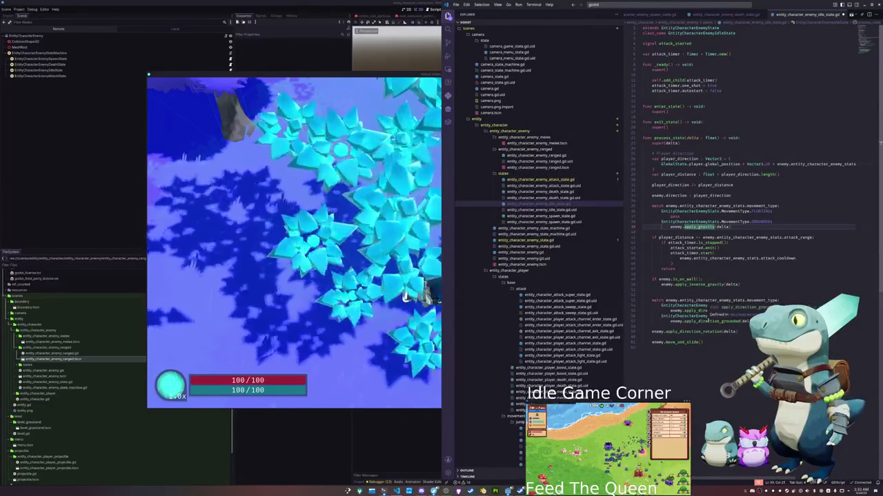
pyautogui.doubleClick(710, 311)
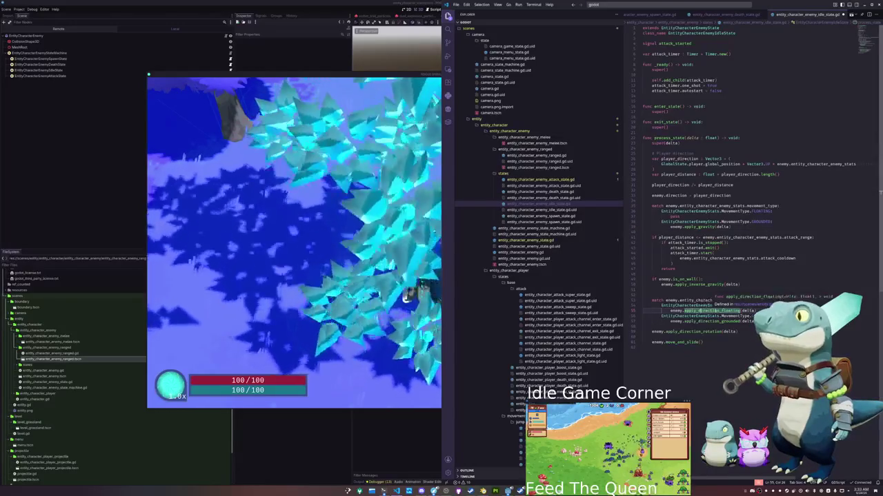
pyautogui.scroll(-10, 525, 328)
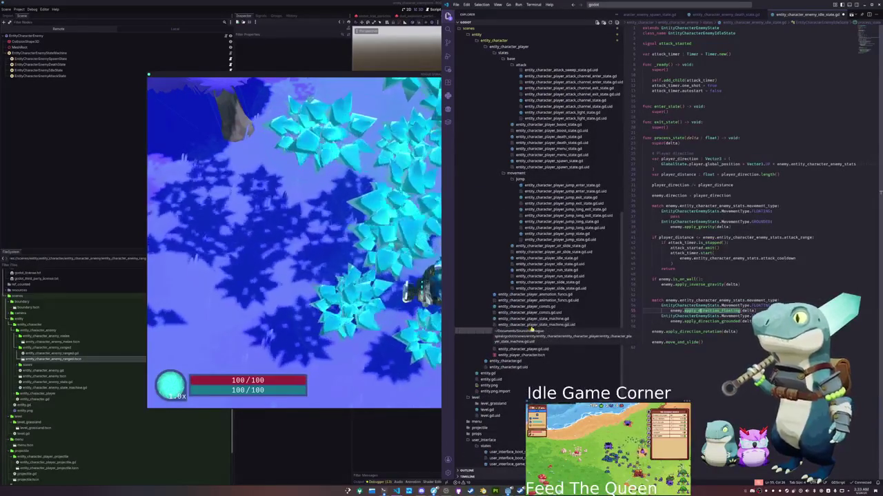
pyautogui.scroll(-3, 544, 332)
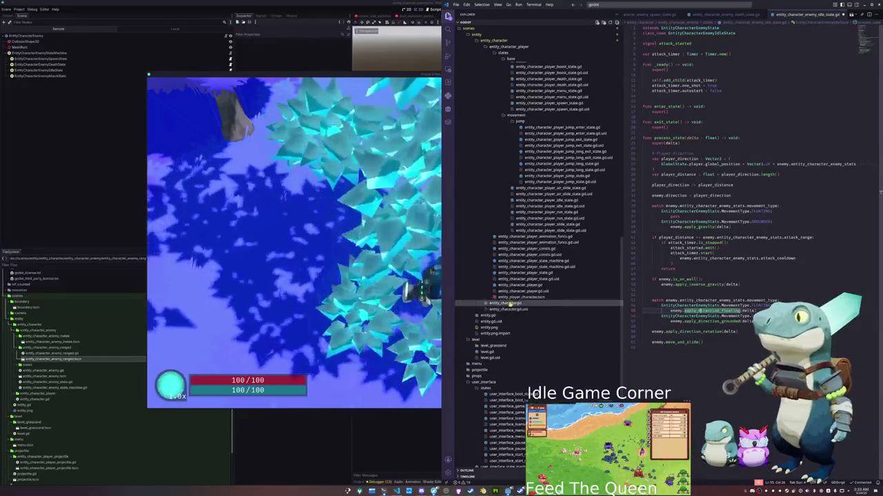
# - Open entity.gd and check the max_velocity uses and the velocity documentation
pyautogui.click(546, 315)
pyautogui.click(680, 180)
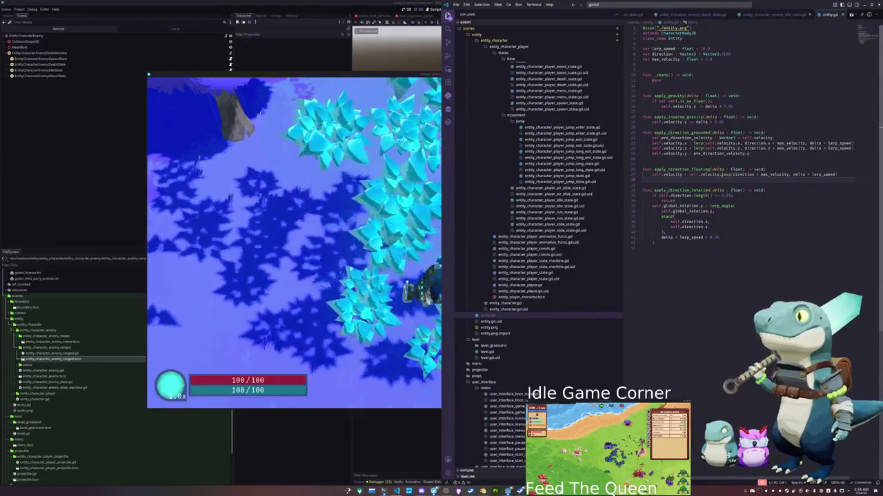
pyautogui.doubleClick(773, 174)
pyautogui.click(787, 179)
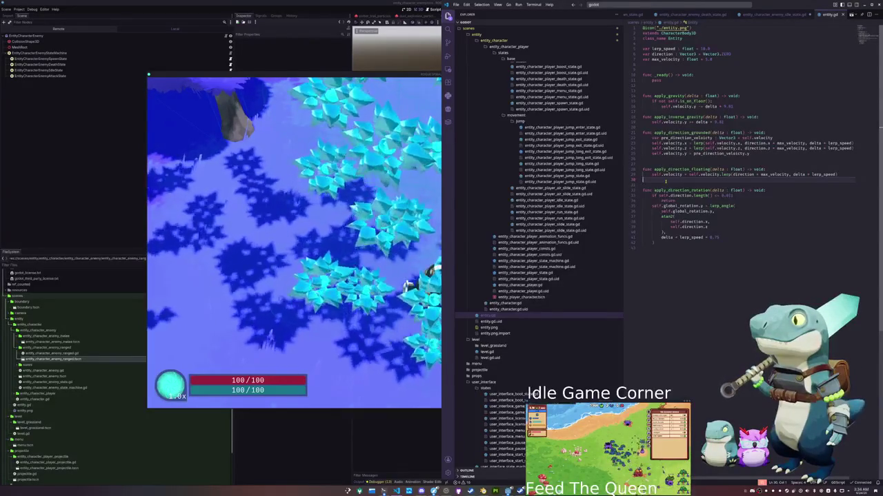
pyautogui.moveTo(668, 175)
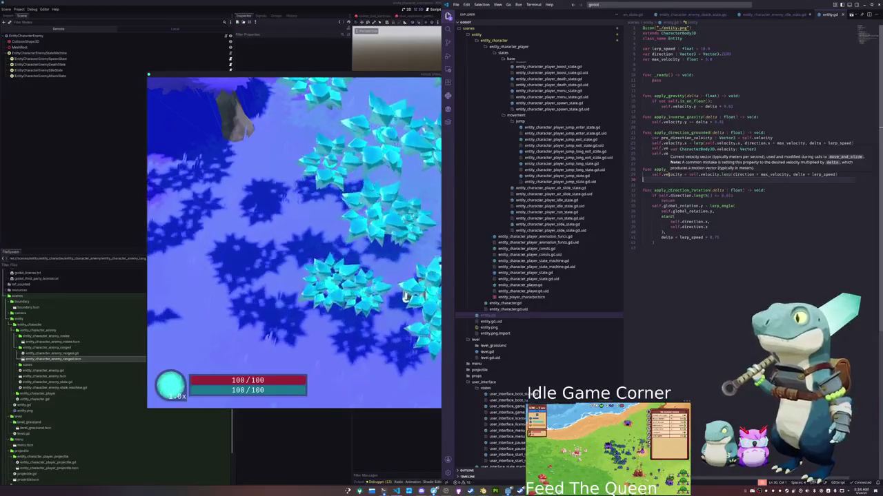
pyautogui.click(670, 180)
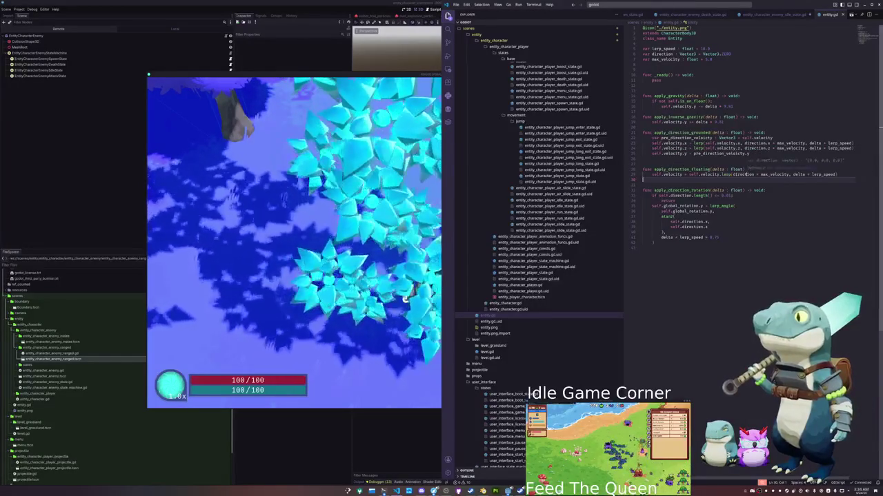
# - Highlight the direction uses, glance at the running game, then return to entity.gd's gravity functions
pyautogui.doubleClick(744, 174)
pyautogui.moveTo(743, 174)
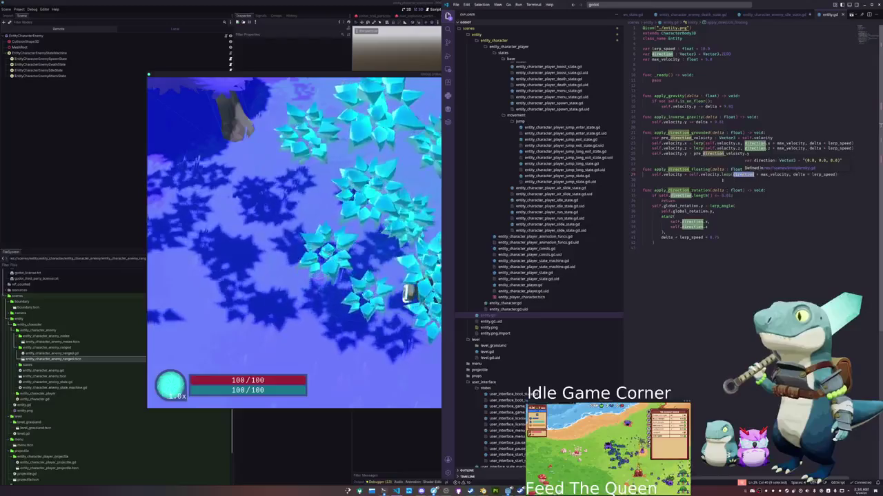
pyautogui.hotkey('alt', 'Tab')
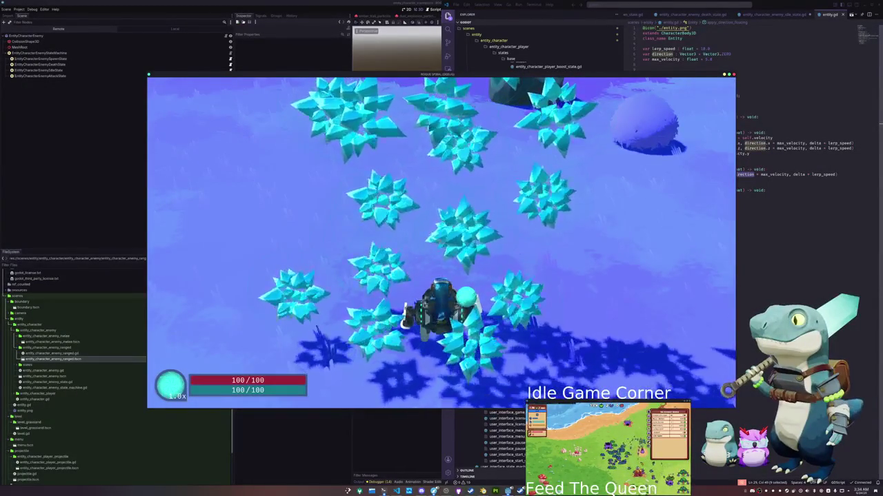
pyautogui.hotkey('alt', 'Tab')
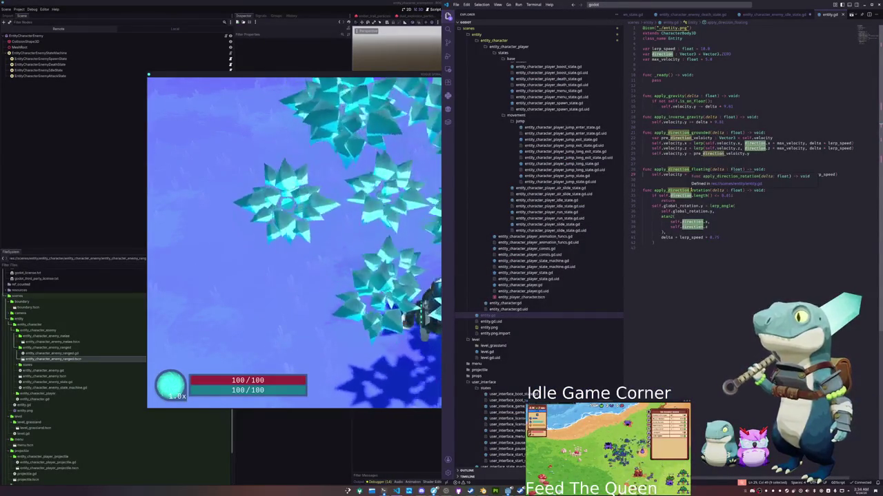
pyautogui.click(699, 159)
pyautogui.click(683, 128)
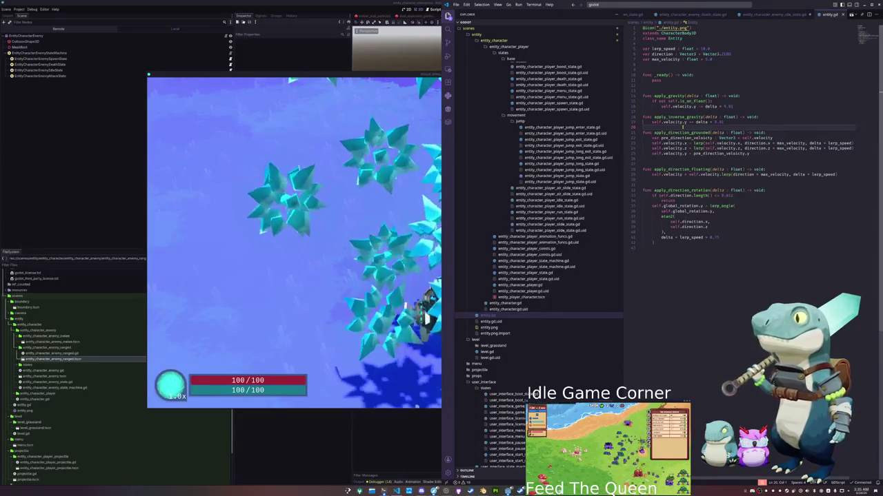
pyautogui.click(674, 245)
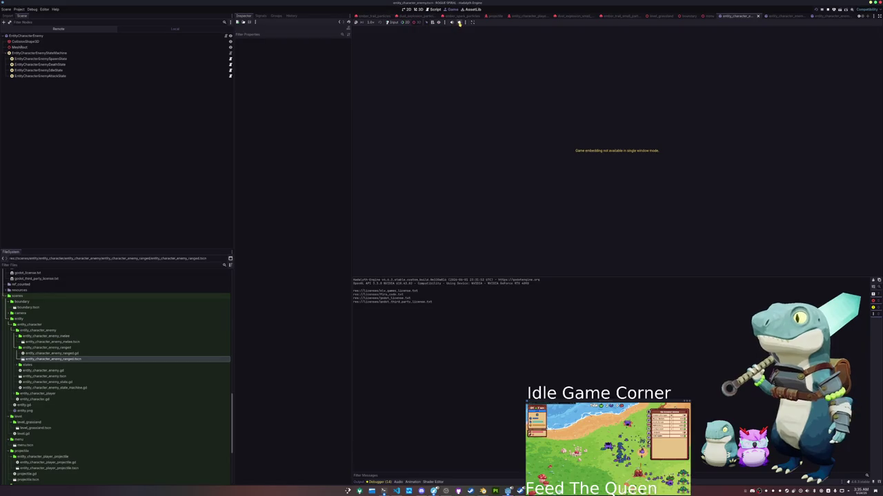
# - Bring up the relaunched game, then make room for a new line inside apply_inverse_gravity in entity.gd
pyautogui.hotkey('alt', 'Tab')
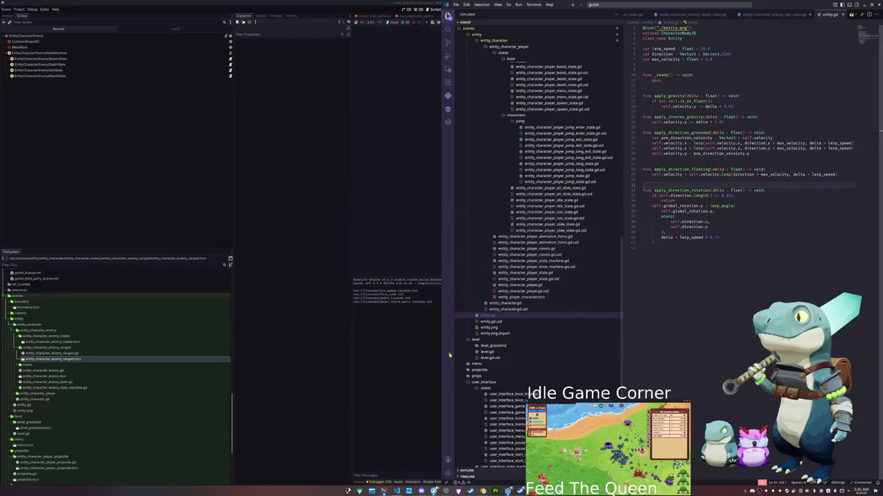
pyautogui.click(441, 455)
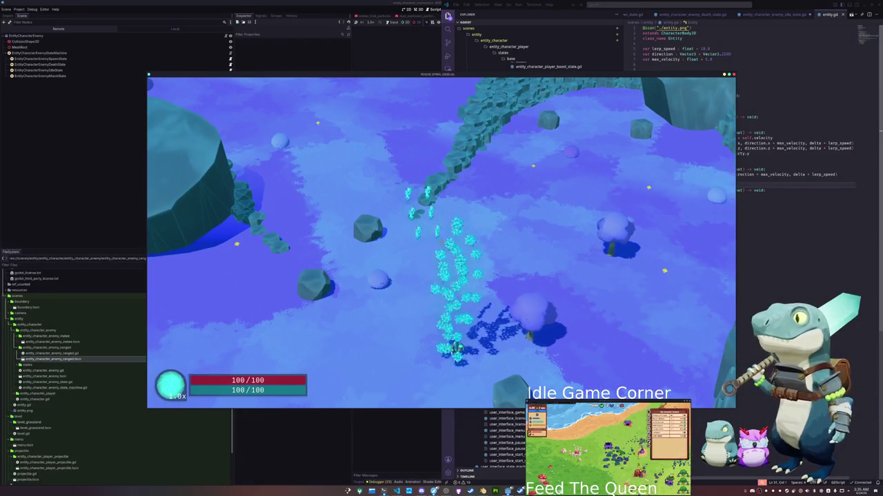
pyautogui.click(793, 246)
pyautogui.click(663, 180)
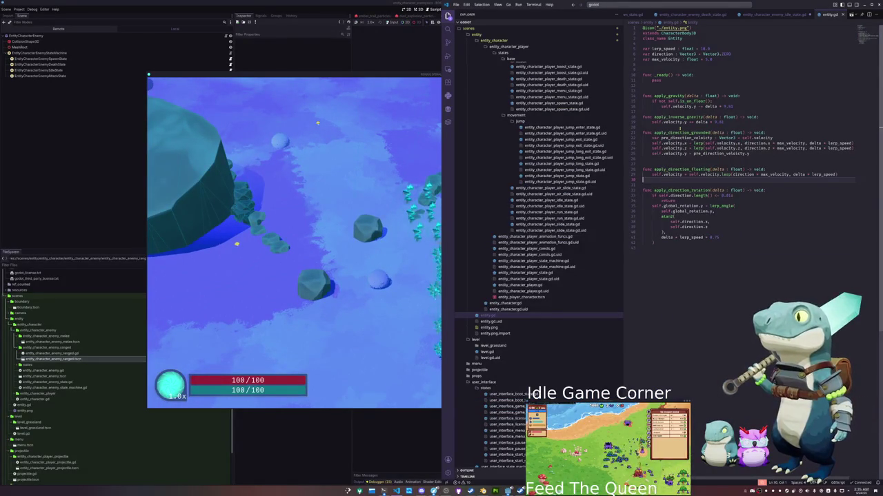
pyautogui.click(678, 128)
pyautogui.press('Return')
pyautogui.press('Up')
pyautogui.press('Up')
# - Add an 'if self.is_on_wall():' check at the start of apply_inverse_gravity in entity.gd
pyautogui.hotkey('ctrl', 'shift', 'Return')
pyautogui.hotkey('ctrl', 'shift', 'Return')
pyautogui.write('if not self.is_on')
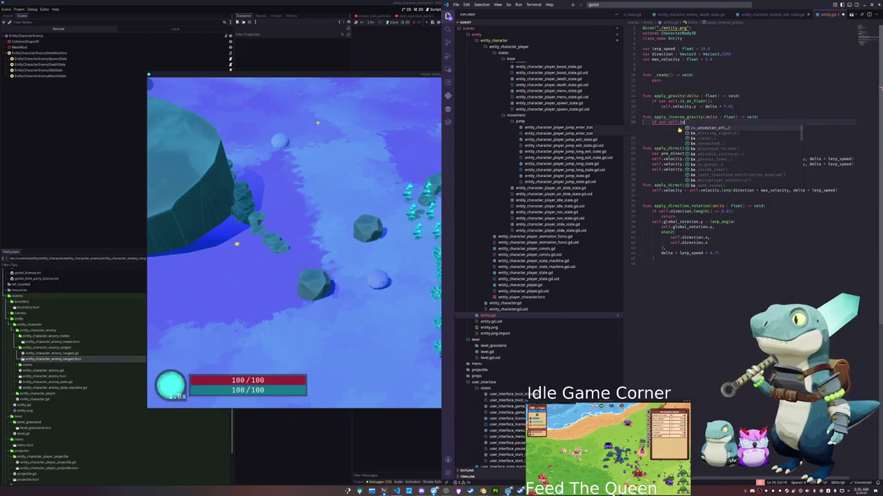
pyautogui.write('_wall')
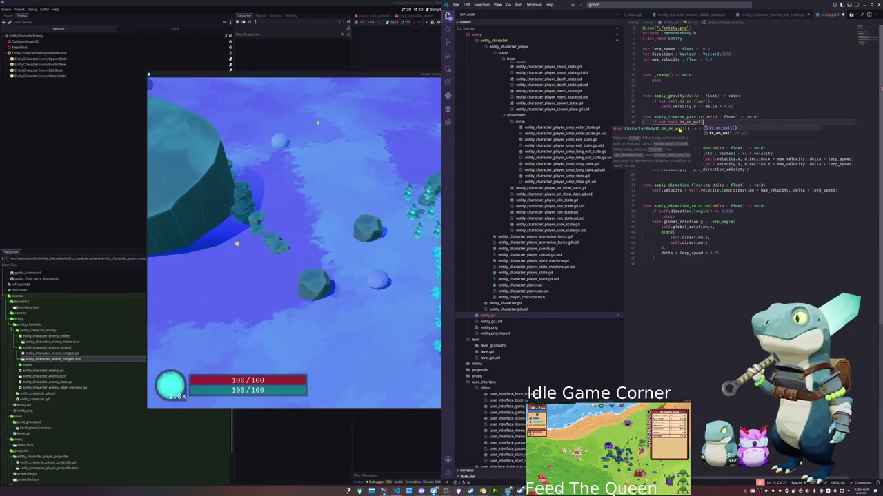
pyautogui.press('Tab')
pyautogui.write(':')
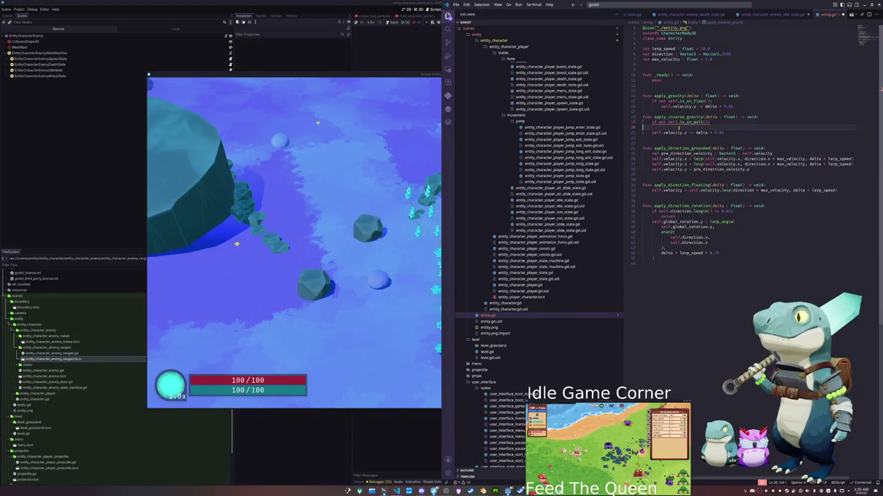
pyautogui.press('Return')
pyautogui.press('BackSpace')
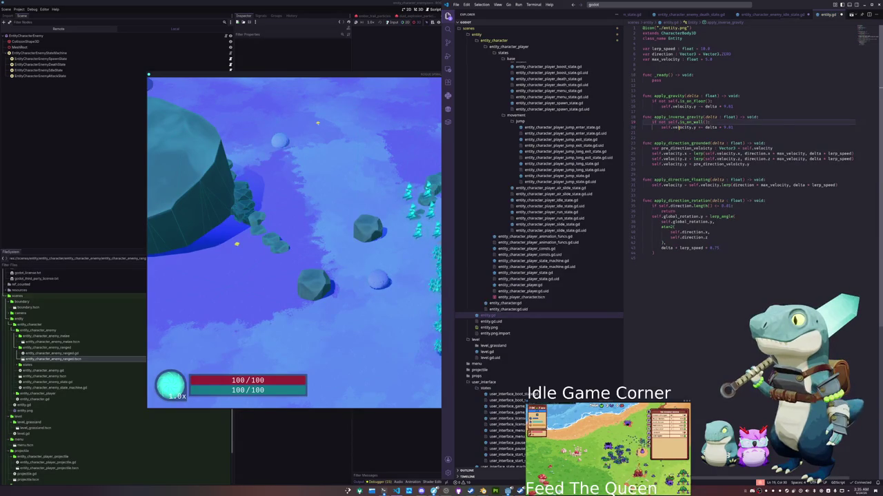
pyautogui.doubleClick(659, 122)
pyautogui.press('BackSpace')
pyautogui.press('BackSpace')
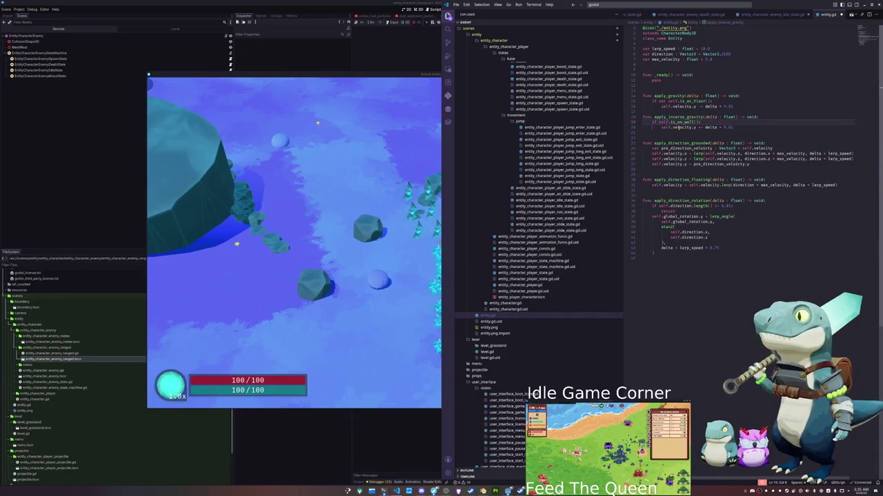
# - In the idle-state script, delete the wall check, unindent apply_inverse_gravity(delta), remove the blank line and save
pyautogui.click(772, 13)
pyautogui.click(690, 279)
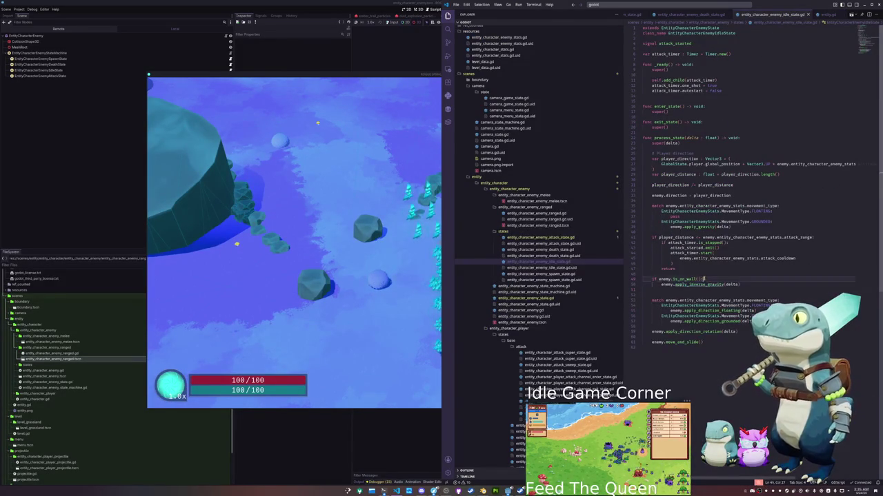
pyautogui.hotkey('ctrl', 'shift', 'k')
pyautogui.hotkey('shift', 'Tab')
pyautogui.hotkey('shift', 'Tab')
pyautogui.hotkey('ctrl', 's')
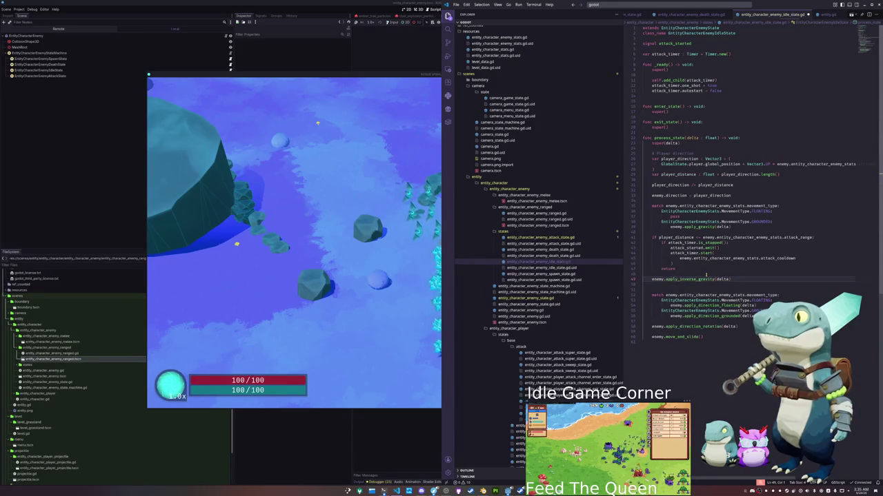
pyautogui.press('Up')
pyautogui.press('Down')
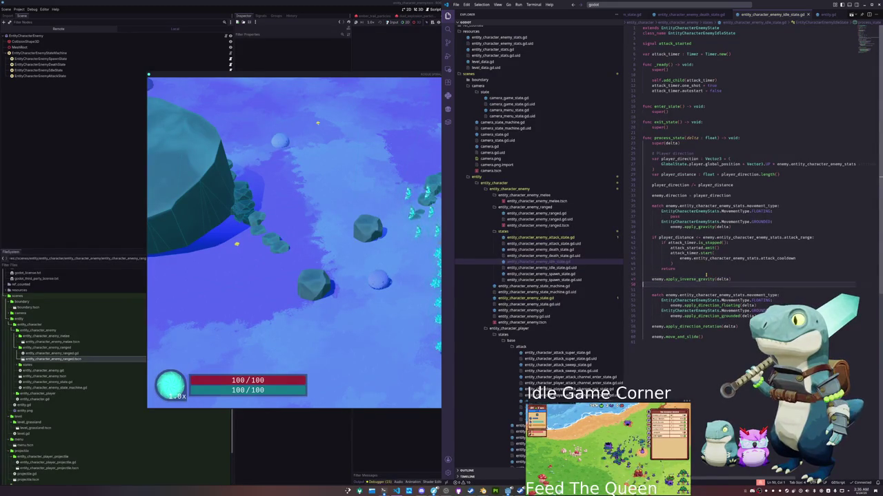
pyautogui.hotkey('ctrl', 'shift', 'k')
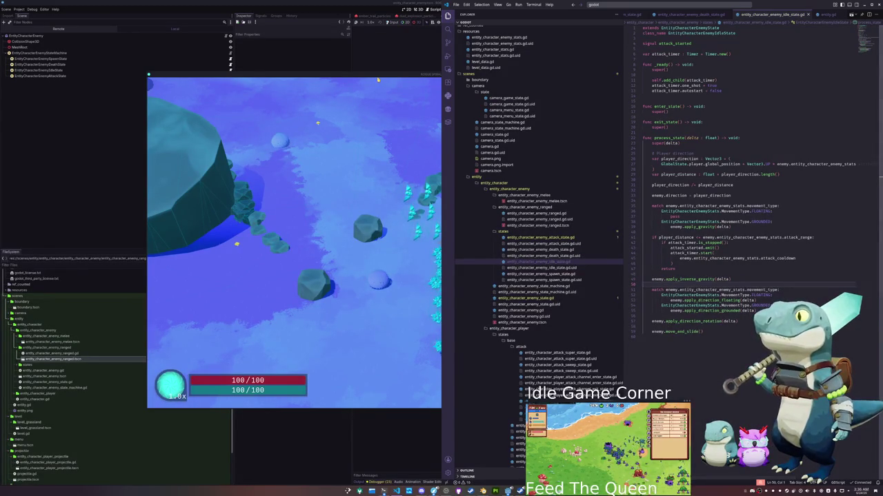
pyautogui.click(401, 151)
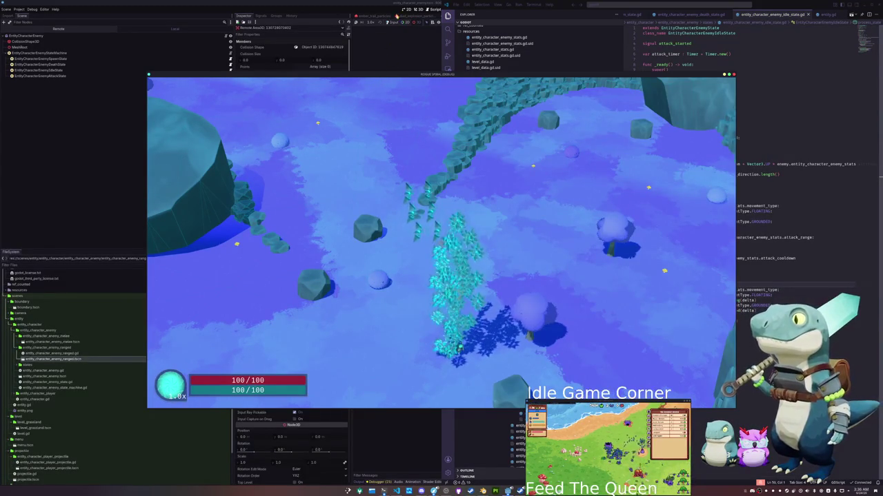
# - Restart the game to test the enemies, stop it with F8 and return to VS Code
pyautogui.click(391, 23)
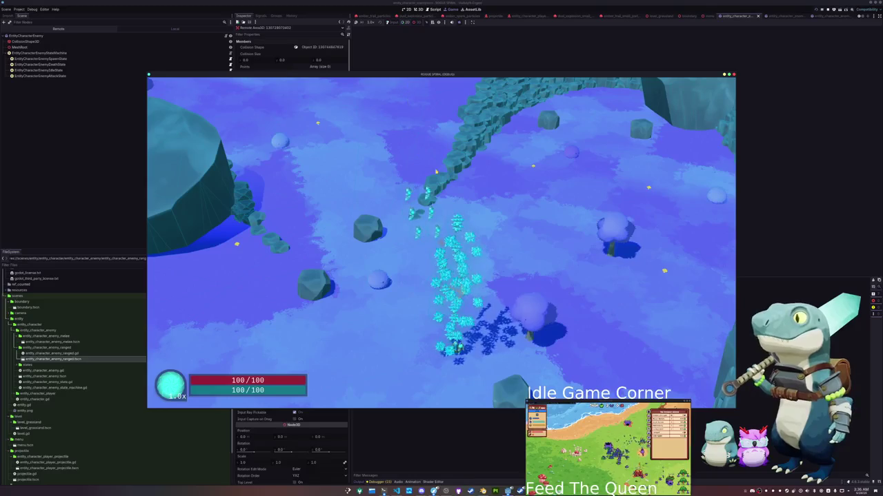
pyautogui.click(391, 23)
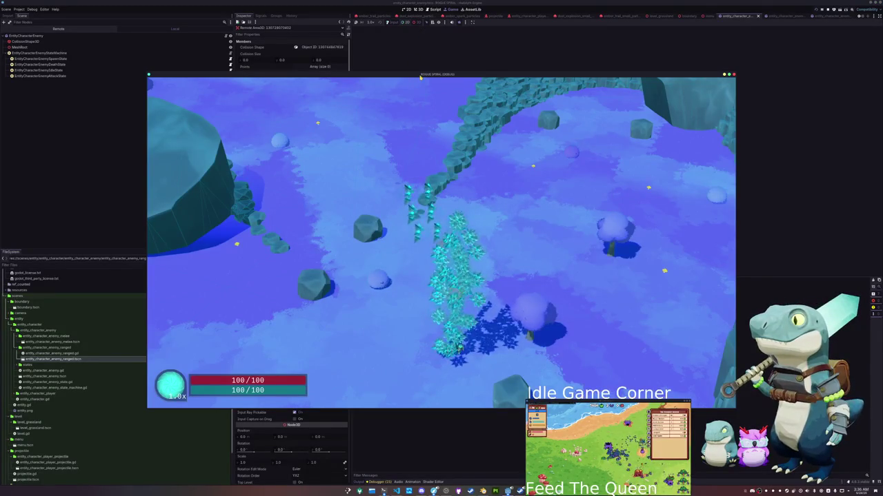
pyautogui.press('F8')
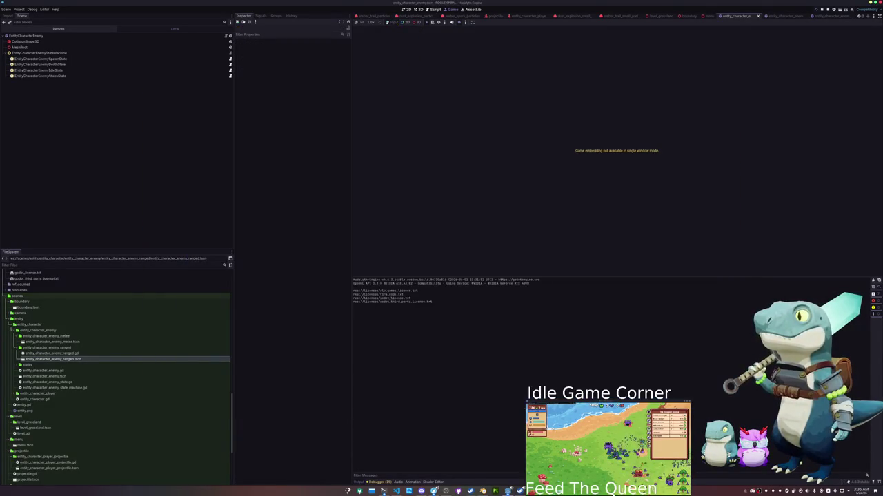
pyautogui.hotkey('alt', 'Tab')
pyautogui.hotkey('alt', 'Tab')
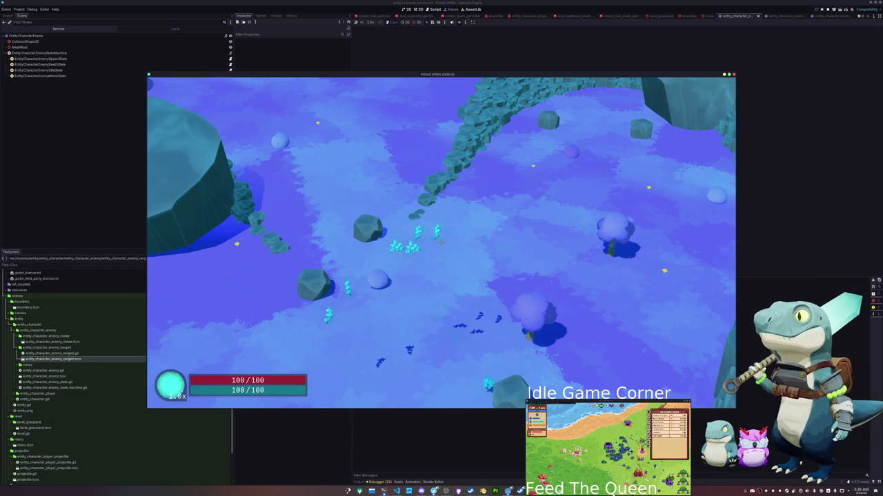
pyautogui.press('F8')
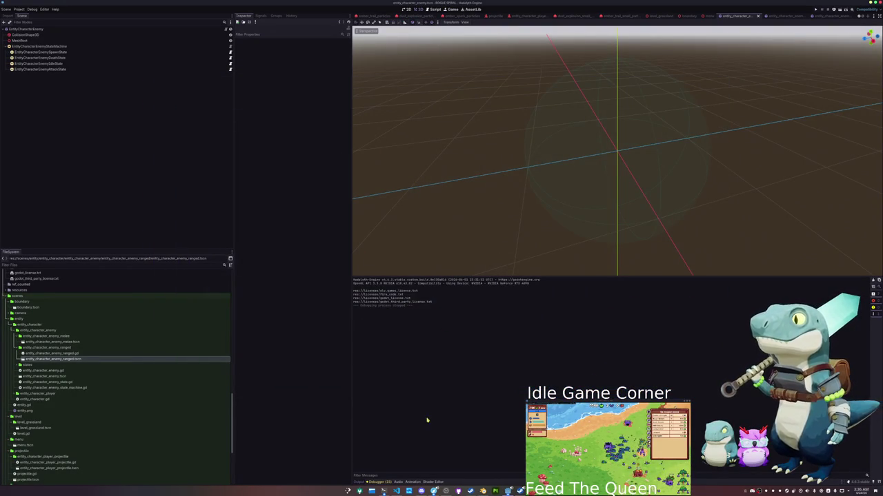
pyautogui.hotkey('alt', 'Tab')
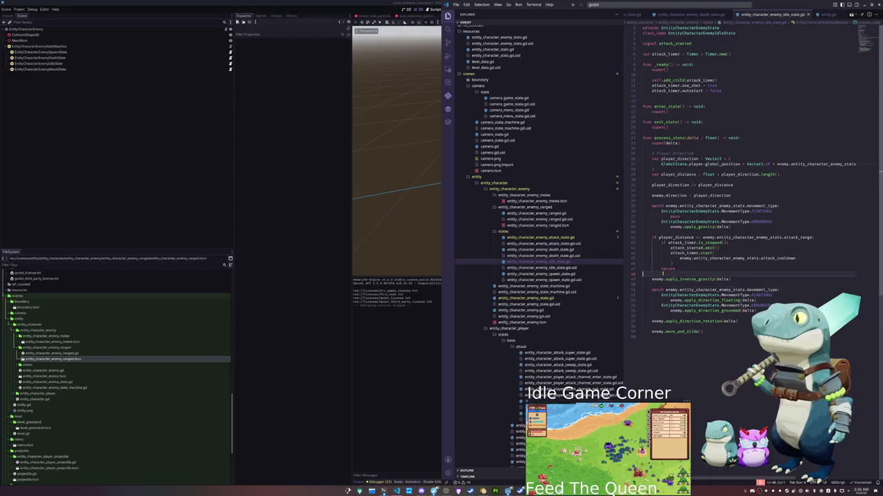
# - In the attack state script, add an attack_finished.emit() call in enter_state with blank lines above it
pyautogui.click(545, 237)
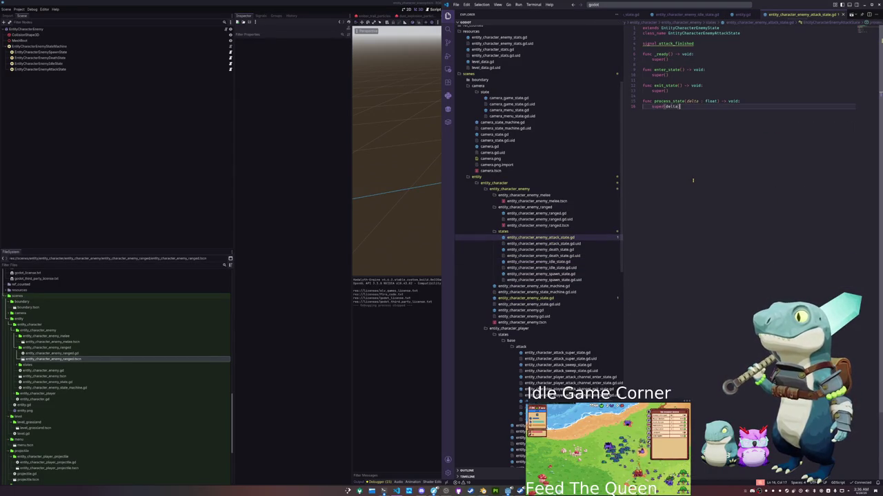
pyautogui.press('Up')
pyautogui.press('Up')
pyautogui.press('Up')
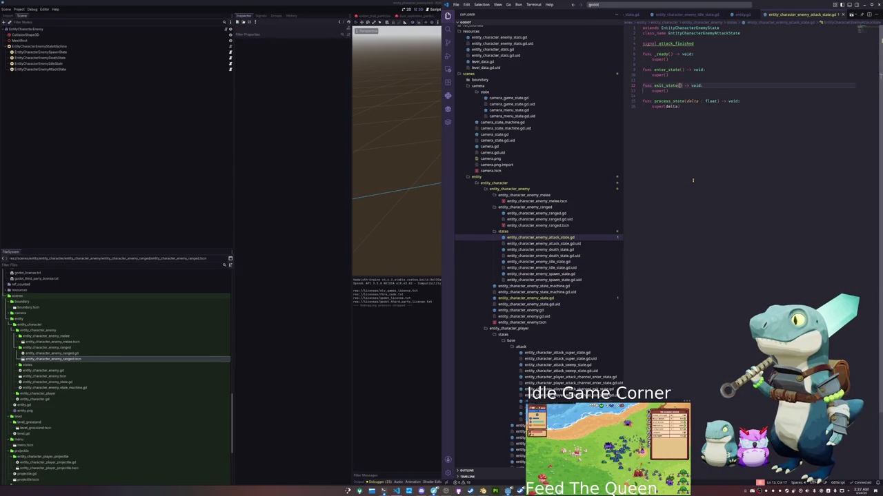
pyautogui.press('Return')
pyautogui.press('Return')
pyautogui.press('Up')
pyautogui.press('Tab')
pyautogui.write('attack_finished.emi')
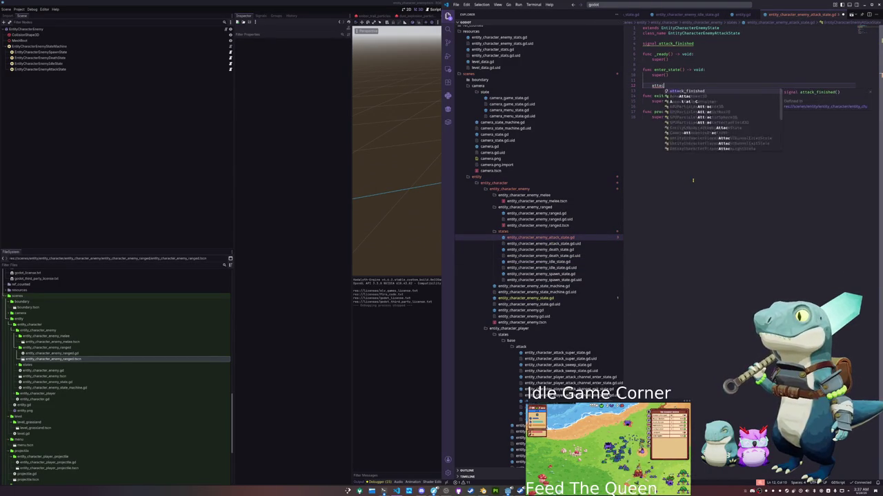
pyautogui.press('Tab')
pyautogui.press('Home')
pyautogui.press('Return')
pyautogui.press('Return')
pyautogui.press('Up')
pyautogui.press('Up')
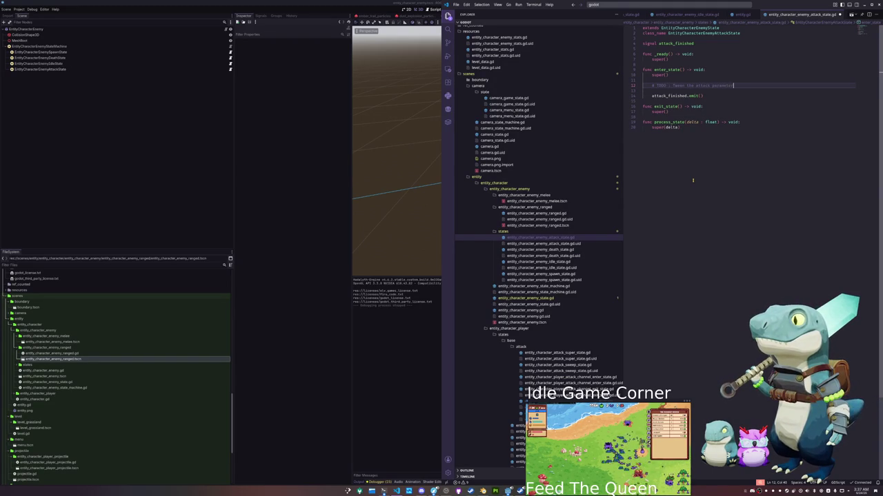
# - Below the TODO comment, write a line fetching enemy.mesh_root.get_children()
pyautogui.press('Return')
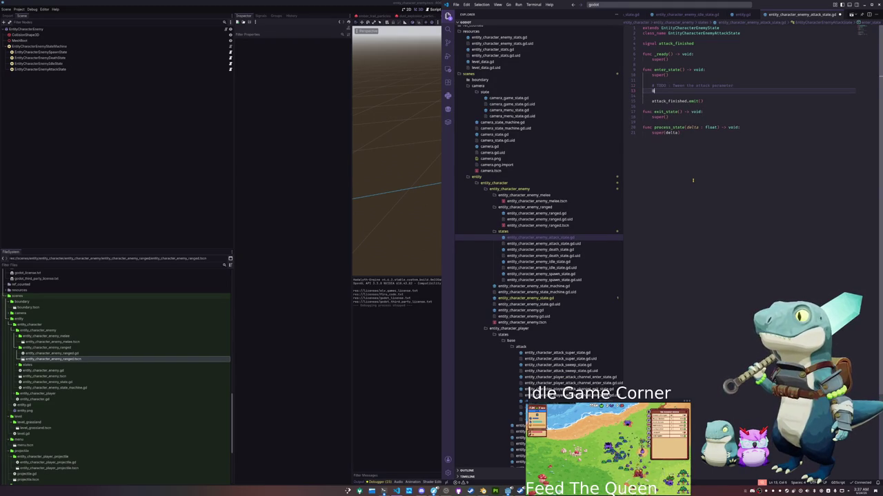
pyautogui.press('BackSpace')
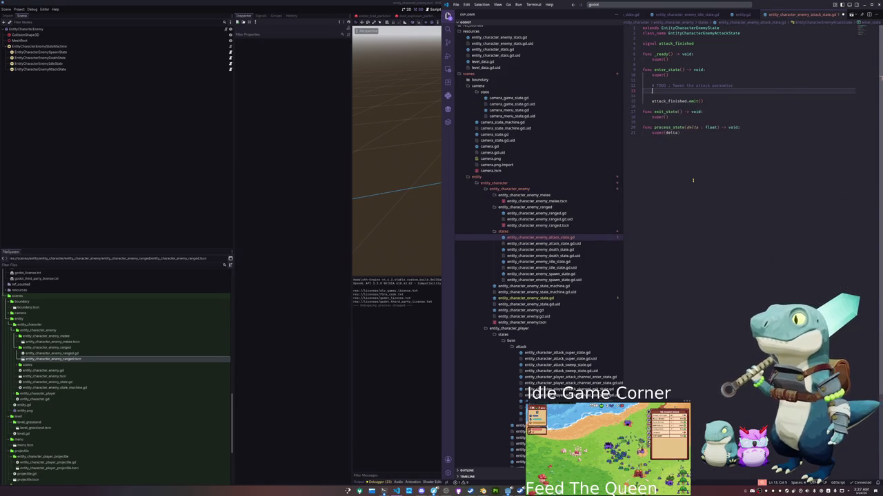
pyautogui.write('func')
pyautogui.press('BackSpace')
pyautogui.press('BackSpace')
pyautogui.press('BackSpace')
pyautogui.write('get_ch')
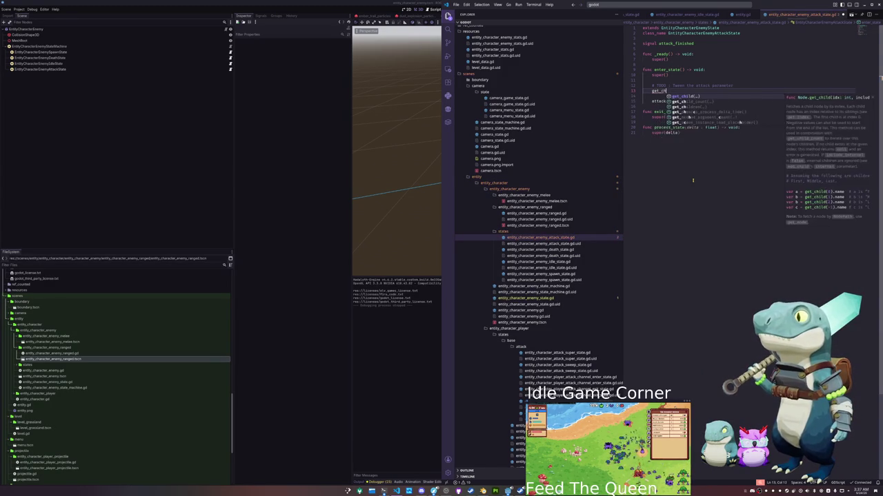
pyautogui.press('Down')
pyautogui.press('Down')
pyautogui.press('Return')
pyautogui.write('enemy.mesh')
pyautogui.press('Return')
pyautogui.write('.')
pyautogui.press('Home')
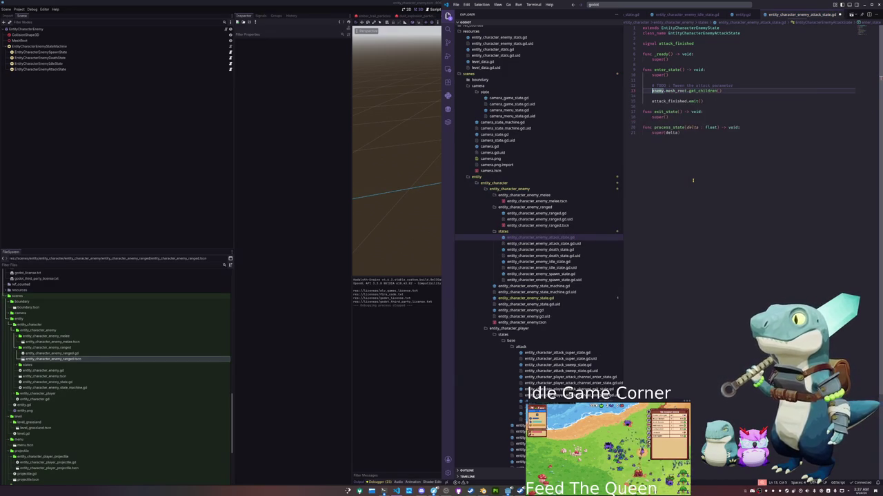
# - Declare queue : Array[Node] from those children and an empty meshes : Array[MeshInstance3D] = []
pyautogui.write('var meshes : ')
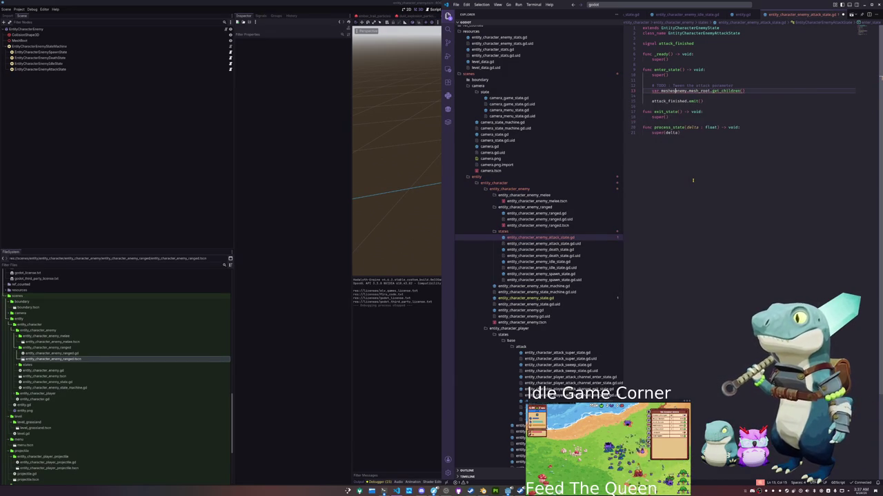
pyautogui.write('Array')
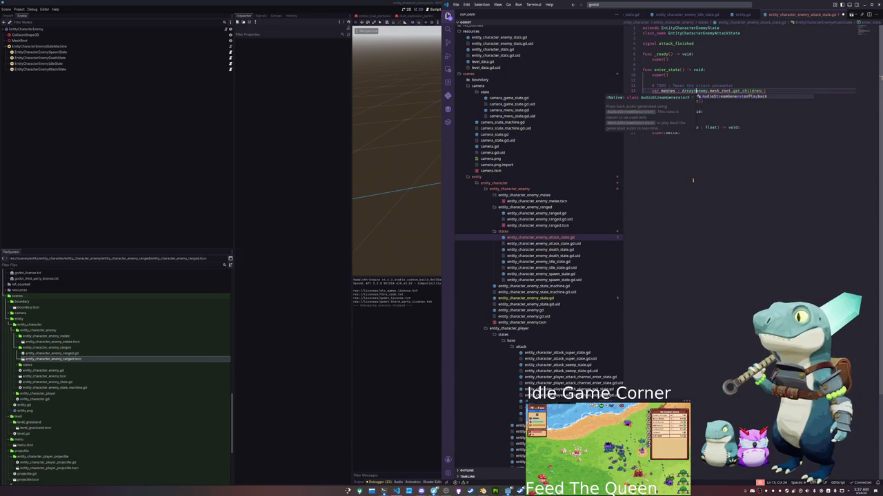
pyautogui.press('Return')
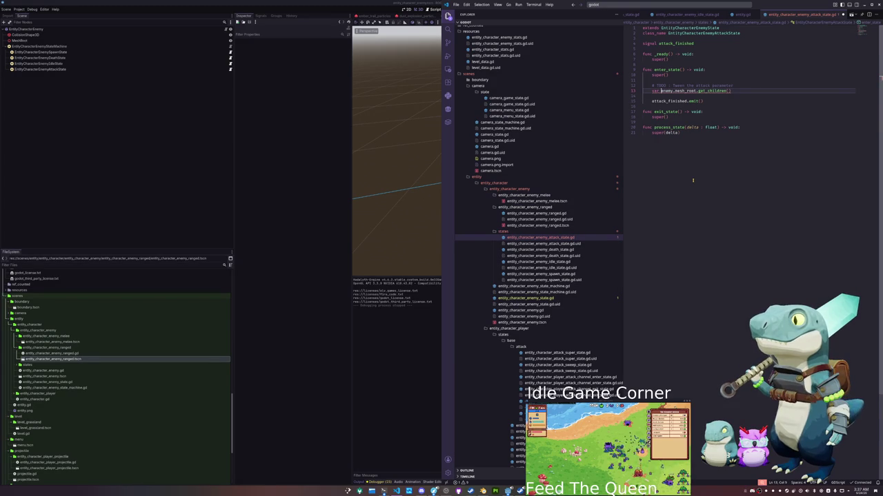
pyautogui.write('queue : ')
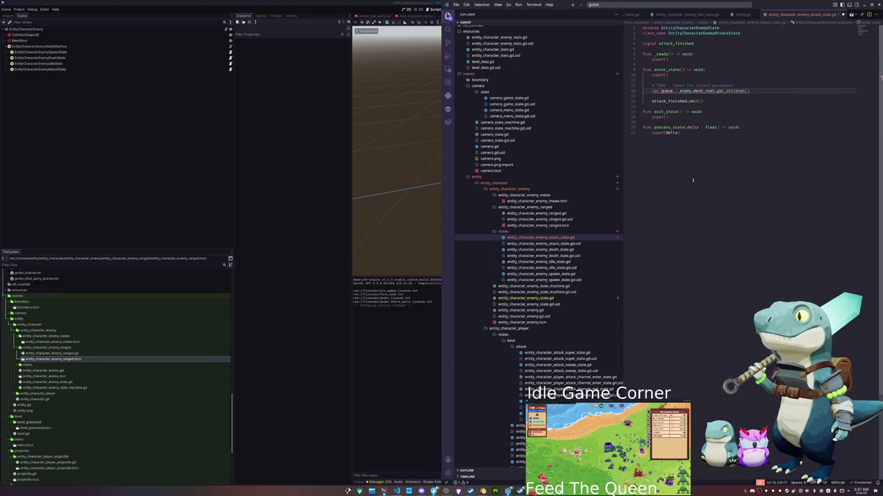
pyautogui.write('Array')
pyautogui.write('[Node] ')
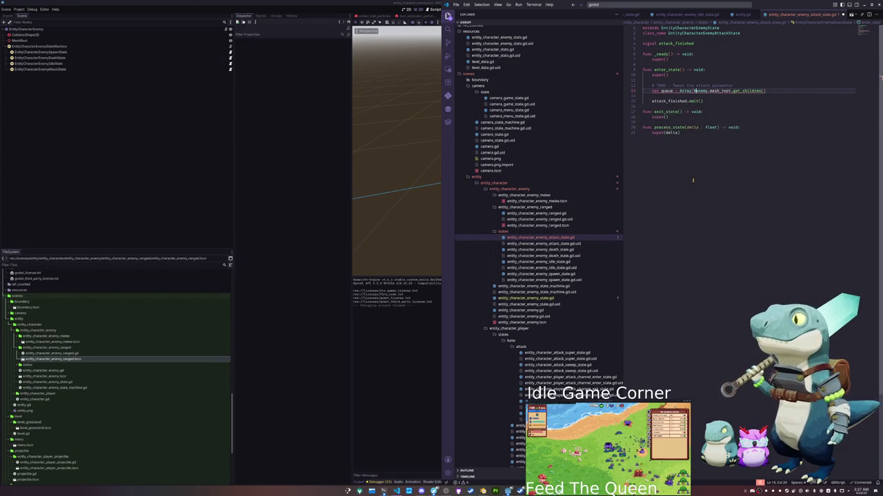
pyautogui.write('=')
pyautogui.press('End')
pyautogui.press('Return')
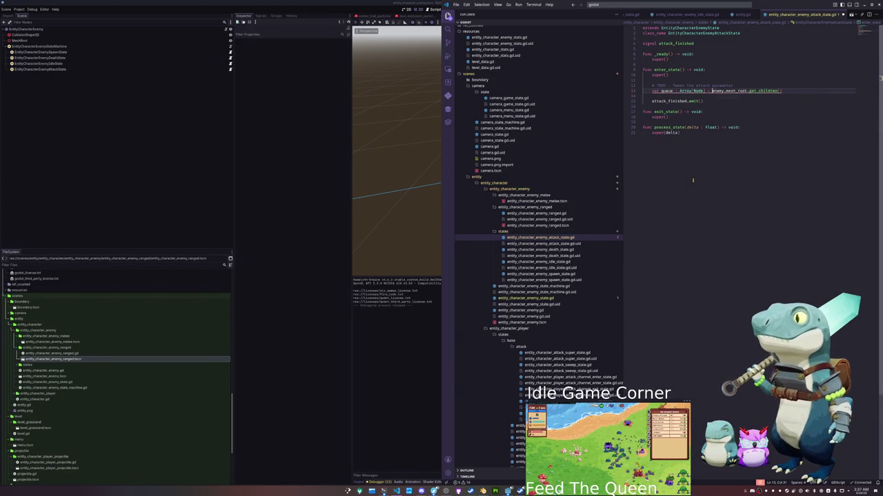
pyautogui.hotkey('ctrl', 'shift', 'Return')
pyautogui.write('var meshes')
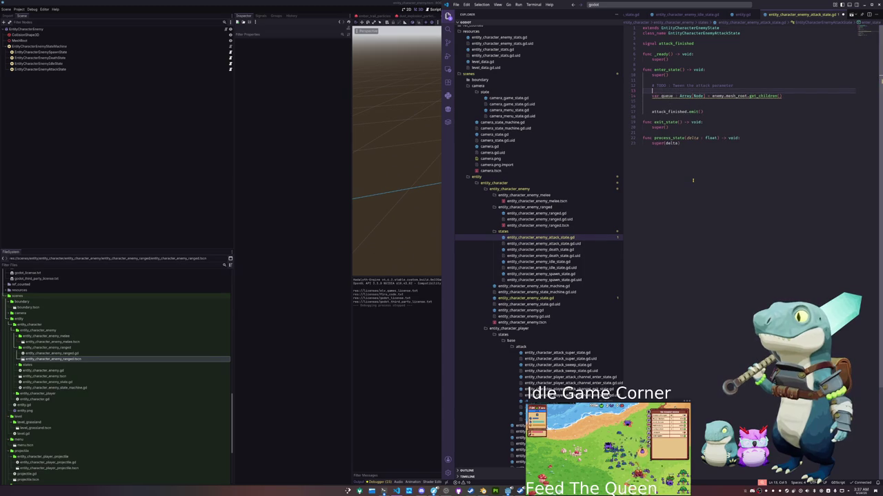
pyautogui.write(' : Array[MeshInst')
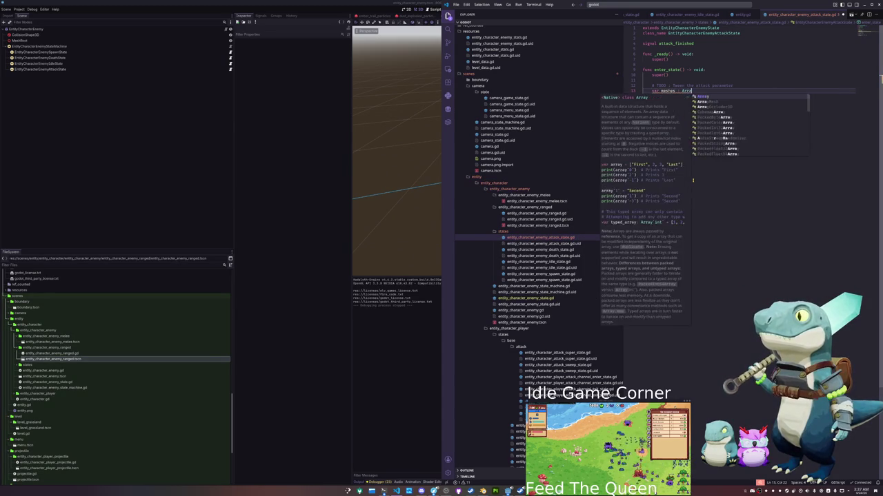
pyautogui.write('ance')
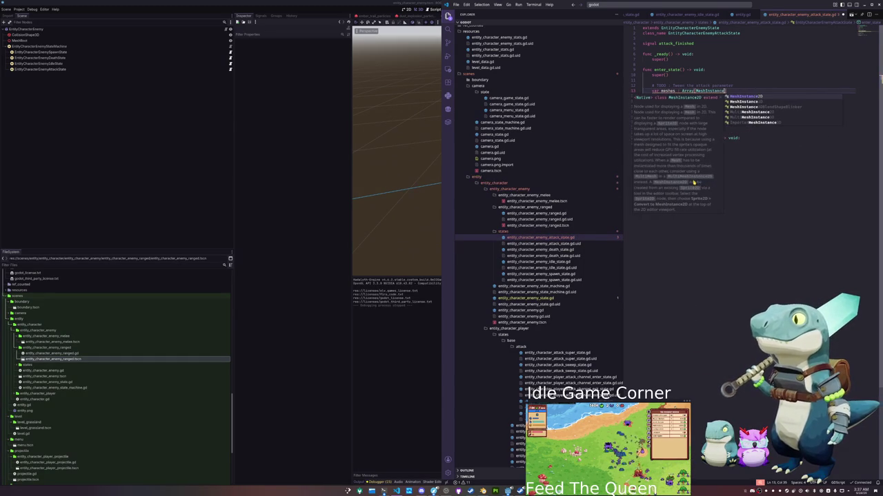
pyautogui.write('3D] = []')
# - Add a while loop that pops each head from queue and appends MeshInstance3D heads to meshes
pyautogui.press('Down')
pyautogui.press('Down')
pyautogui.press('Return')
pyautogui.write('while not queue.is_empty(')
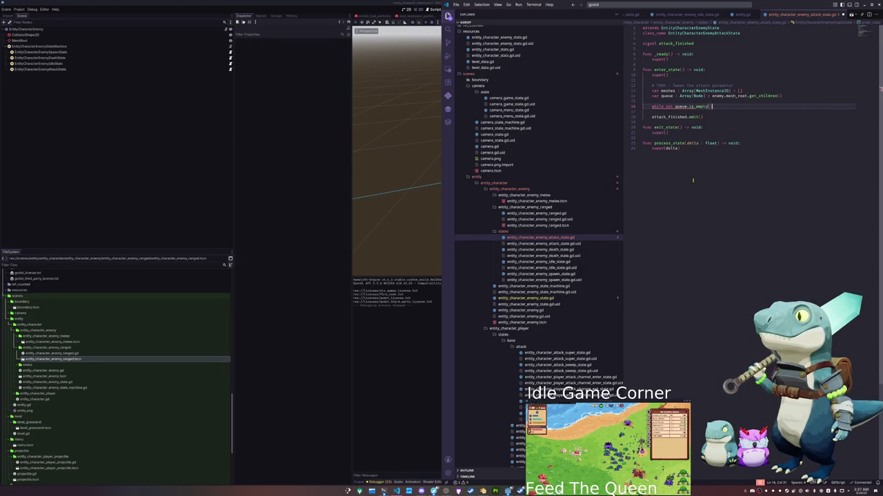
pyautogui.write('):')
pyautogui.press('Return')
pyautogui.write('esh')
pyautogui.press('BackSpace')
pyautogui.press('BackSpace')
pyautogui.press('BackSpace')
pyautogui.write('var head : ')
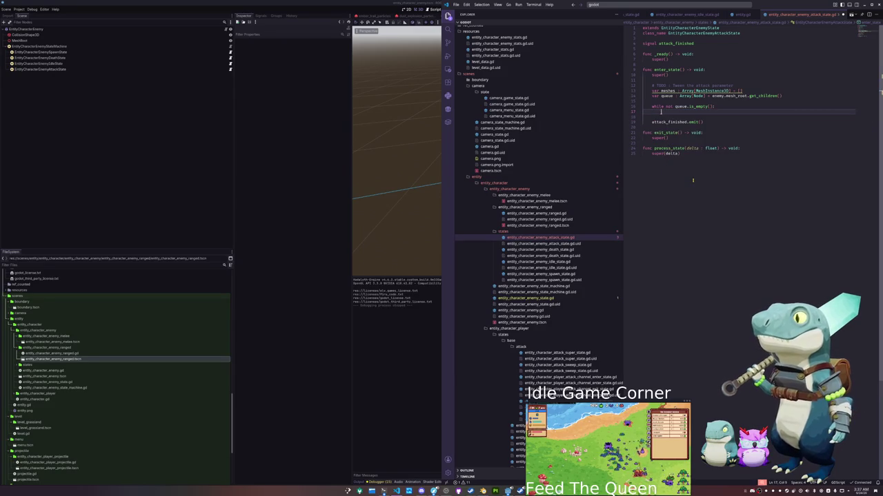
pyautogui.write('N')
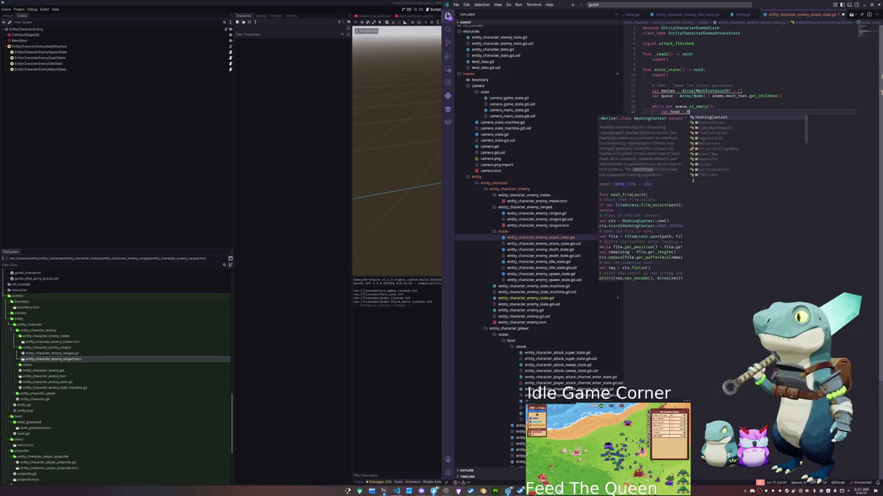
pyautogui.write('ode = queue.pop_front')
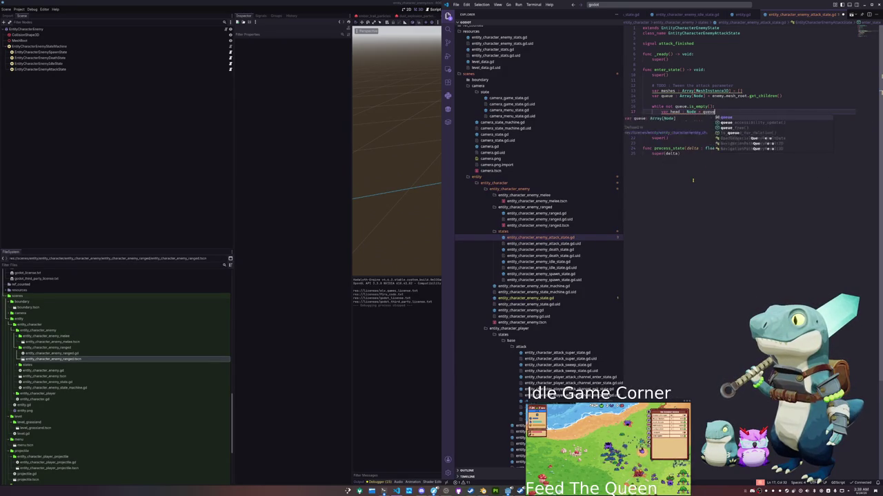
pyautogui.press('Return')
pyautogui.press('Return')
pyautogui.write('if head is MeshInstance3D:')
pyautogui.press('Return')
pyautogui.write('meshes.append(head)')
pyautogui.press('Return')
pyautogui.press('Return')
# - Add 'for mesh : MeshInstance3D in meshes:' and begin 'var tween : Tween = get_tree().create_tween()' inside it
pyautogui.press('BackSpace')
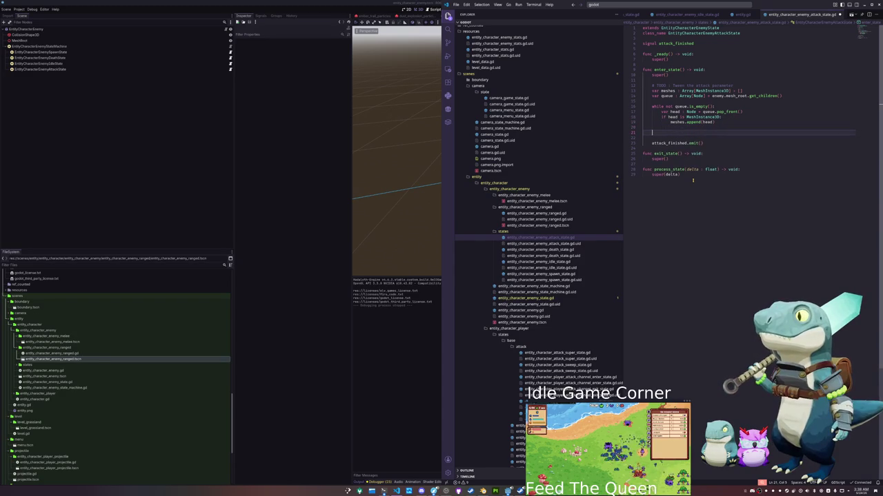
pyautogui.write('fo')
pyautogui.press('BackSpace')
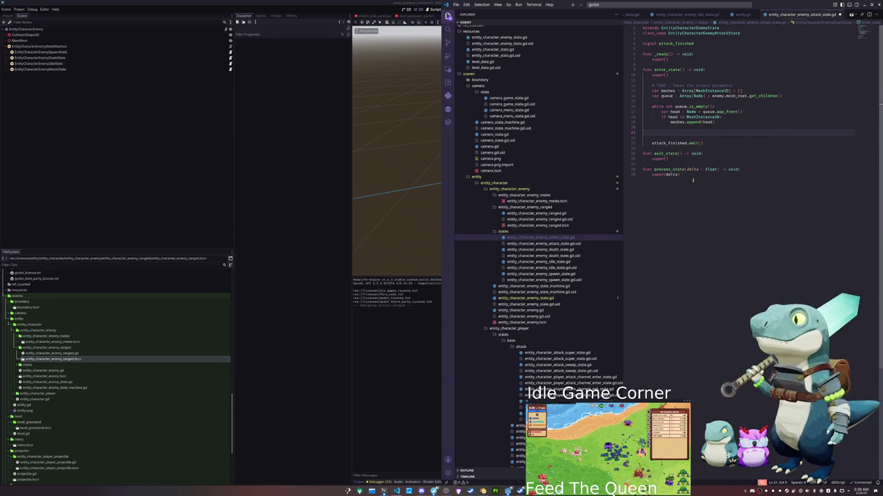
pyautogui.write('for me')
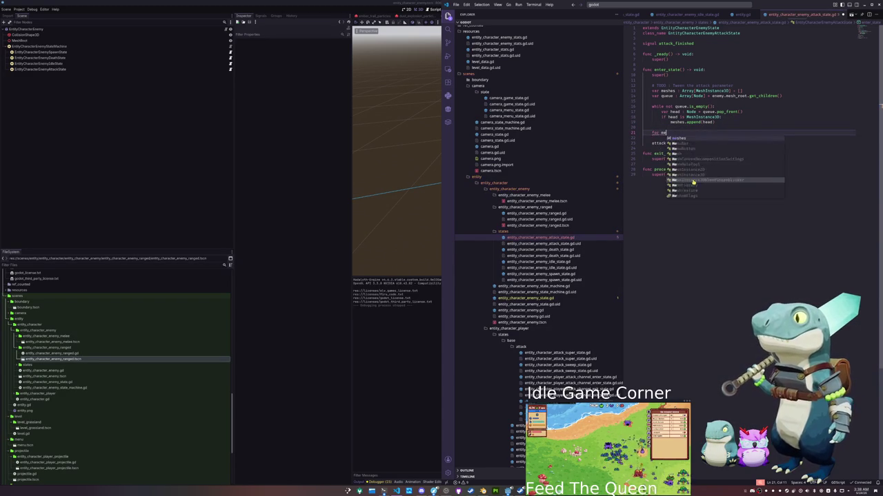
pyautogui.write('sh : MeshIns')
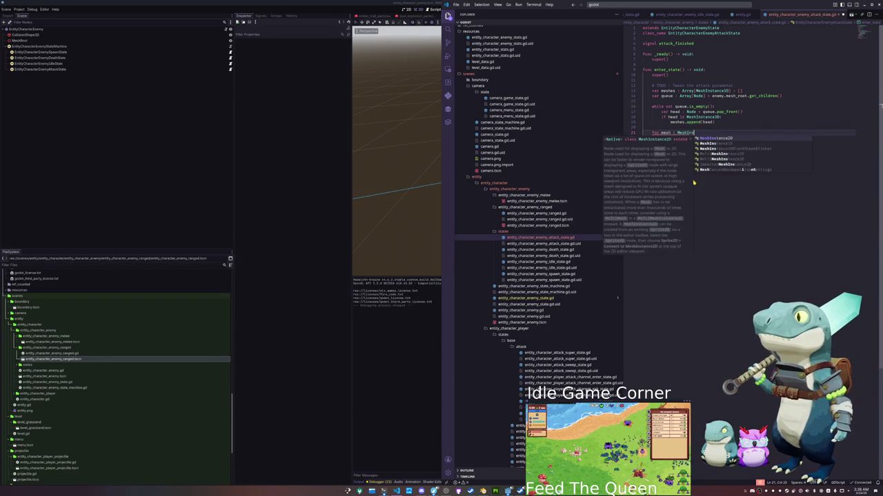
pyautogui.write('tance3D in meshes:')
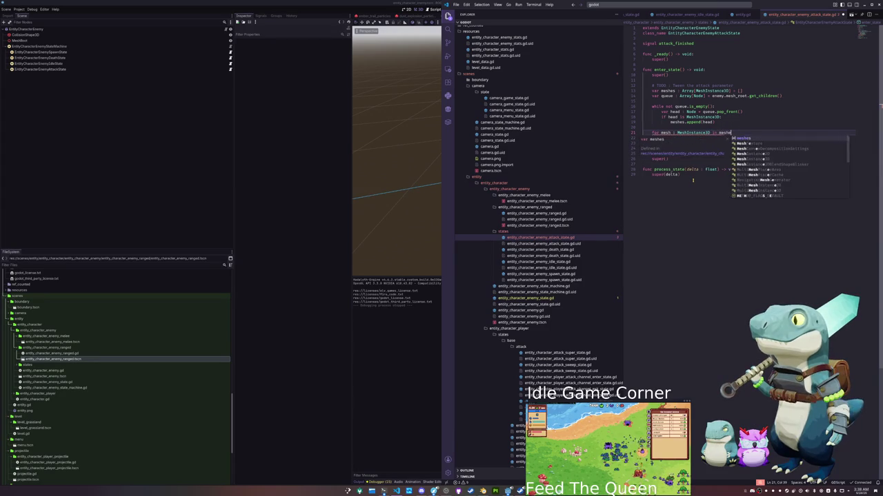
pyautogui.press('Return')
pyautogui.write('mesh')
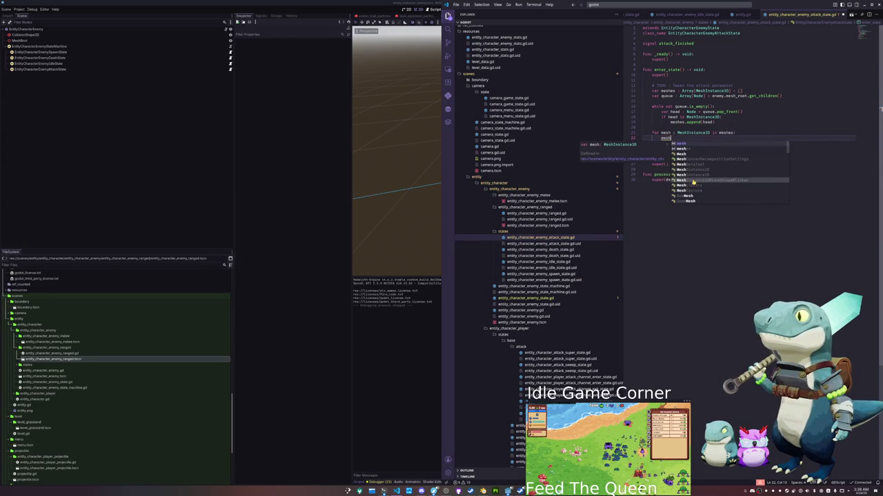
pyautogui.press('BackSpace')
pyautogui.press('BackSpace')
pyautogui.press('BackSpace')
pyautogui.write('var tween : ')
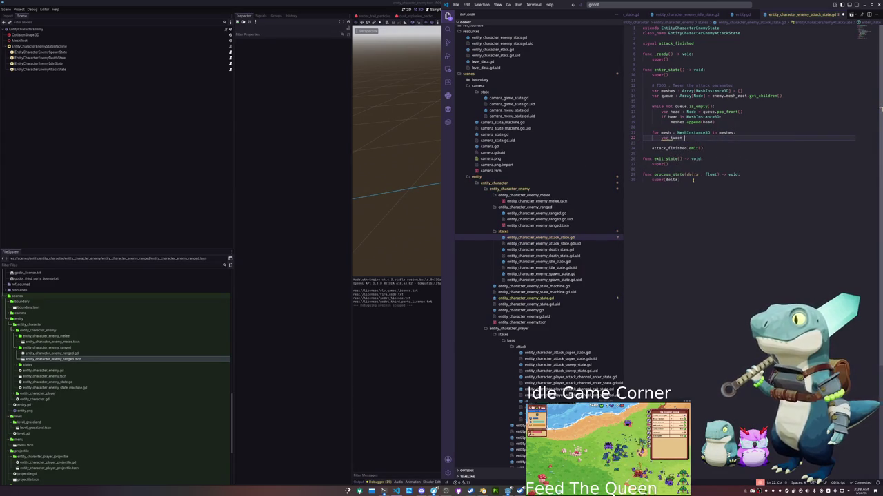
pyautogui.write('Tween = ge')
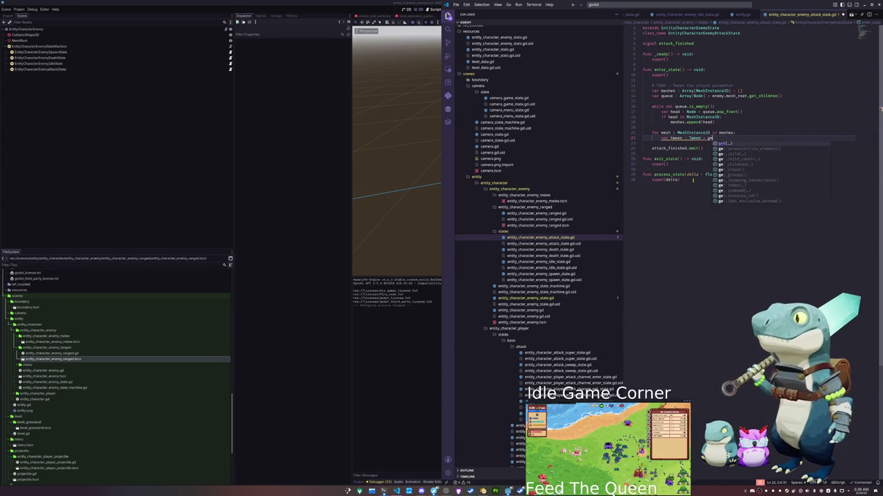
pyautogui.write('t_tree().create_tween(')
# - Finish the tween line and draft a tween_property call on mesh.material_override cast to ShaderMaterial
pyautogui.press('Return')
pyautogui.press('Return')
pyautogui.write('tween.tween_')
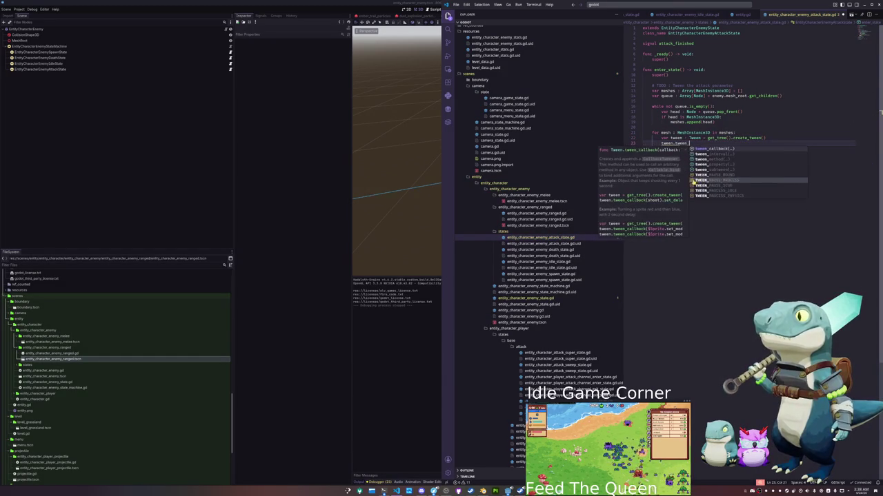
pyautogui.write('property(mesh')
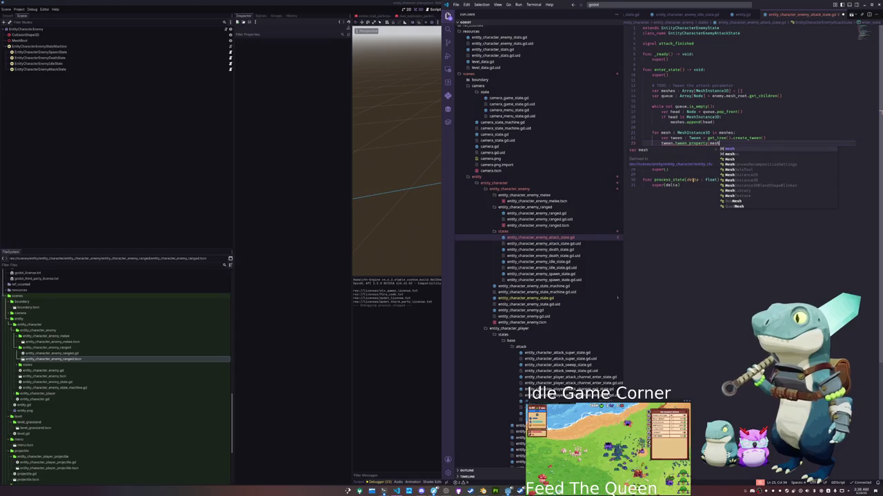
pyautogui.write(', ')
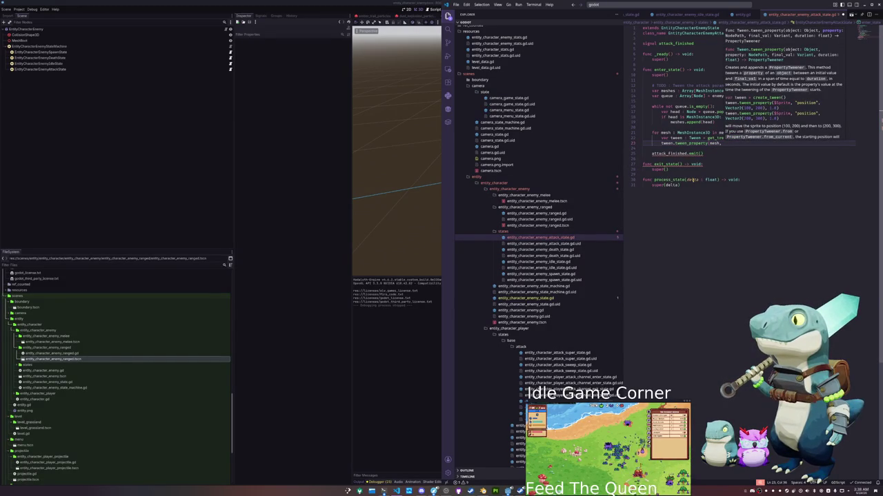
pyautogui.write('"')
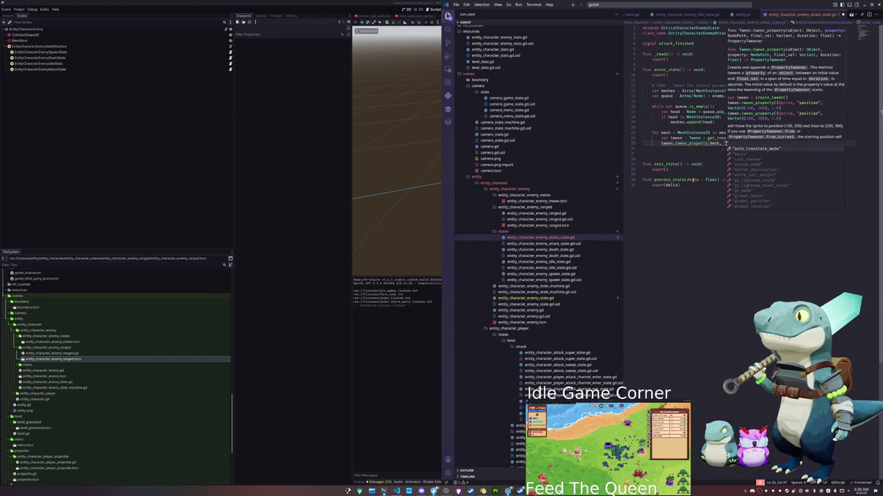
pyautogui.press('Down')
pyautogui.press('Down')
pyautogui.press('Down')
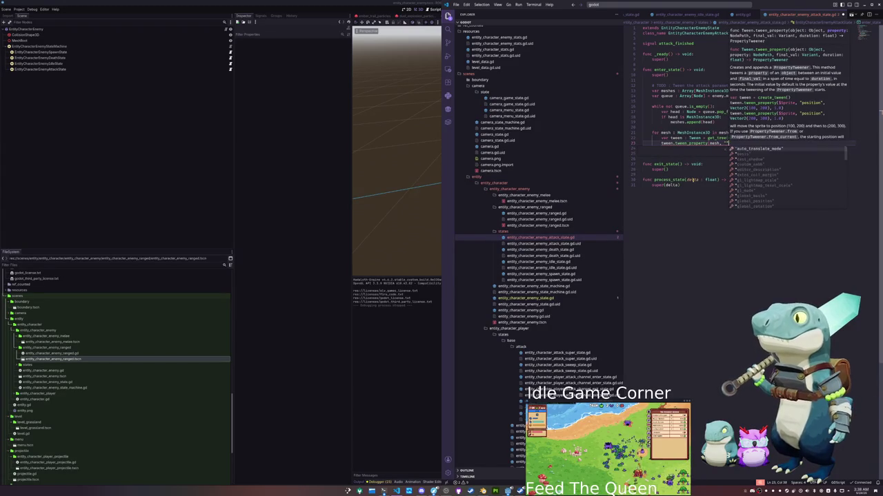
pyautogui.hotkey('ctrl', 'z')
pyautogui.hotkey('ctrl', 'z')
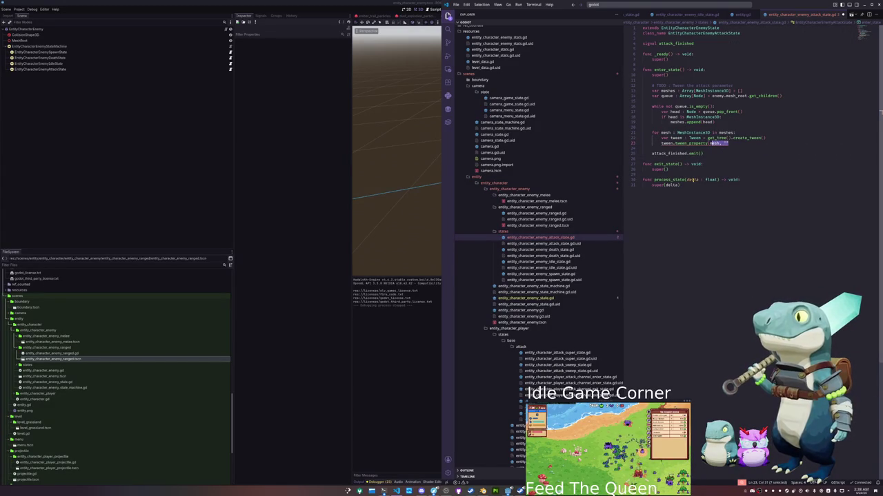
pyautogui.write('mesh')
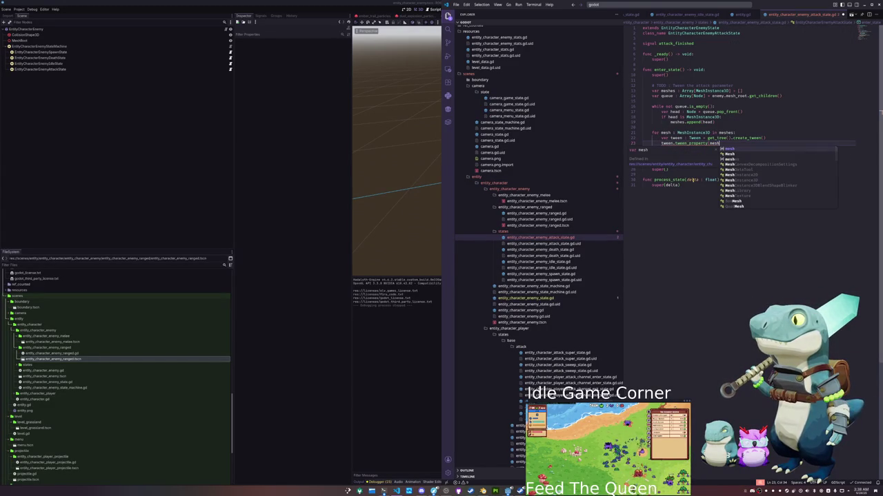
pyautogui.write('.material')
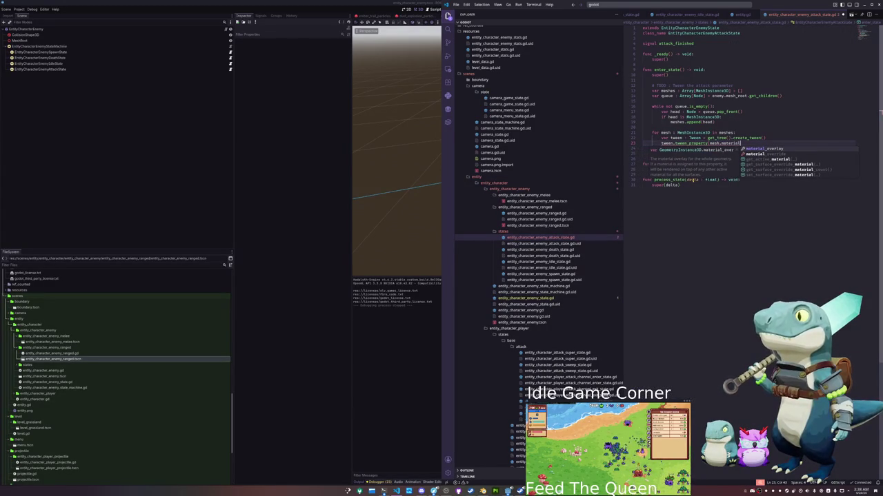
pyautogui.write('_override as ')
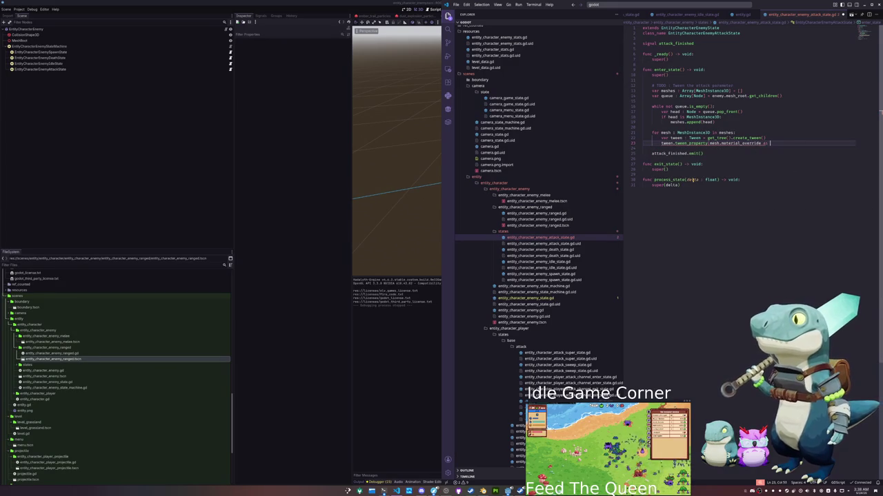
pyautogui.write('ShaderMater')
pyautogui.press('Return')
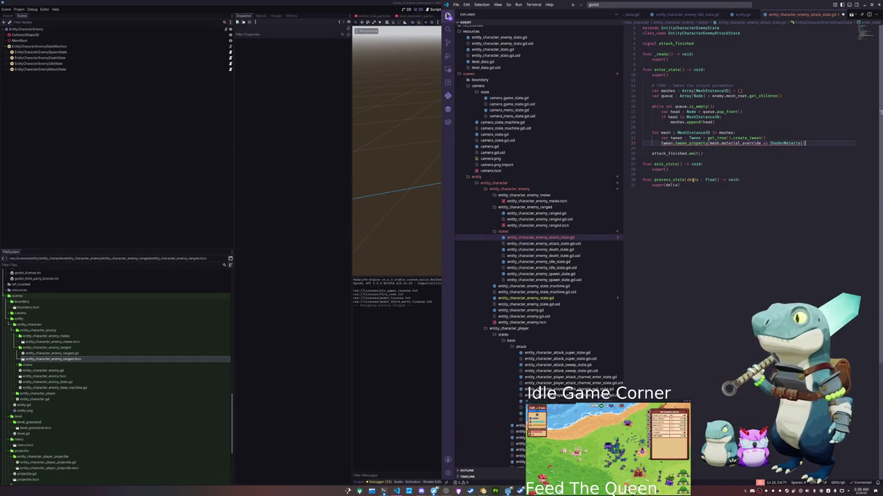
pyautogui.hotkey('ctrl', 'Left')
pyautogui.hotkey('ctrl', 'Left')
pyautogui.write('(')
pyautogui.press('End')
pyautogui.write(', "')
pyautogui.press('Down')
pyautogui.press('Down')
pyautogui.press('Down')
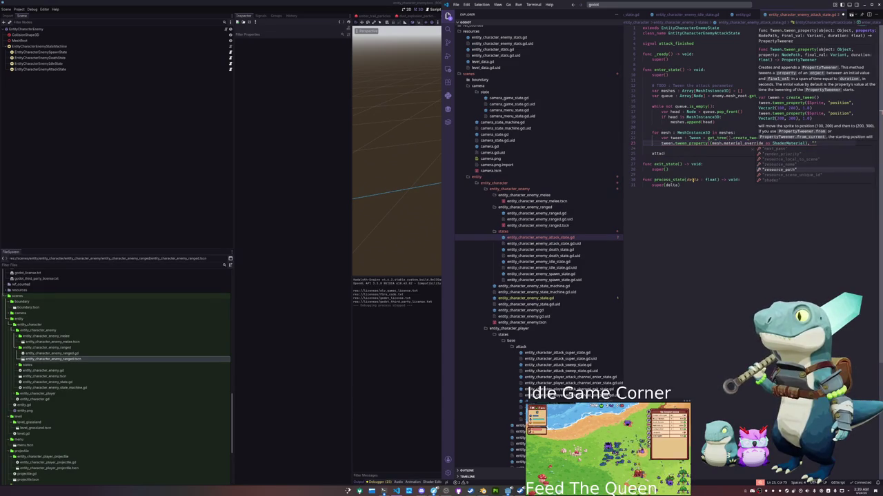
# - Replace that line with tween.tween_method(_tween_shader_attack.bind(mesh), ...)
pyautogui.press('Escape')
pyautogui.hotkey('shift', 'Up')
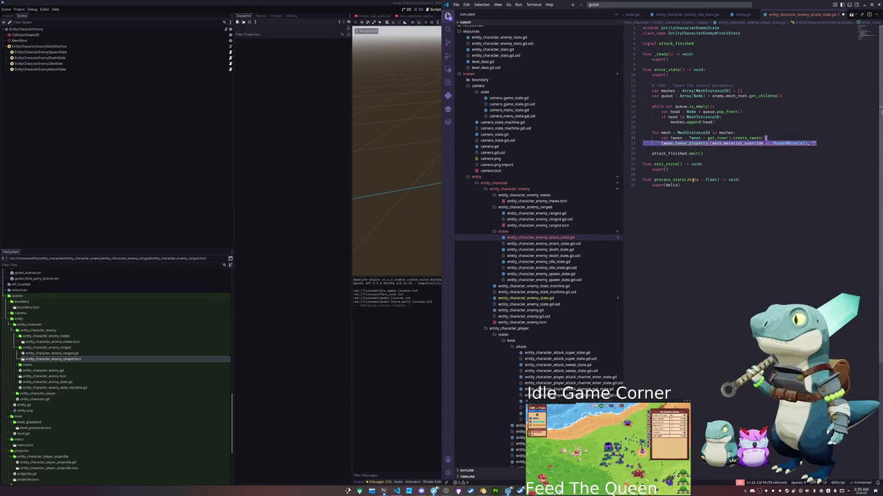
pyautogui.write('tween')
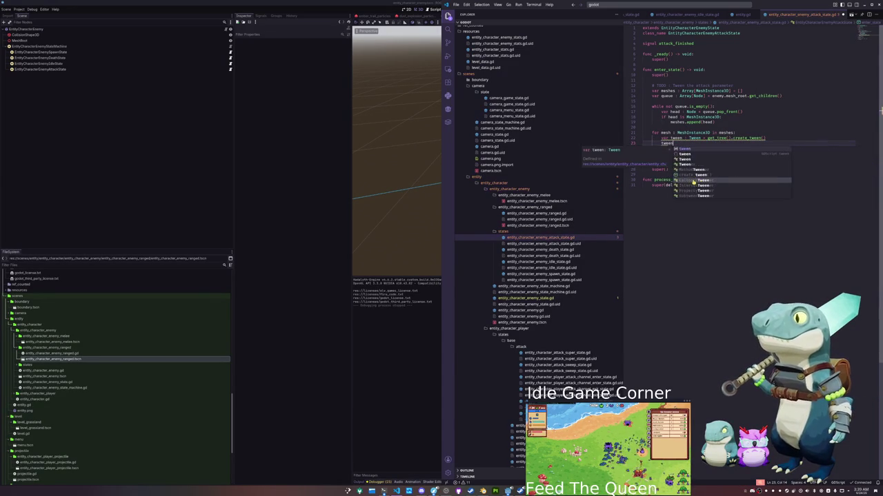
pyautogui.write('.tween_method(')
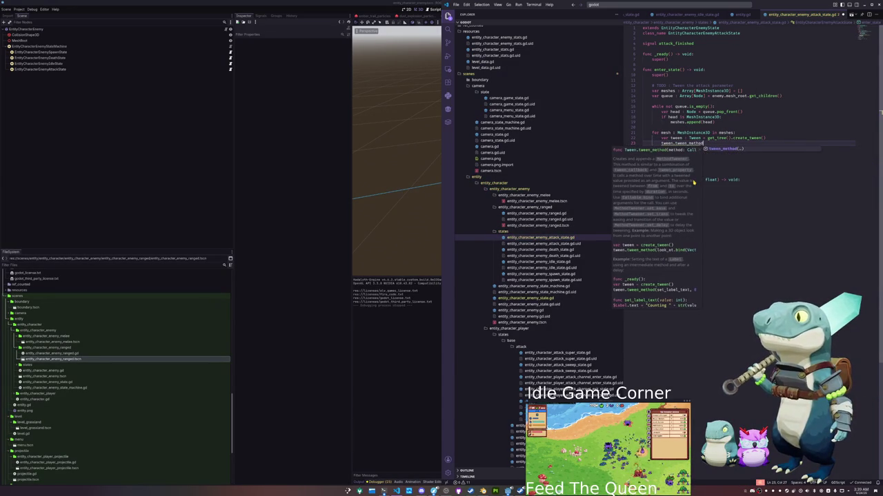
pyautogui.write('_tween')
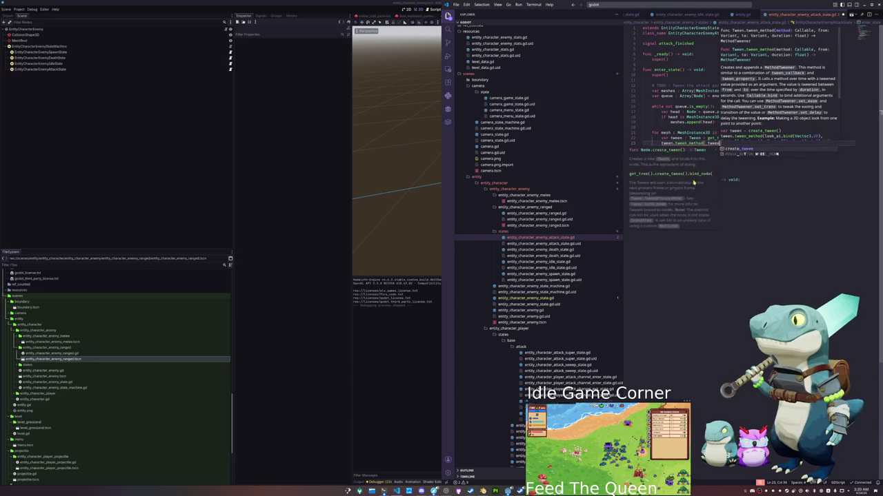
pyautogui.write('_shade')
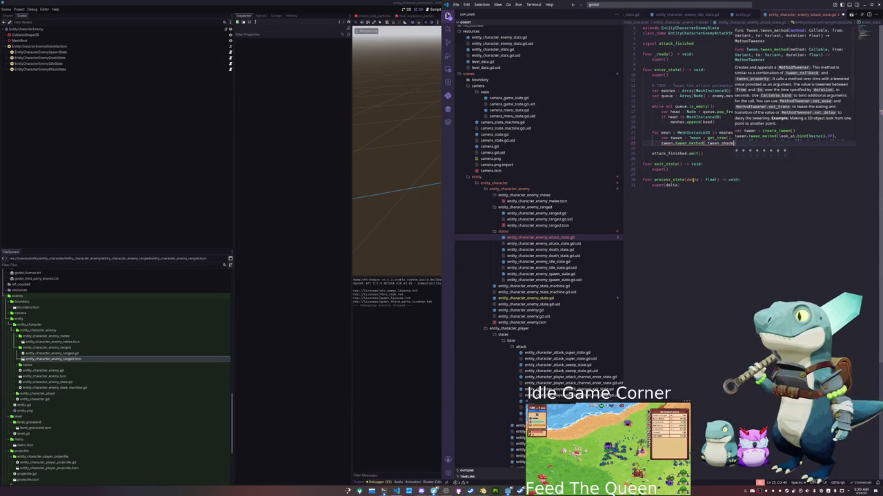
pyautogui.write('r_attack')
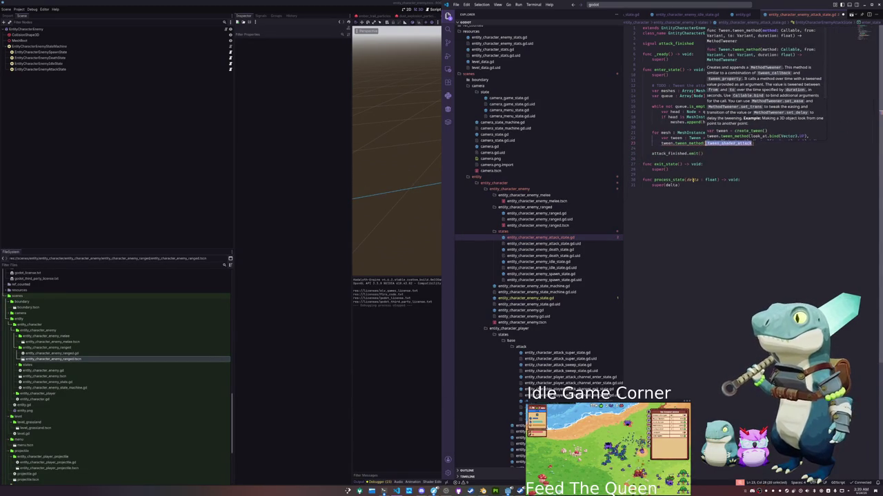
pyautogui.write('.bi')
pyautogui.write('nd(mesh)')
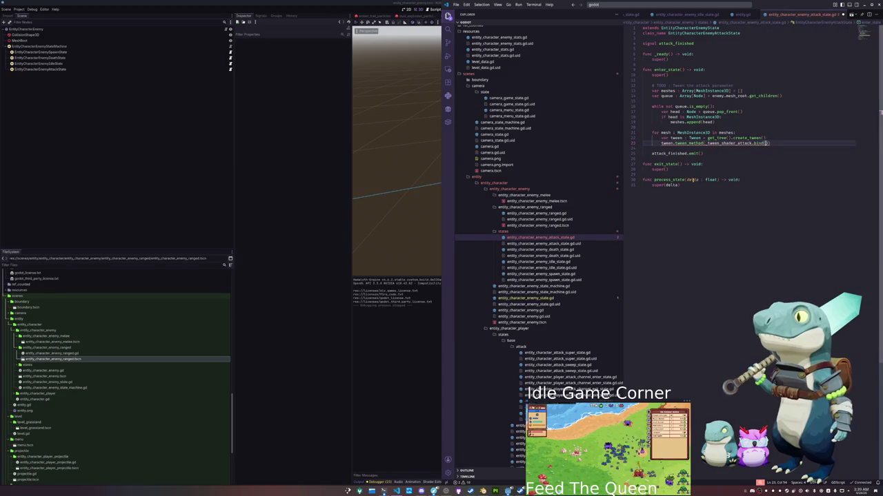
pyautogui.write('), 0.')
pyautogui.write('1.')
# - Clean up the tween_method call, duplicate it, and make the second call tween from 1.0 to 0.0
pyautogui.press('BackSpace')
pyautogui.press('BackSpace')
pyautogui.press('BackSpace')
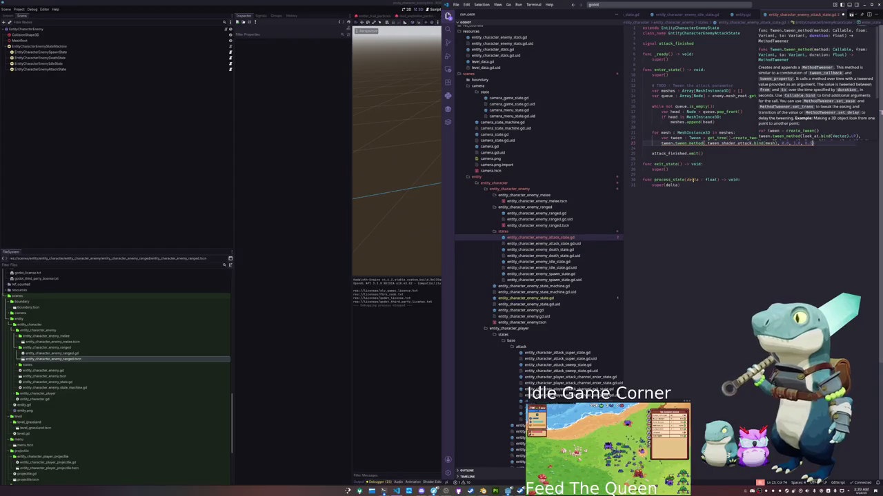
pyautogui.press('End')
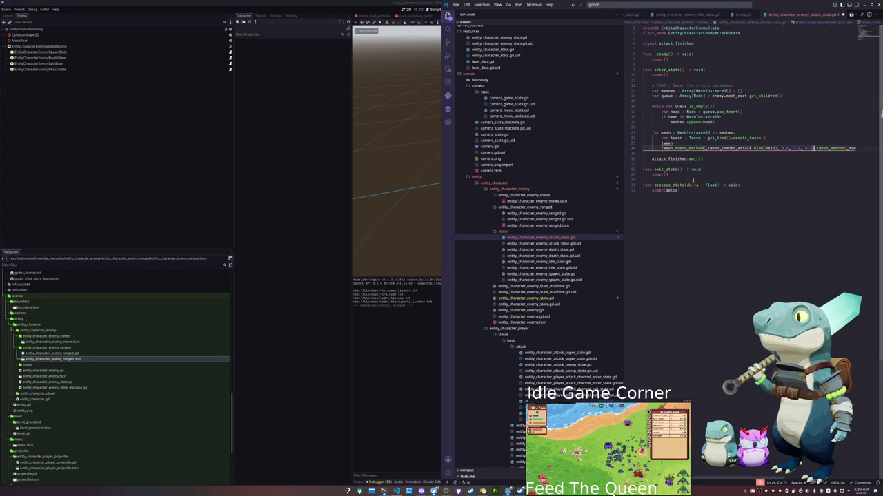
pyautogui.hotkey('ctrl', 'z')
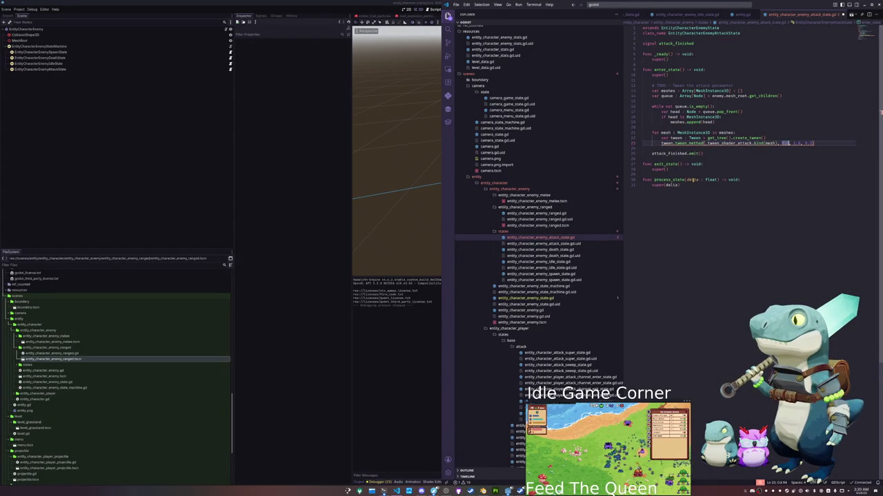
pyautogui.hotkey('shift', 'alt', 'Down')
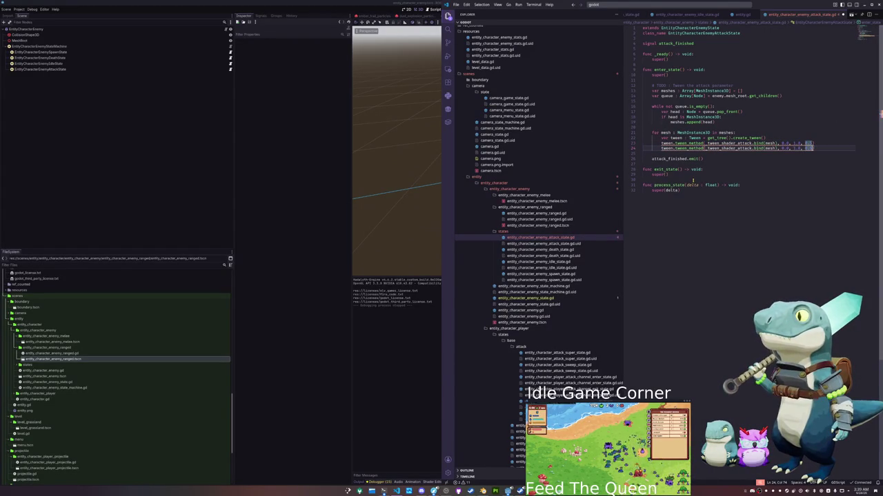
pyautogui.write('5')
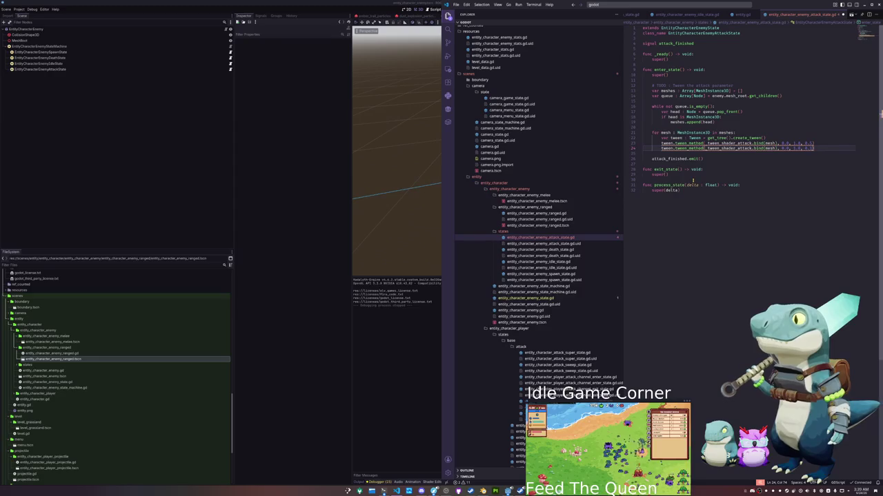
pyautogui.press('Up')
pyautogui.press('Left')
pyautogui.press('Left')
pyautogui.press('Right')
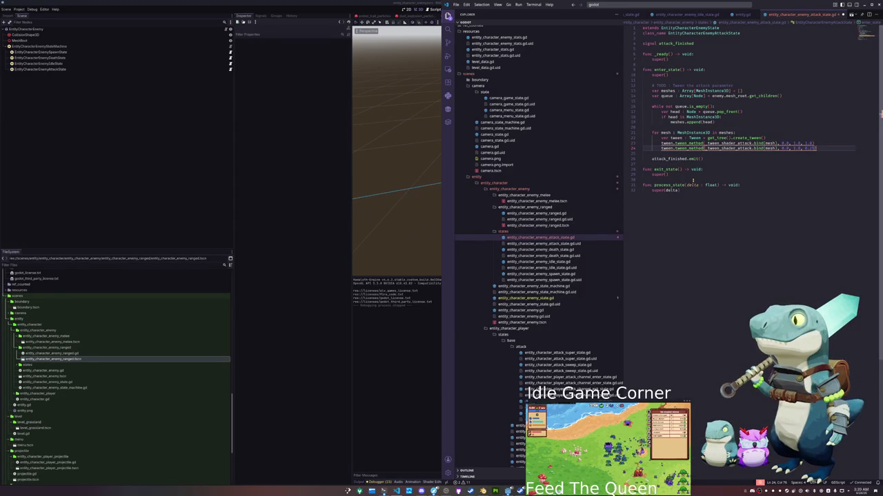
pyautogui.hotkey('ctrl', 'Left')
pyautogui.hotkey('ctrl', 'Left')
pyautogui.hotkey('ctrl', 'Left')
pyautogui.write('1.0, 0.0')
# - After _ready, start 'func _tween_shader_attack(mesh_instance : MeshInstance3D, val : float) -> void:'
pyautogui.press('Up')
pyautogui.press('Up')
pyautogui.press('Up')
pyautogui.press('Up')
pyautogui.press('Up')
pyautogui.press('Up')
pyautogui.press('Return')
pyautogui.press('Return')
pyautogui.press('Up')
pyautogui.write('func _tween_shader_attack')
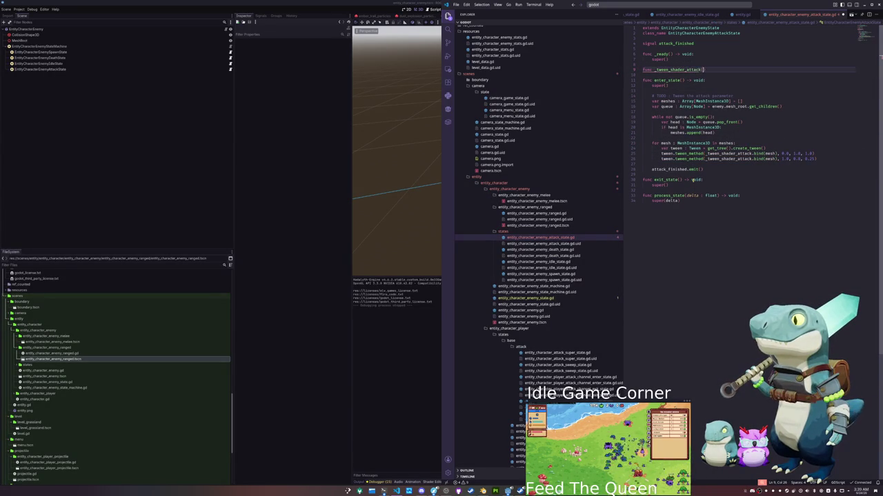
pyautogui.write('(')
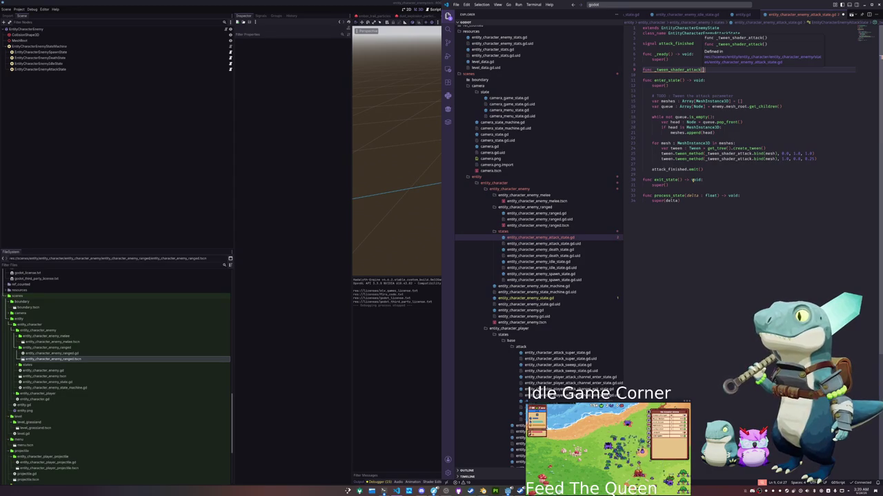
pyautogui.write('mesh_instanc')
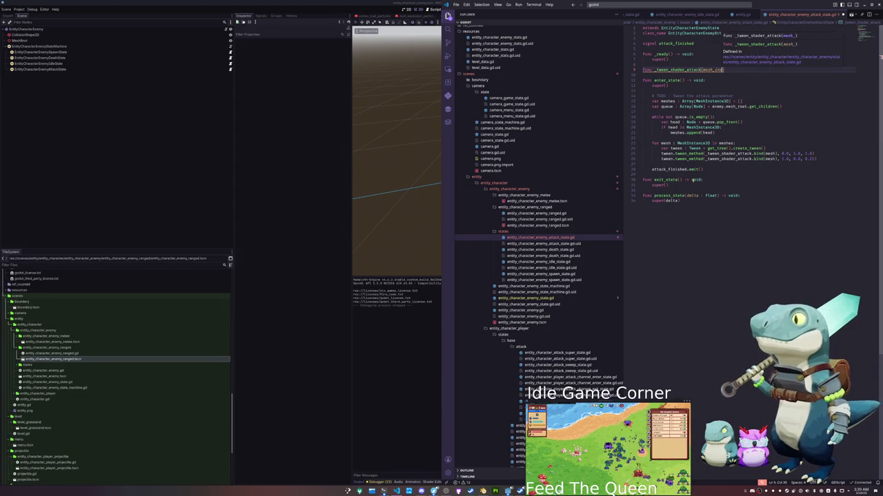
pyautogui.write('e : MeshInst')
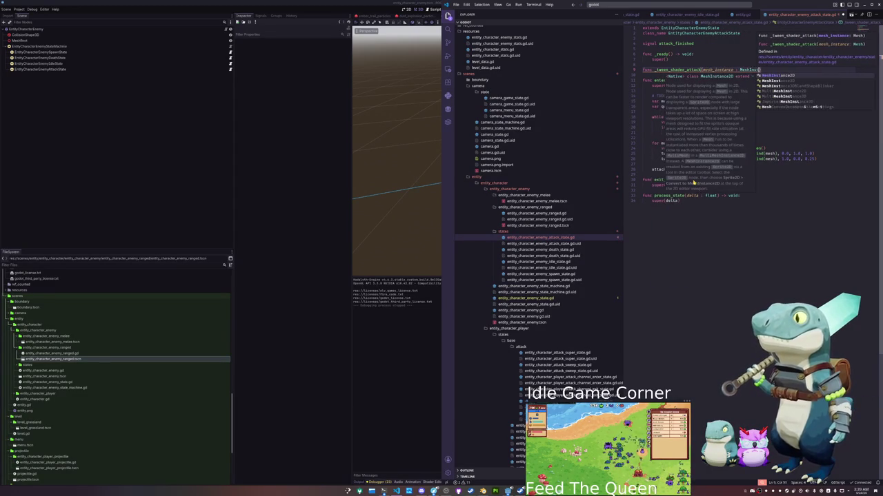
pyautogui.write('ance3D, ')
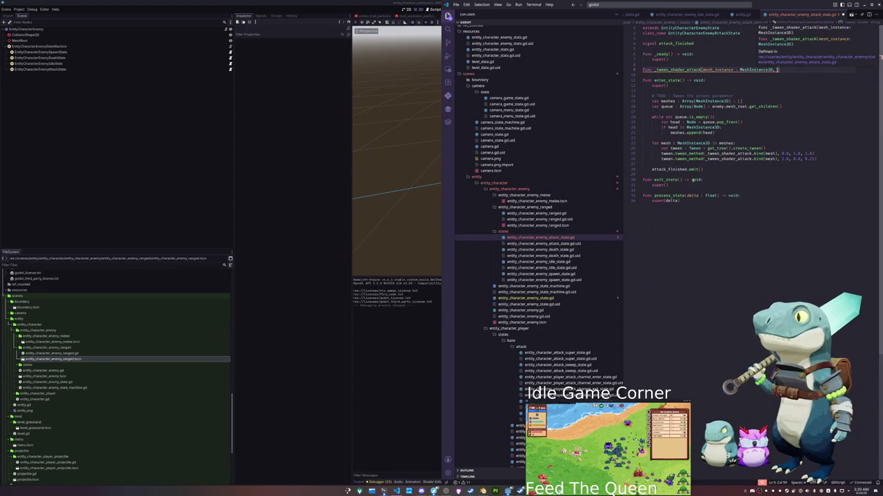
pyautogui.write('val : ')
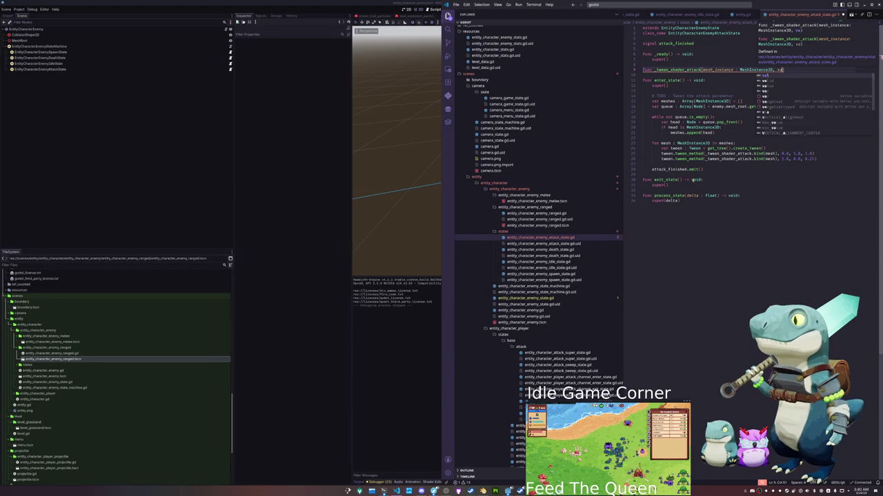
pyautogui.write('flo')
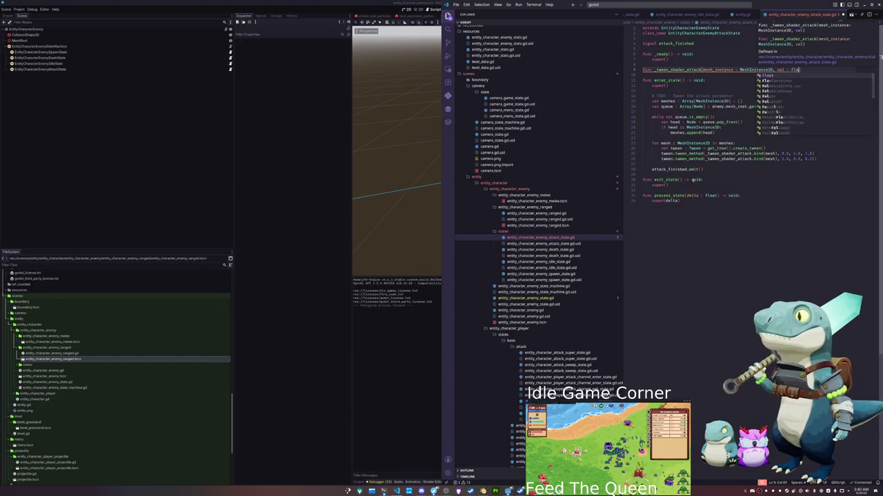
pyautogui.write('at) -> void:')
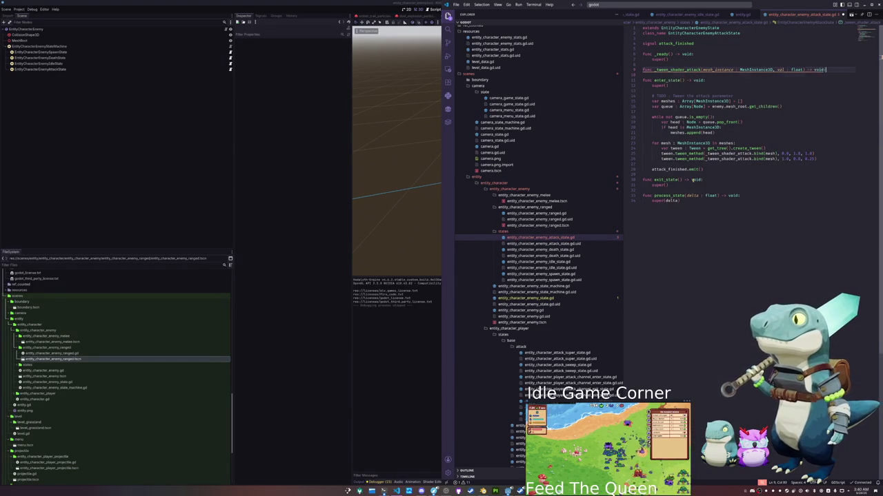
# - Give the function the body mesh_instance.set_instance_shader_parameter("attack_progress", val)
pyautogui.press('Return')
pyautogui.write('sh_instance.')
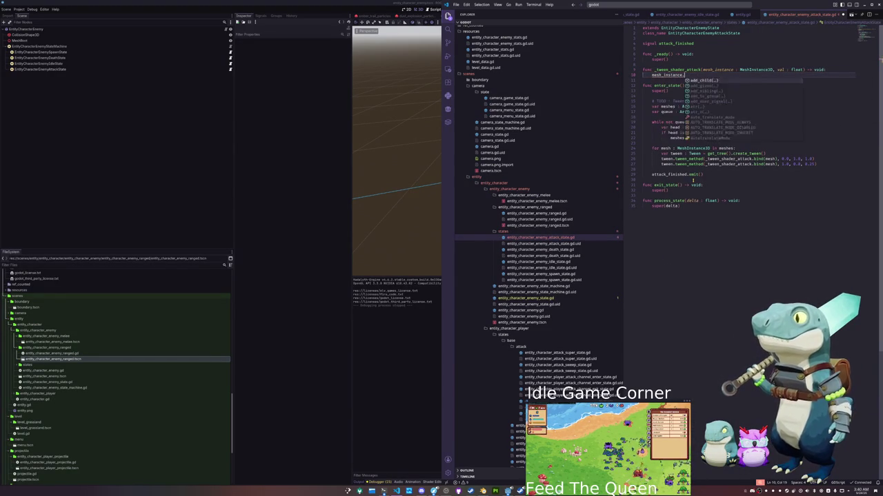
pyautogui.write('set_s')
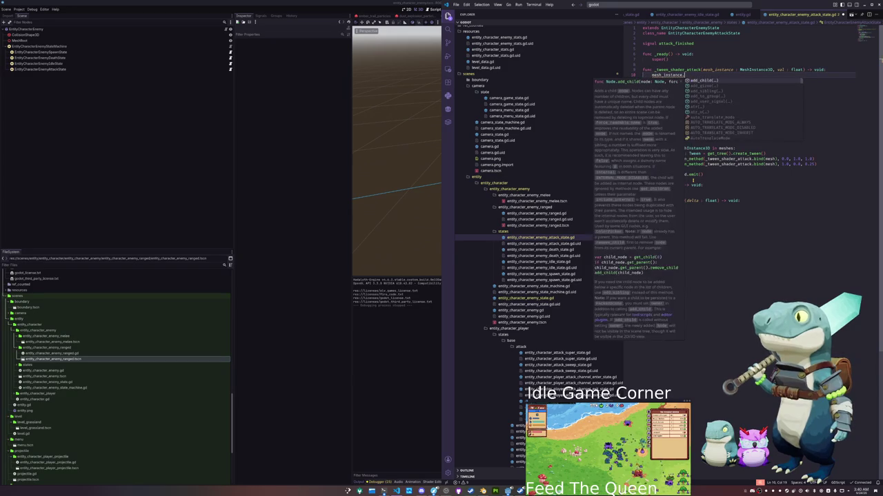
pyautogui.write('hader')
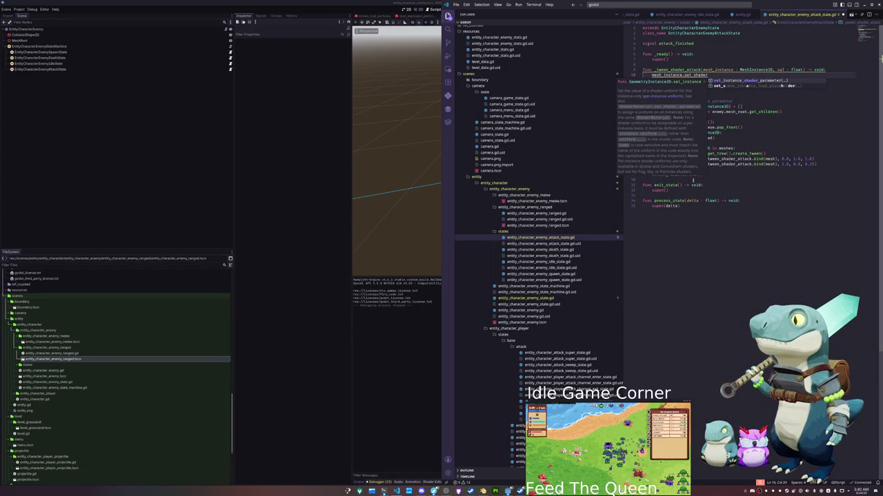
pyautogui.press('Return')
pyautogui.write('"attack_progress"')
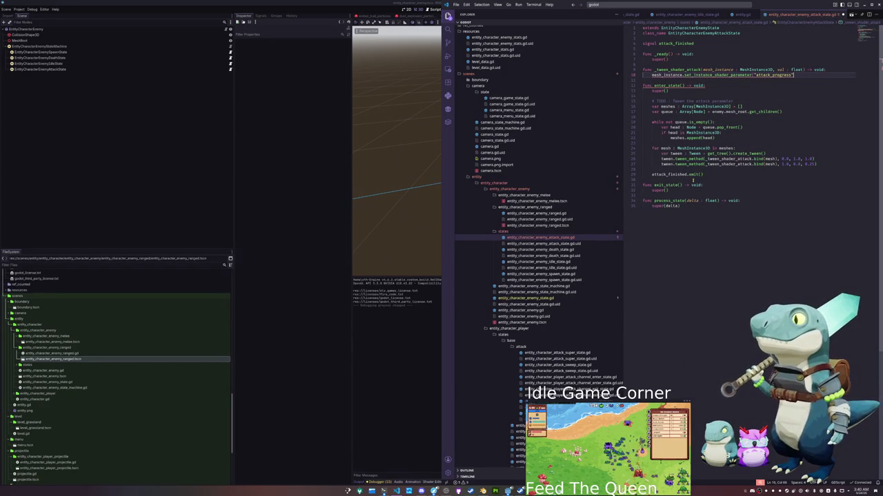
pyautogui.write(', val)')
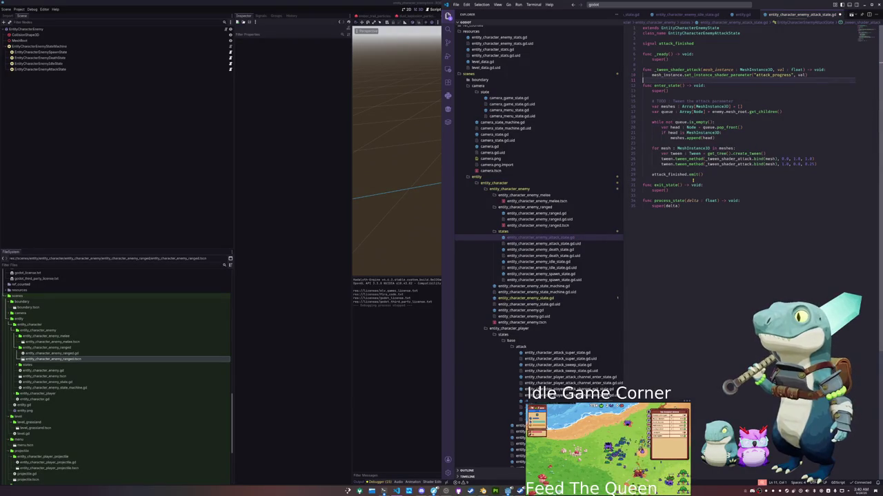
# - Add blank lines around the new function, then open the enemy shader code in Godot
pyautogui.press('Return')
pyautogui.press('Up')
pyautogui.press('Up')
pyautogui.press('Home')
pyautogui.press('Return')
pyautogui.press('Up')
pyautogui.press('Down')
pyautogui.press('Down')
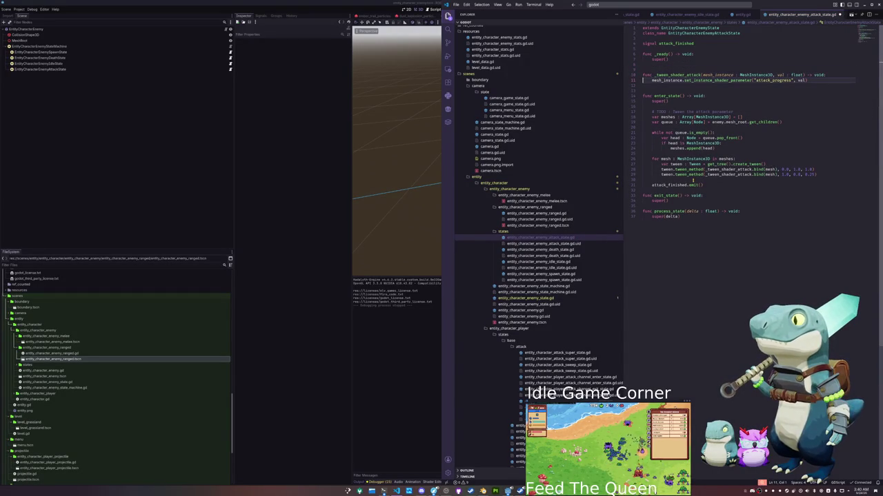
pyautogui.click(296, 279)
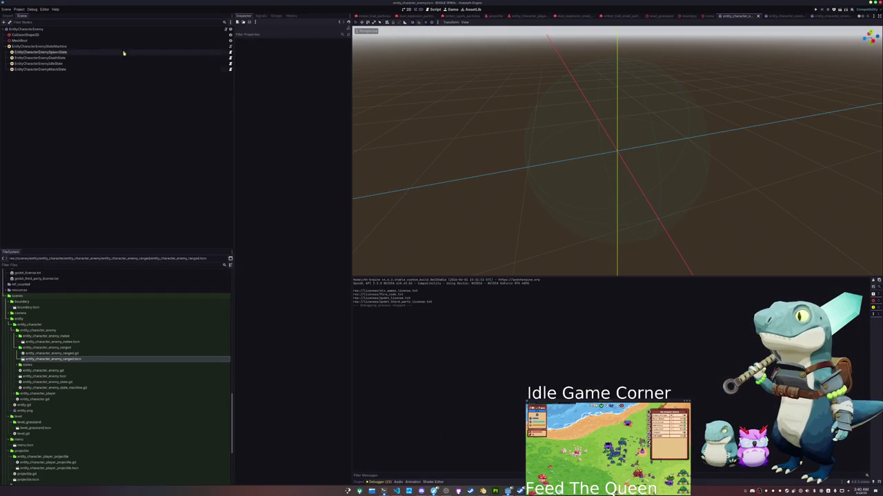
pyautogui.click(433, 481)
# - Prefix the attack_progress uniform with 'instance' and save the shader
pyautogui.scroll(3, 500, 321)
pyautogui.scroll(8, 501, 322)
pyautogui.click(489, 322)
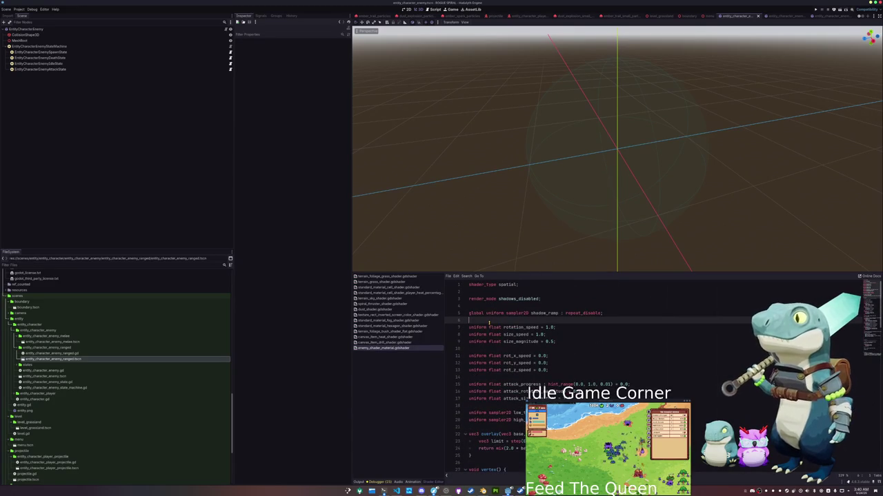
pyautogui.press('Down')
pyautogui.press('Down')
pyautogui.press('Down')
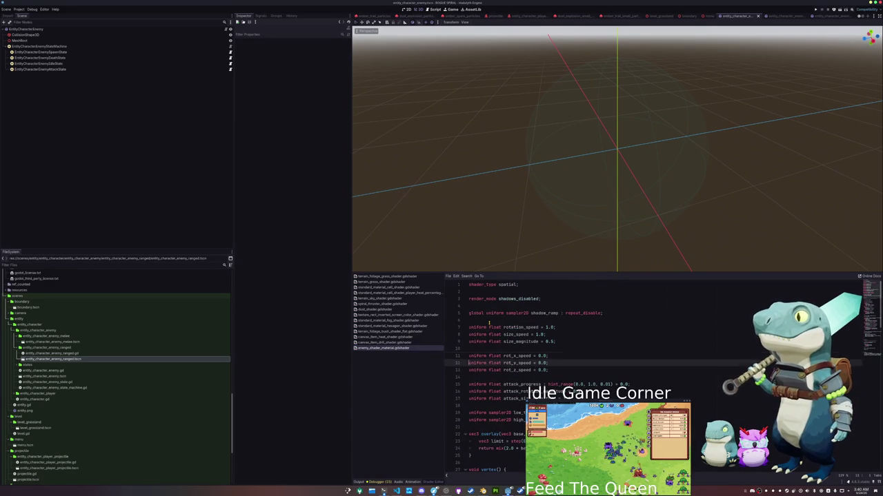
pyautogui.hotkey('ctrl', 'shift', 'Right')
pyautogui.press('Home')
pyautogui.write('instance')
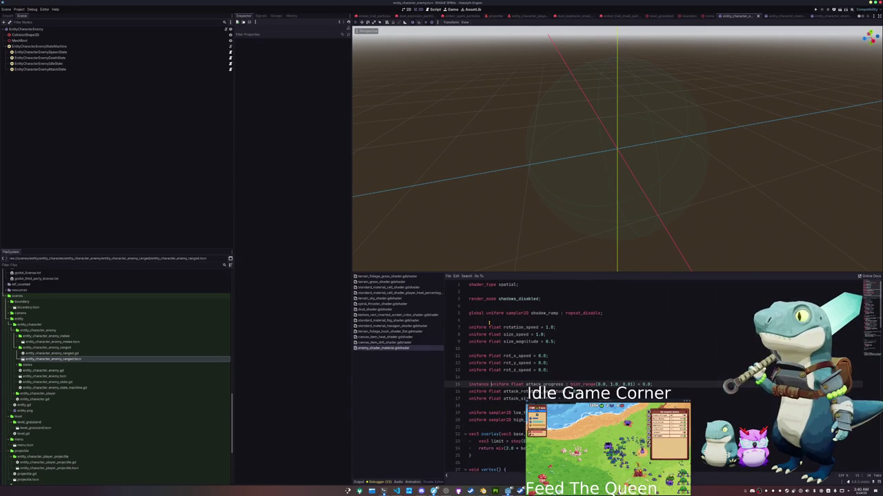
pyautogui.hotkey('ctrl', 's')
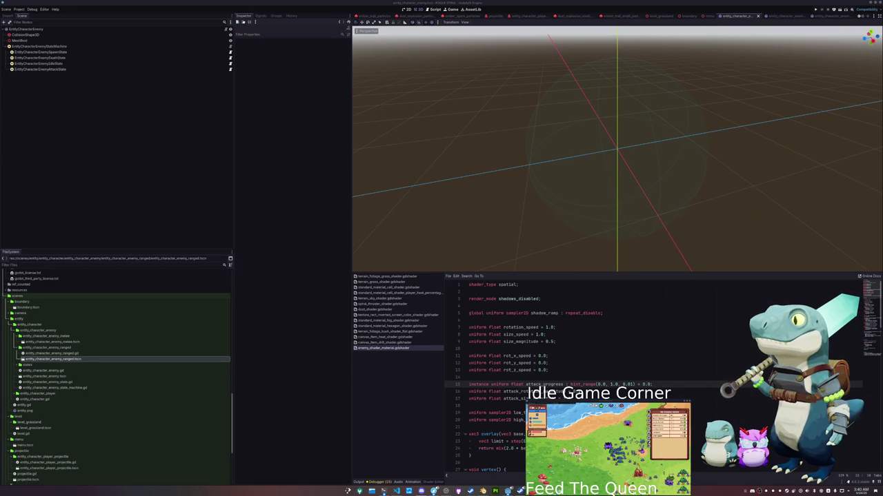
# - Move to the empty line 14 below the rot_y_speed uniform
pyautogui.click(679, 364)
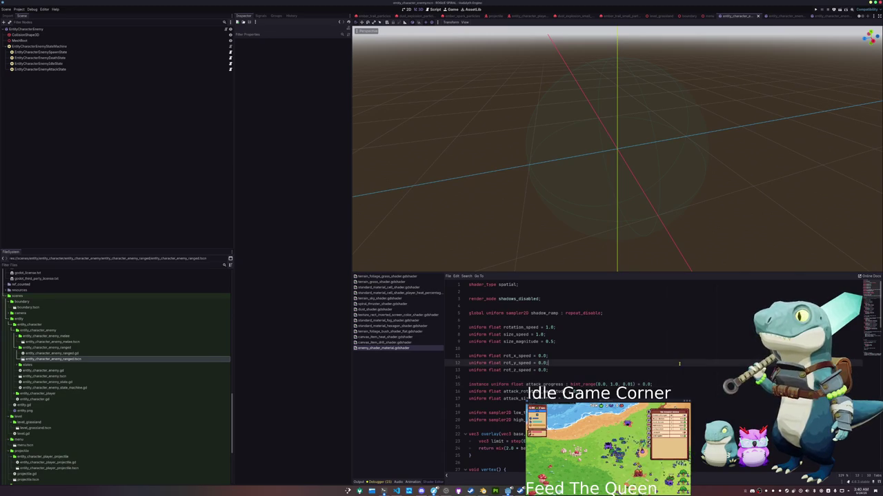
pyautogui.click(616, 378)
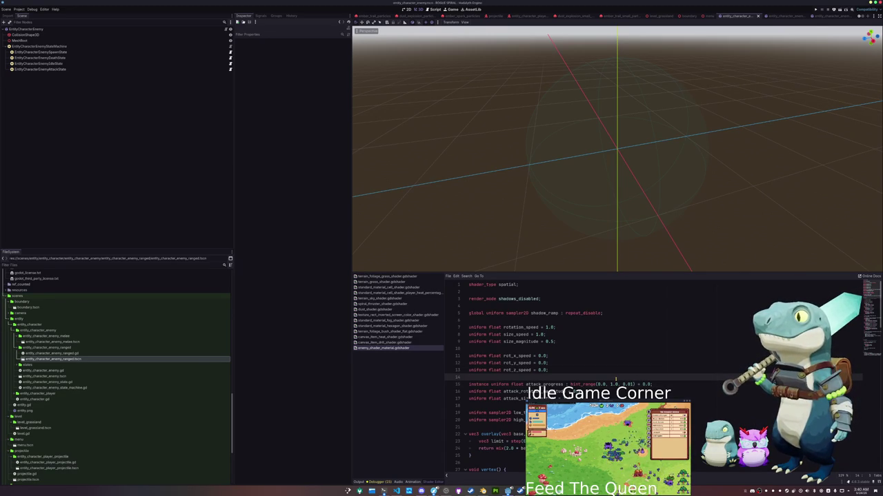
pyautogui.scroll(-1, 621, 379)
pyautogui.scroll(1, 587, 353)
pyautogui.scroll(-1, 586, 355)
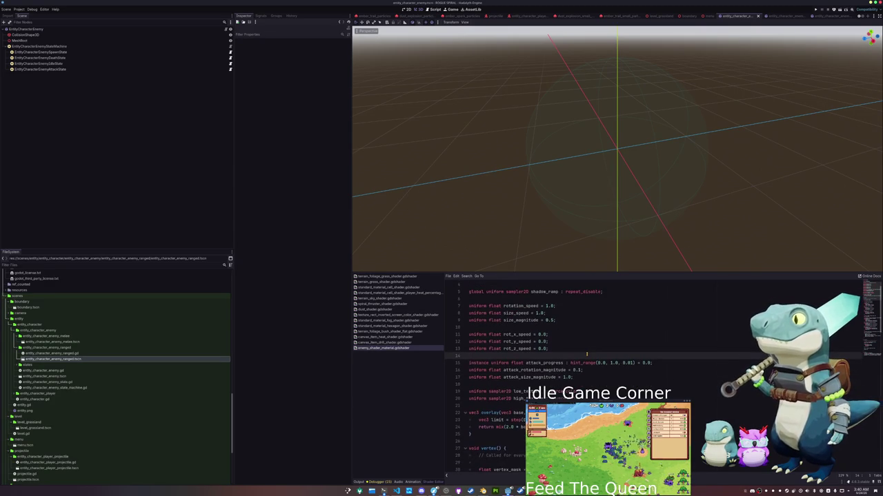
# - Add an initial_time instance uniform defaulting to 0.0 and add it to TIME in the angle line
pyautogui.press('Return')
pyautogui.write('instance ')
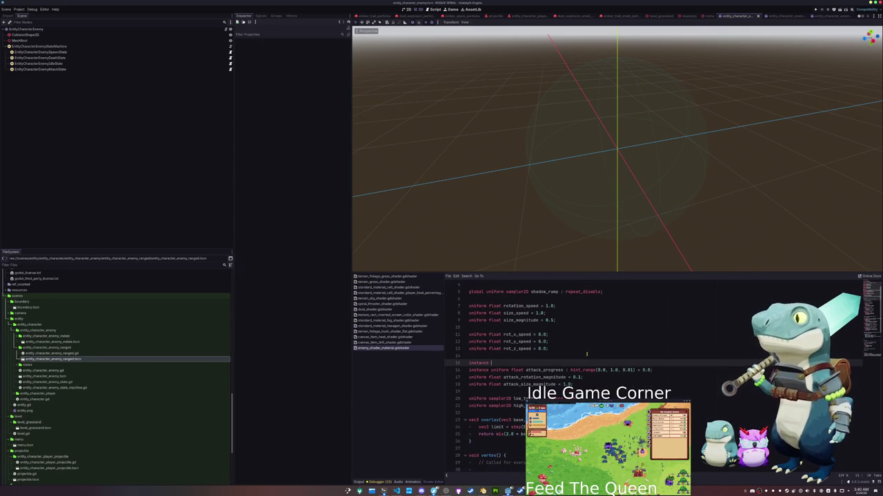
pyautogui.write('uniform')
pyautogui.write(' initial')
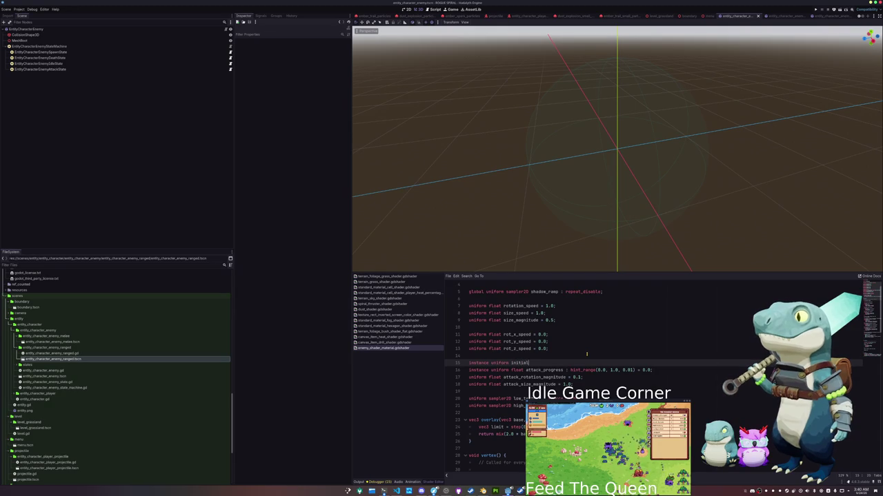
pyautogui.write('t initial_time :')
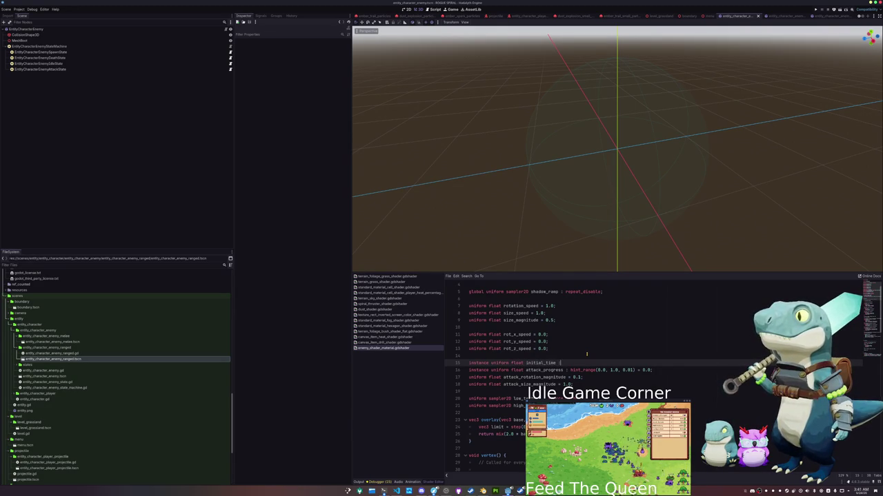
pyautogui.write(' float')
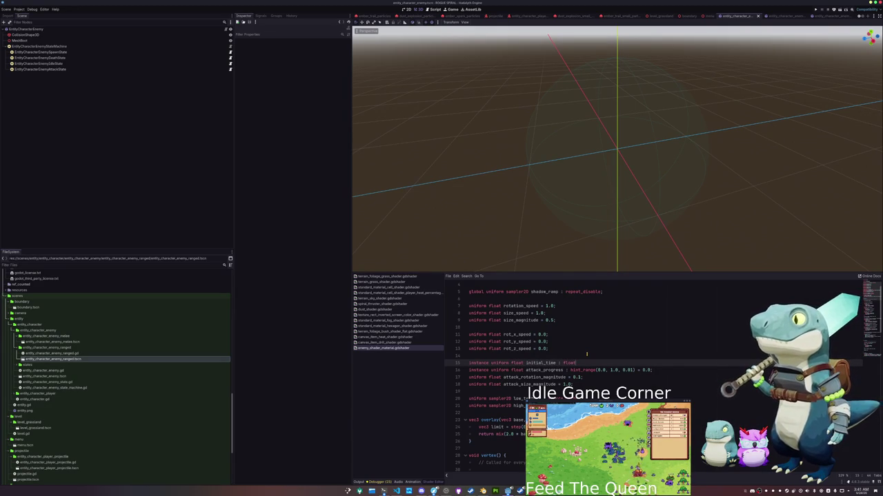
pyautogui.write(' = ')
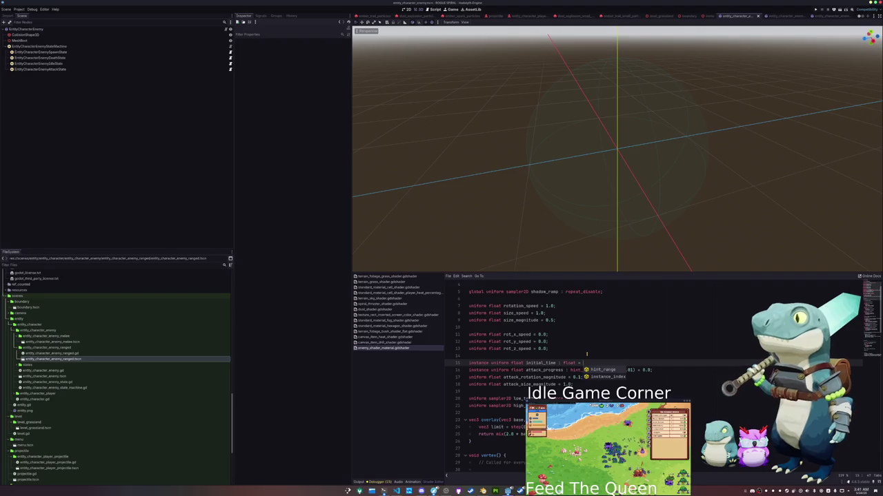
pyautogui.write('0.0')
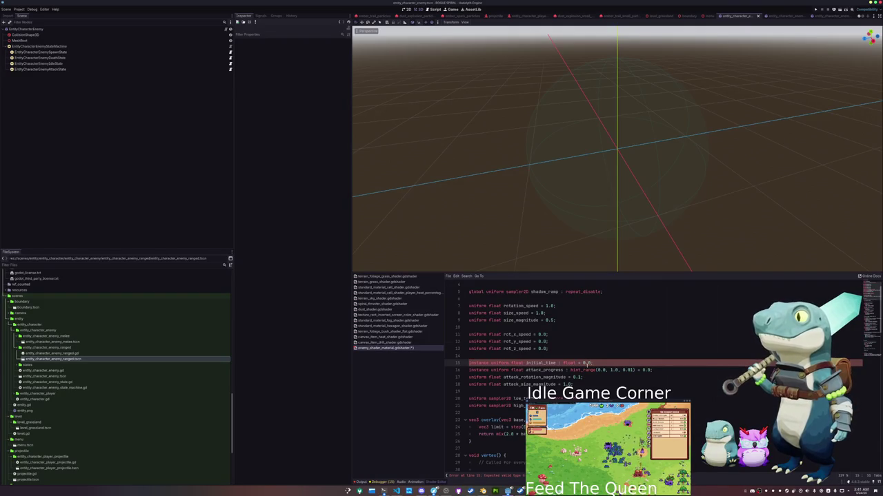
pyautogui.scroll(-5, 587, 355)
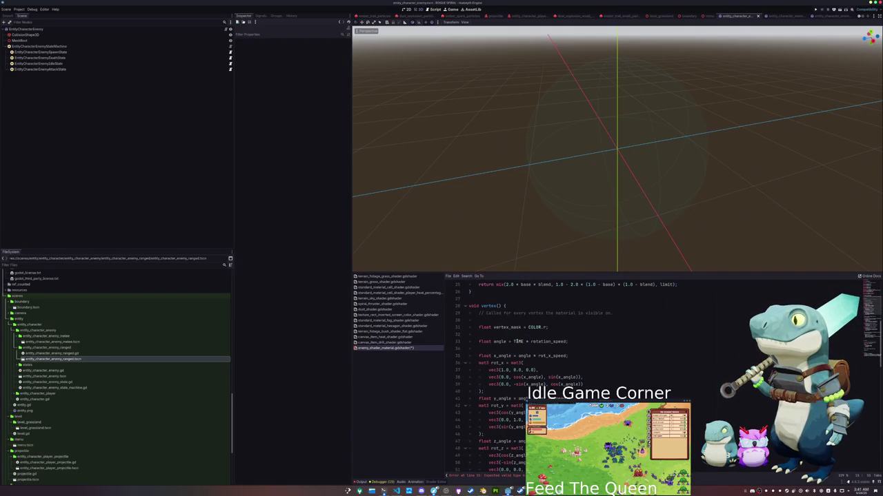
pyautogui.doubleClick(527, 342)
pyautogui.click(566, 341)
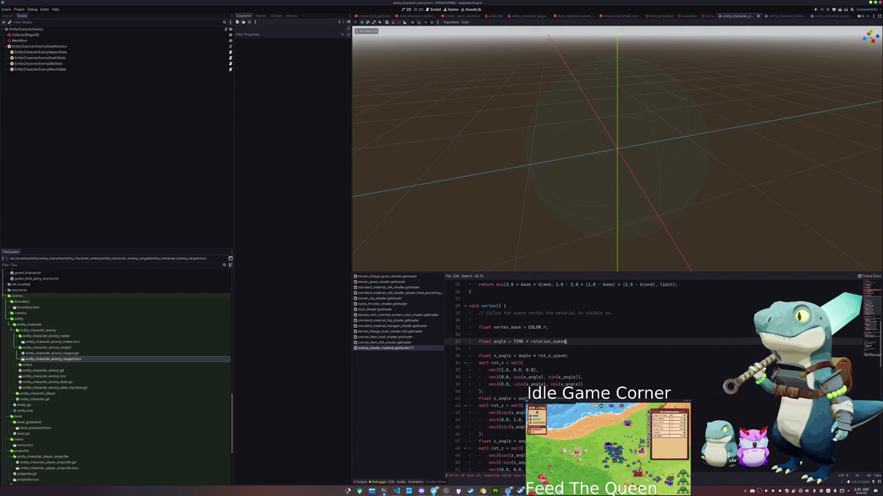
pyautogui.write('+ initial_ti')
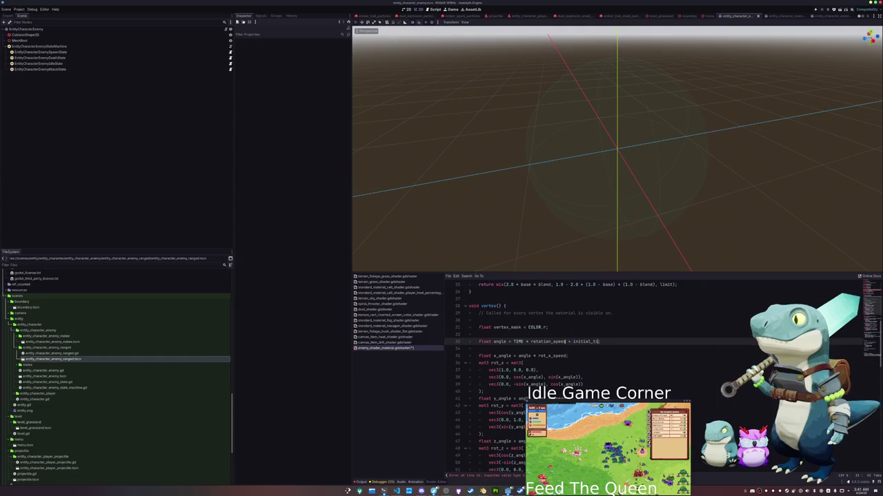
# - Delete the redundant float type hint on initial_time and save the enemy shader
pyautogui.scroll(-10, 602, 350)
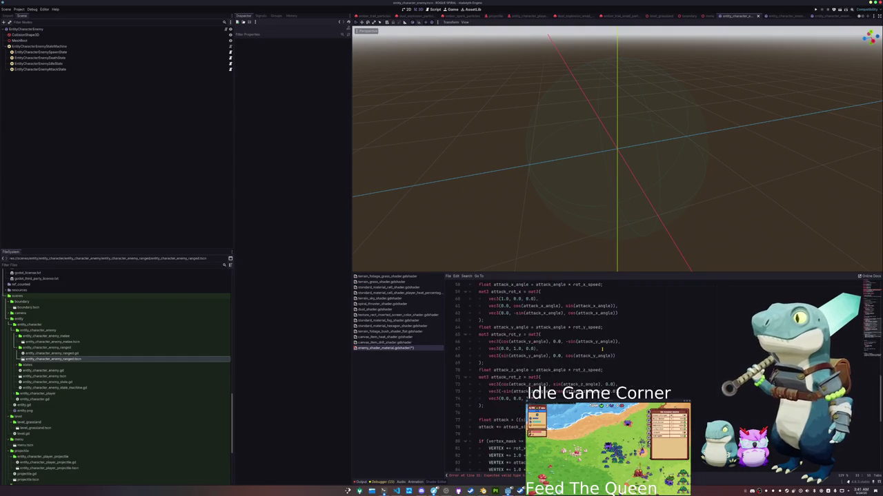
pyautogui.scroll(-6, 601, 350)
pyautogui.scroll(20, 601, 349)
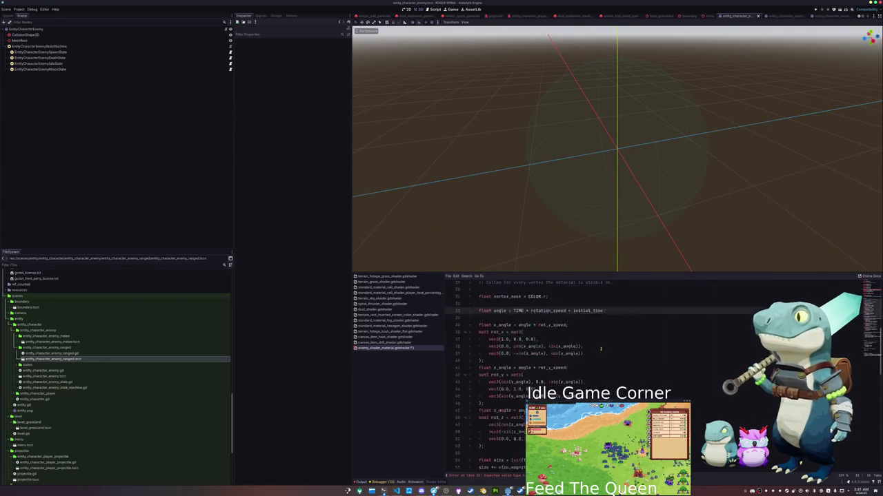
pyautogui.click(578, 378)
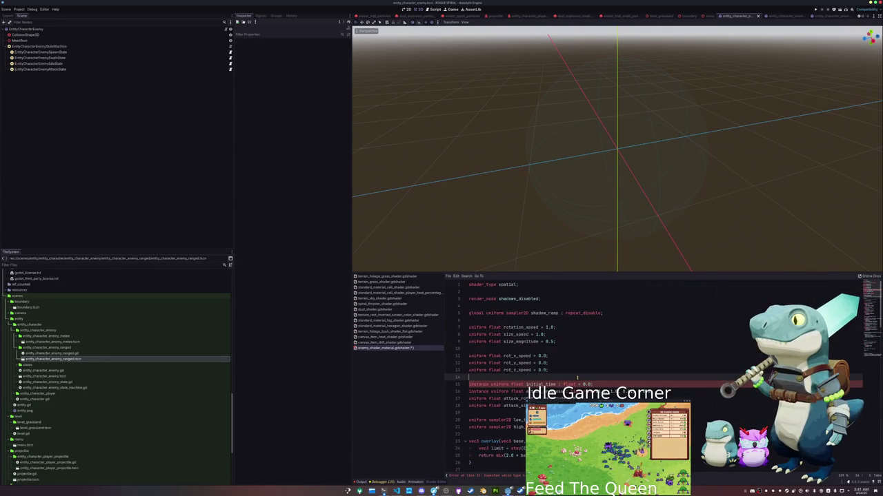
pyautogui.doubleClick(571, 384)
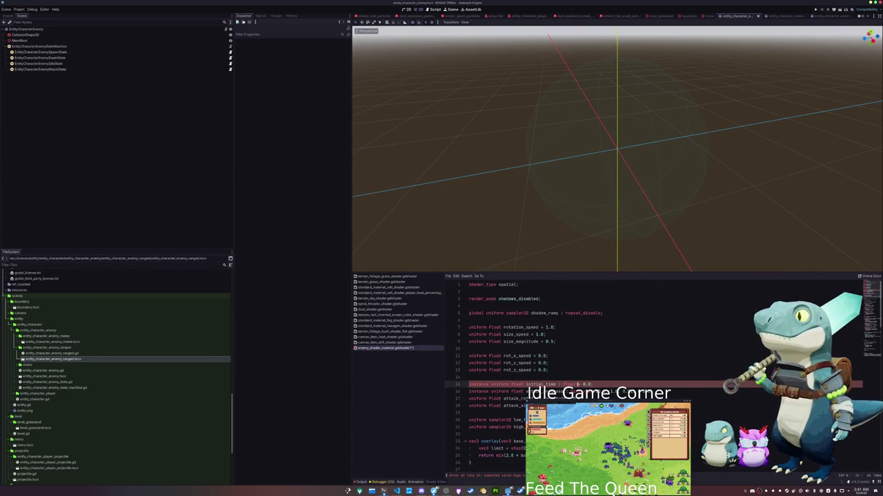
pyautogui.press('BackSpace')
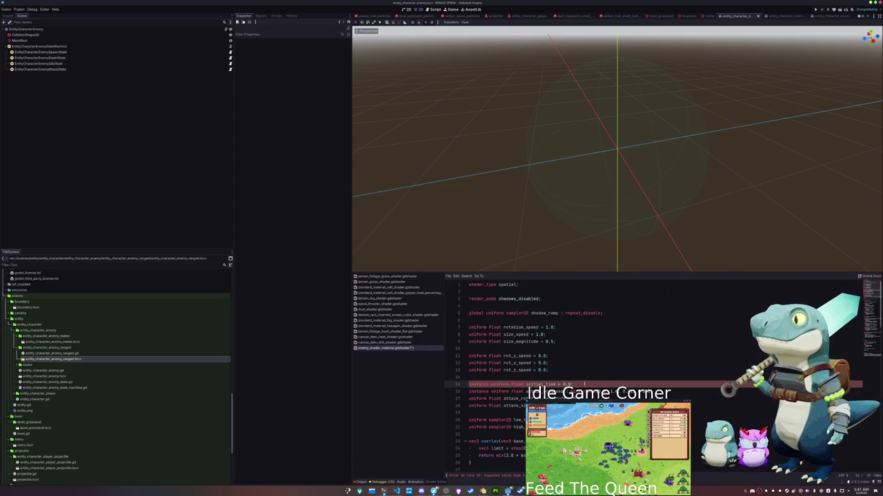
pyautogui.hotkey('ctrl', 's')
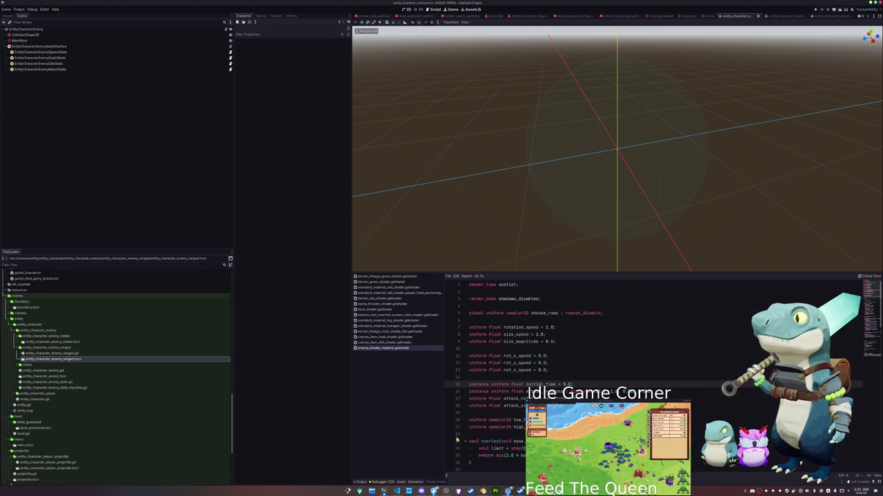
pyautogui.click(396, 491)
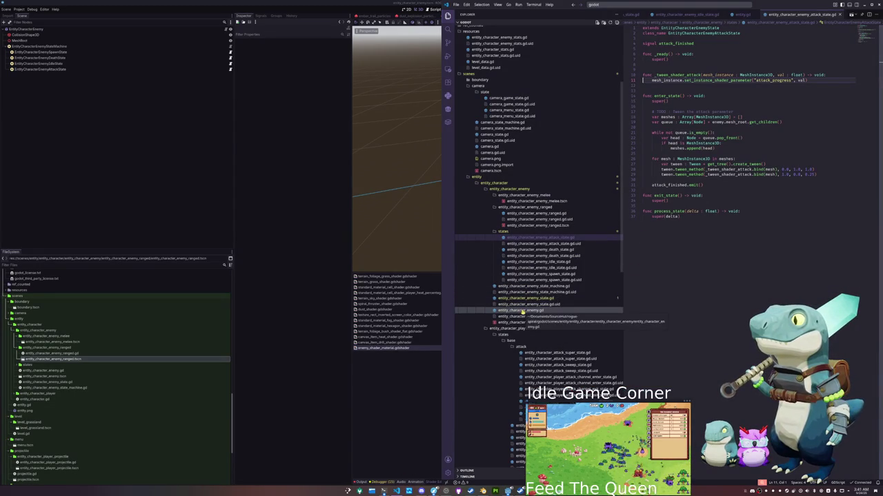
# - Delete lines 17–29 (mesh gathering and tween loops) from enter_state, then open entity_character_enemy.gd
pyautogui.click(658, 86)
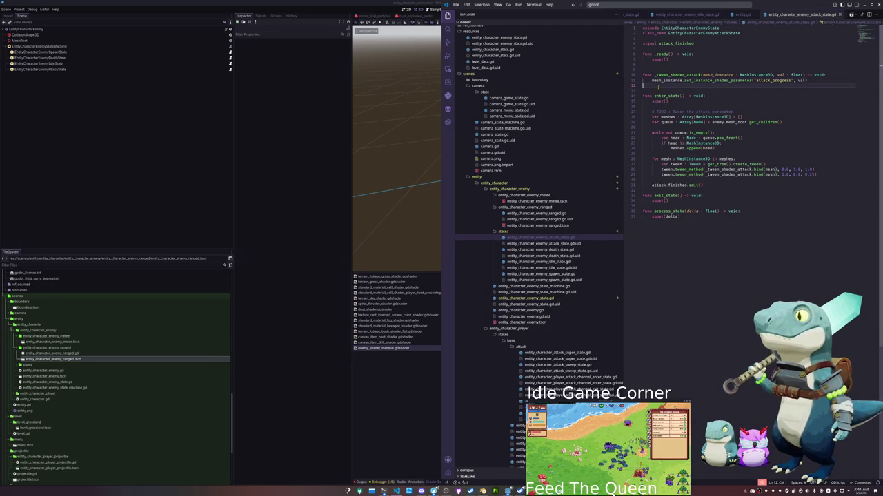
pyautogui.click(663, 181)
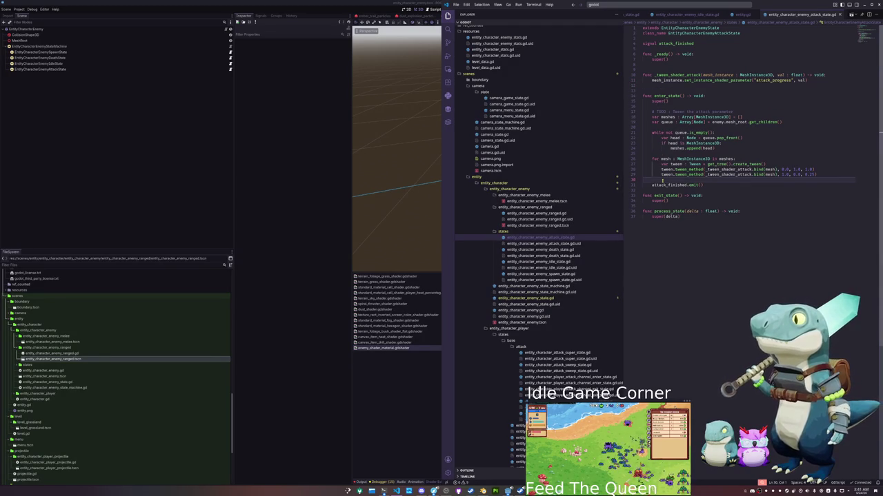
pyautogui.moveTo(663, 180); pyautogui.dragTo(636, 112)
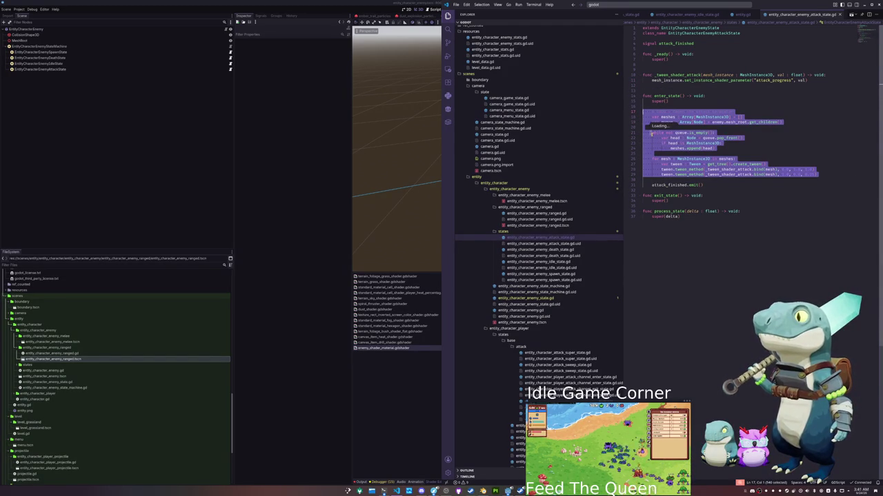
pyautogui.press('Delete')
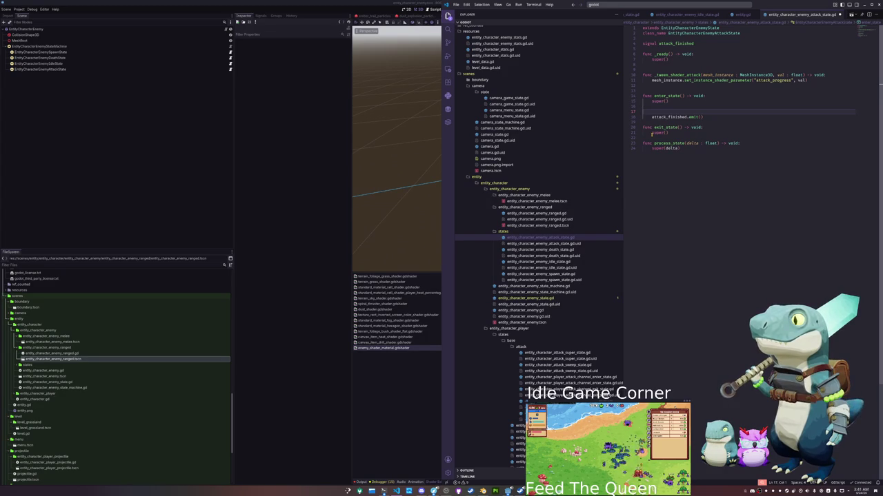
pyautogui.click(516, 311)
# - Add a 'do_attack_tween() -> void' function at the end of the enemy script and paste the tween loops into it
pyautogui.click(668, 203)
pyautogui.write('func take_d')
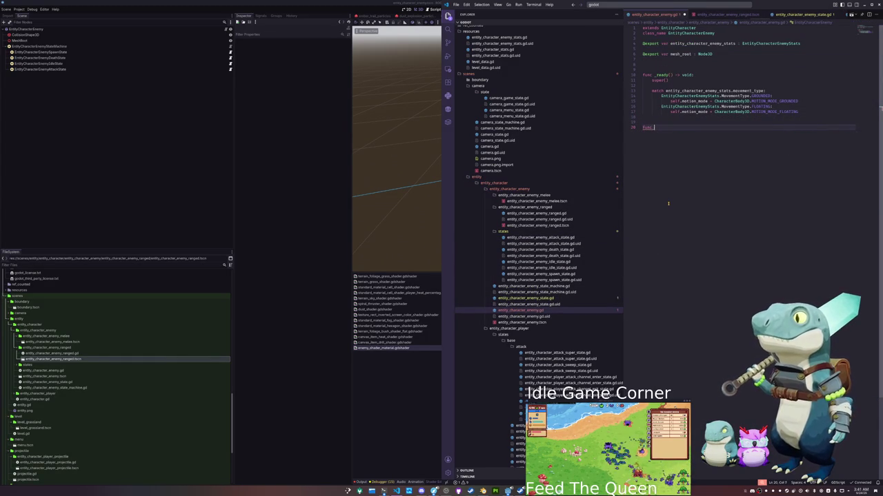
pyautogui.press('BackSpace')
pyautogui.press('BackSpace')
pyautogui.press('BackSpace')
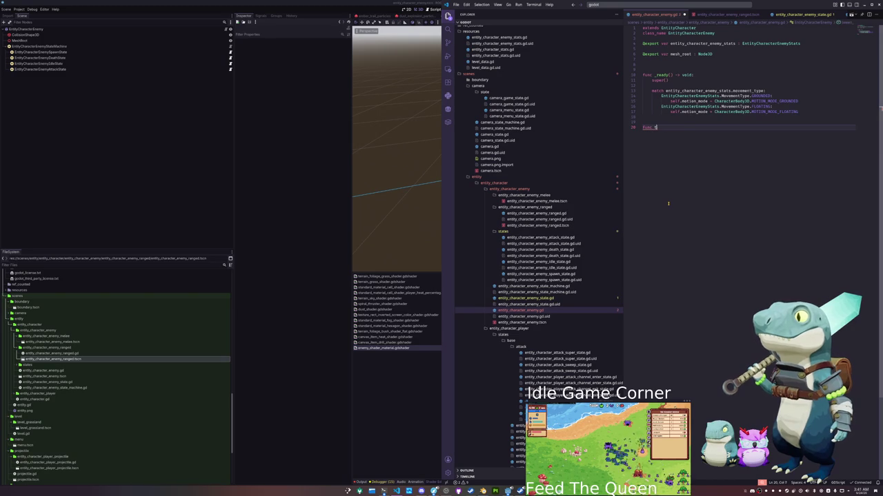
pyautogui.write('attack')
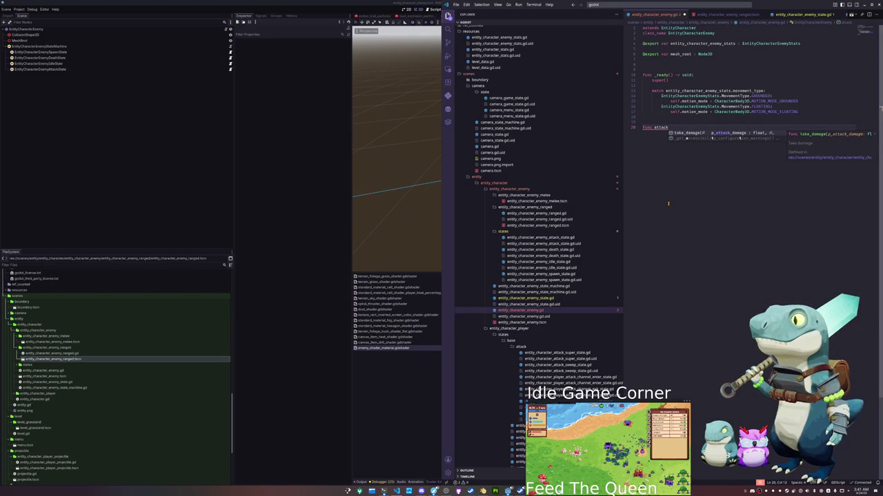
pyautogui.press('BackSpace')
pyautogui.press('BackSpace')
pyautogui.press('BackSpace')
pyautogui.press('BackSpace')
pyautogui.press('BackSpace')
pyautogui.press('BackSpace')
pyautogui.write('d')
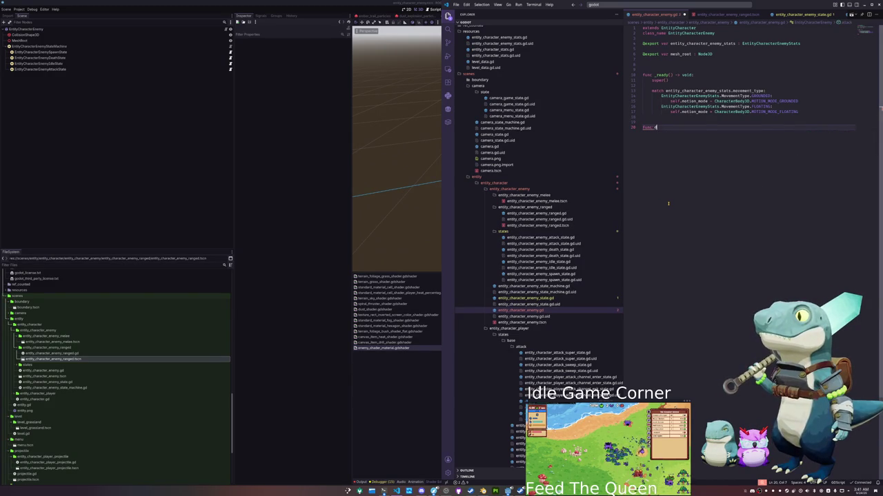
pyautogui.write('o_attack_animation')
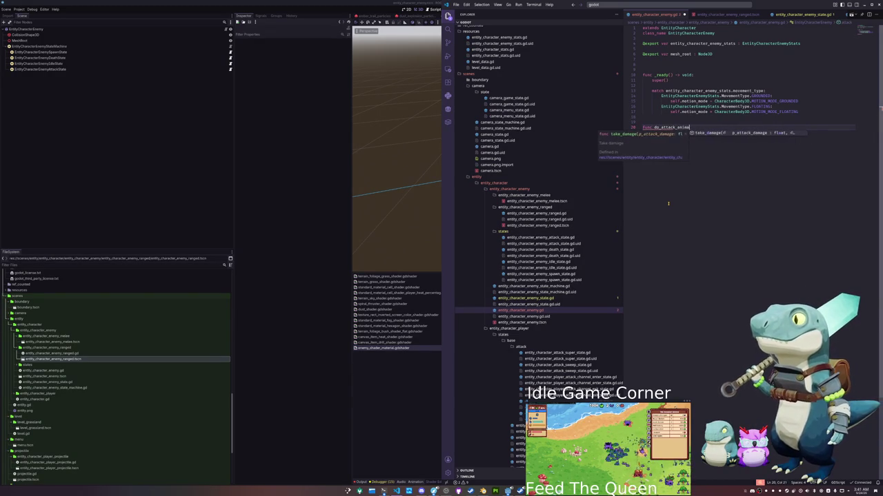
pyautogui.press('BackSpace')
pyautogui.press('BackSpace')
pyautogui.press('BackSpace')
pyautogui.write('een() -> void:')
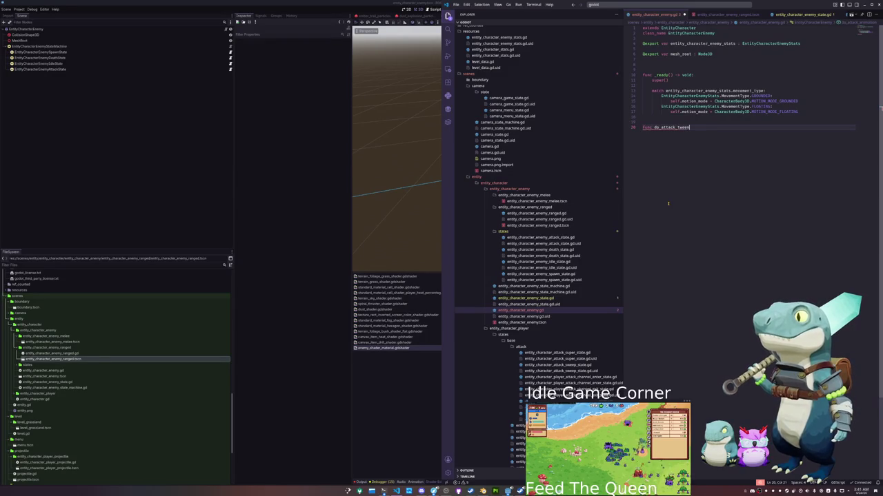
pyautogui.press('Return')
pyautogui.hotkey('ctrl', 'v')
# - Change the mesh lookup so it reads mesh_root.get_children()
pyautogui.press('Up')
pyautogui.press('Up')
pyautogui.press('Up')
pyautogui.press('Up')
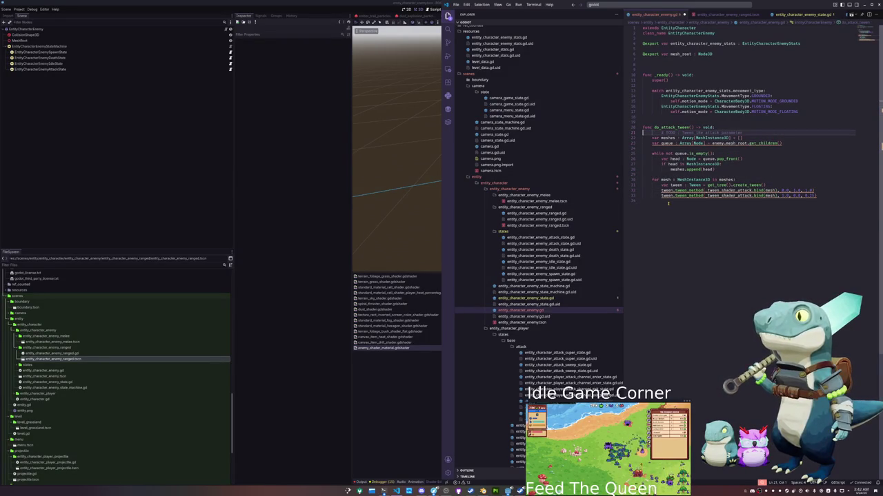
pyautogui.hotkey('ctrl', 'Right')
pyautogui.hotkey('ctrl', 'Right')
pyautogui.hotkey('ctrl', 'Right')
pyautogui.hotkey('ctrl', 'BackSpace')
pyautogui.press('Delete')
pyautogui.write('mesh_root.')
pyautogui.hotkey('ctrl', 'Left')
pyautogui.hotkey('ctrl', 'BackSpace')
pyautogui.hotkey('ctrl', 'BackSpace')
# - Delete the leftover TODO comment line and open entity_character_enemy_state.gd
pyautogui.press('Up')
pyautogui.press('Up')
pyautogui.hotkey('ctrl', 'shift', 'Right')
pyautogui.press('Down')
pyautogui.press('Home')
pyautogui.hotkey('ctrl', 'shift', 'Right')
pyautogui.press('Up')
pyautogui.hotkey('ctrl', 'shift', 'k')
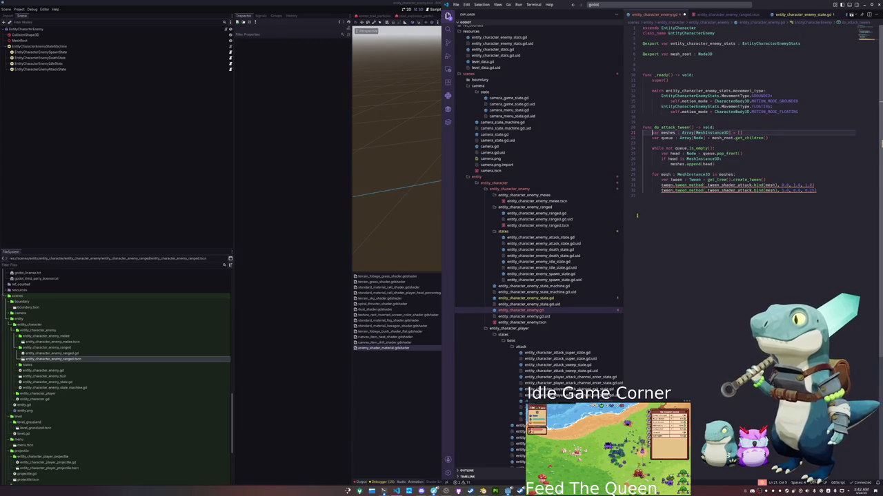
pyautogui.click(528, 298)
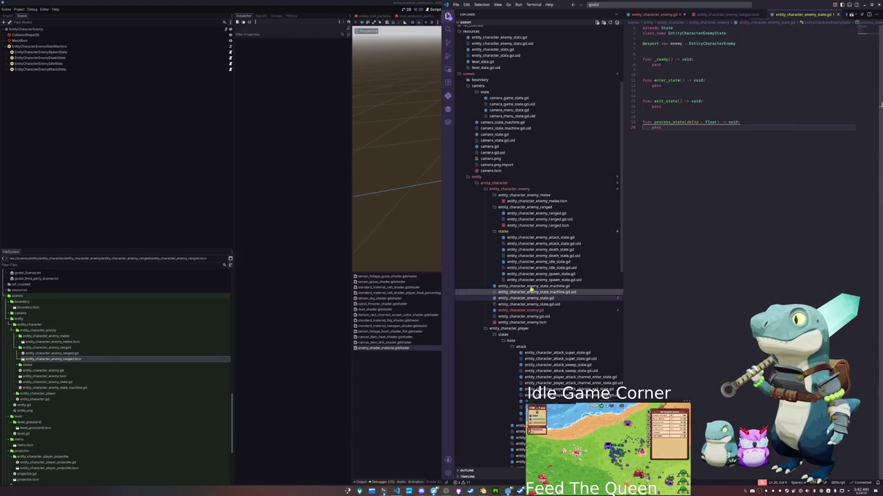
# - Move the _tween_shader_attack function from the attack state script into entity_character_enemy.gd
pyautogui.click(533, 238)
pyautogui.moveTo(662, 87); pyautogui.dragTo(643, 65)
pyautogui.press('BackSpace')
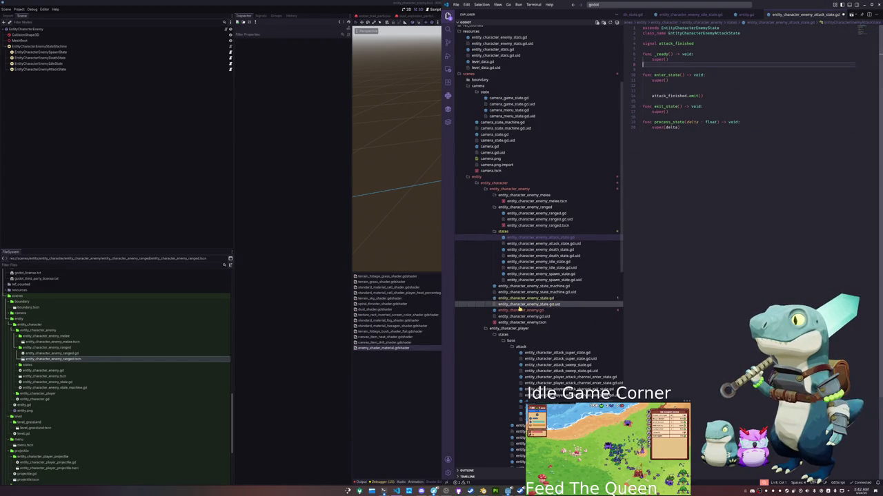
pyautogui.click(522, 309)
pyautogui.click(650, 122)
pyautogui.hotkey('ctrl', 'v')
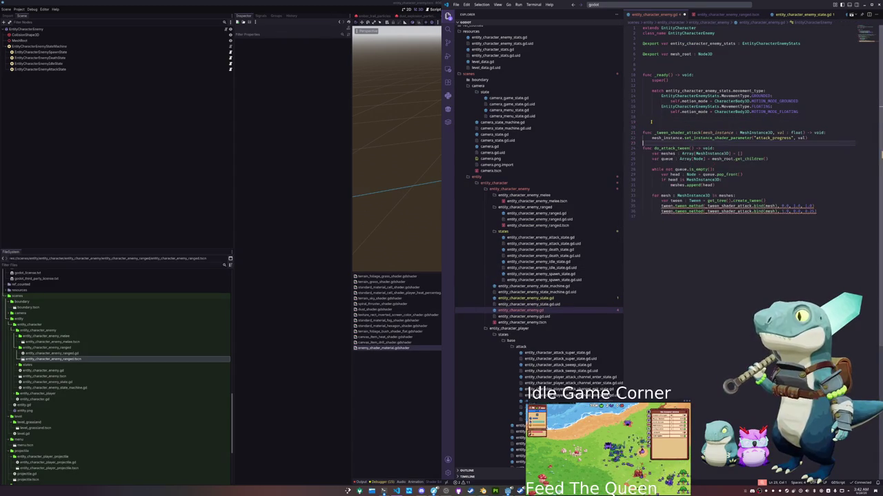
pyautogui.press('Return')
# - Declare 'var tween : Tween = get_tree().create_tween()' above the mesh loop in do_attack_tween
pyautogui.press('Down')
pyautogui.press('Down')
pyautogui.press('Down')
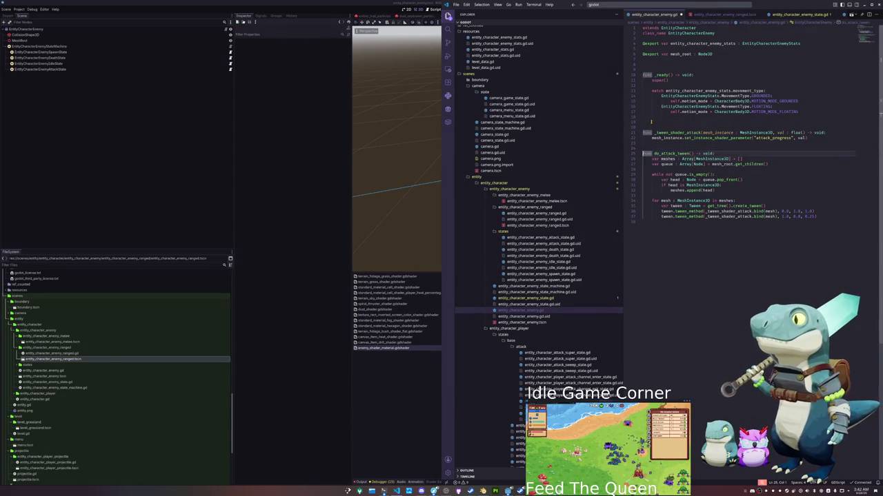
pyautogui.press('Down')
pyautogui.press('Down')
pyautogui.press('Down')
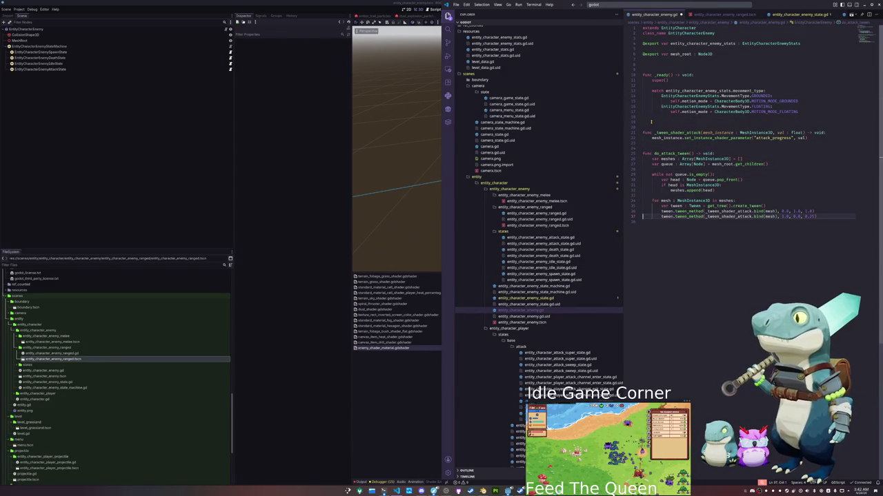
pyautogui.press('Up')
pyautogui.press('Up')
pyautogui.press('Up')
pyautogui.press('Home')
pyautogui.press('Return')
pyautogui.press('Up')
pyautogui.write('var tweens')
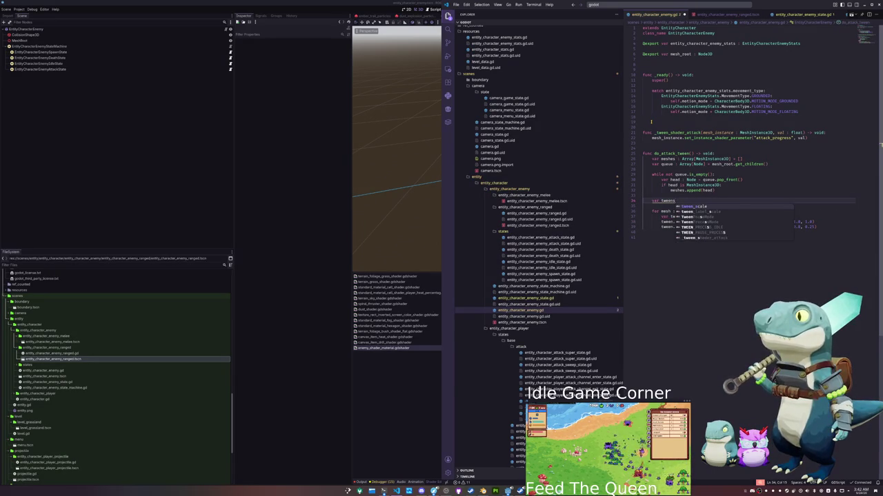
pyautogui.hotkey('shift', 'Home')
pyautogui.press('BackSpace')
pyautogui.write('var tween')
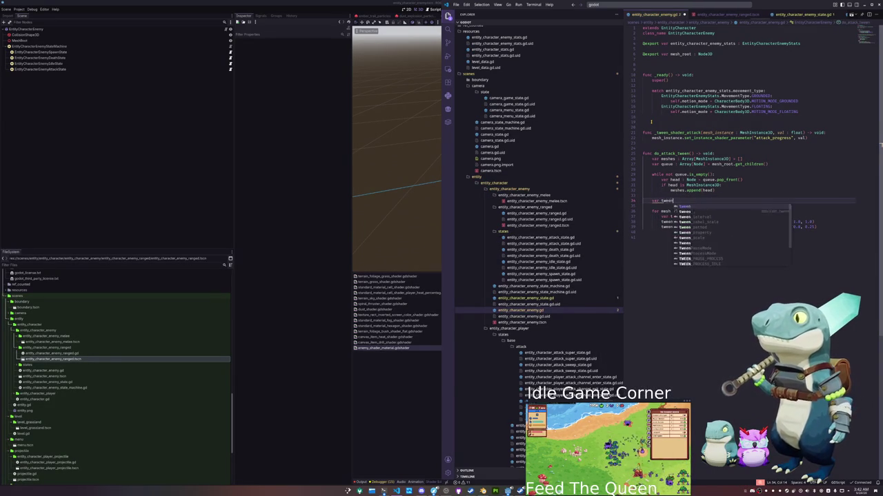
pyautogui.write(' : Tween = tween')
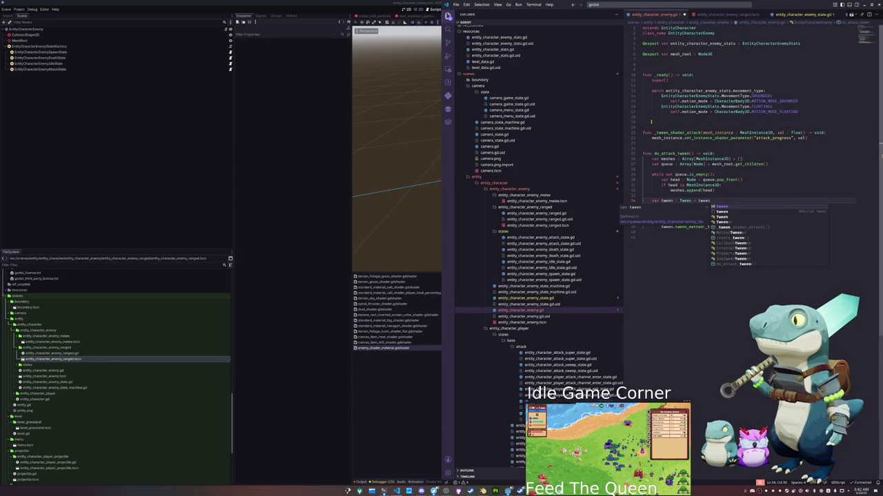
pyautogui.press('BackSpace')
pyautogui.press('BackSpace')
pyautogui.press('BackSpace')
pyautogui.write('get_tree().create_tween')
pyautogui.press('Return')
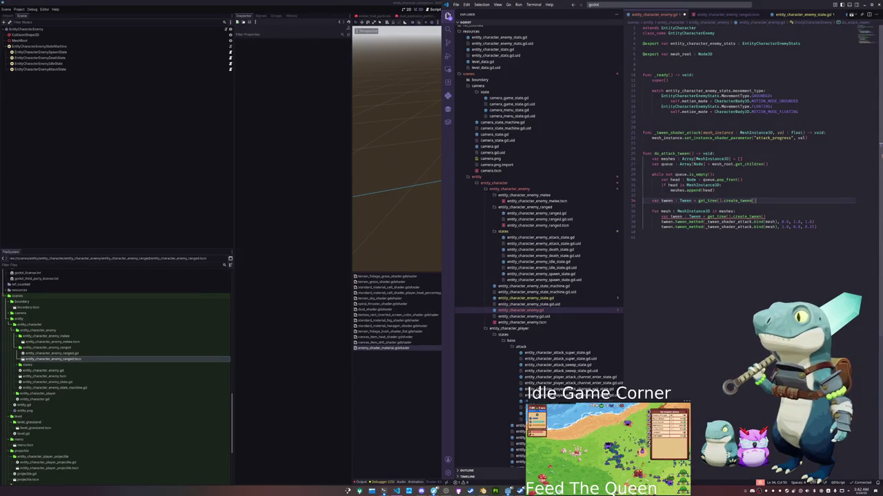
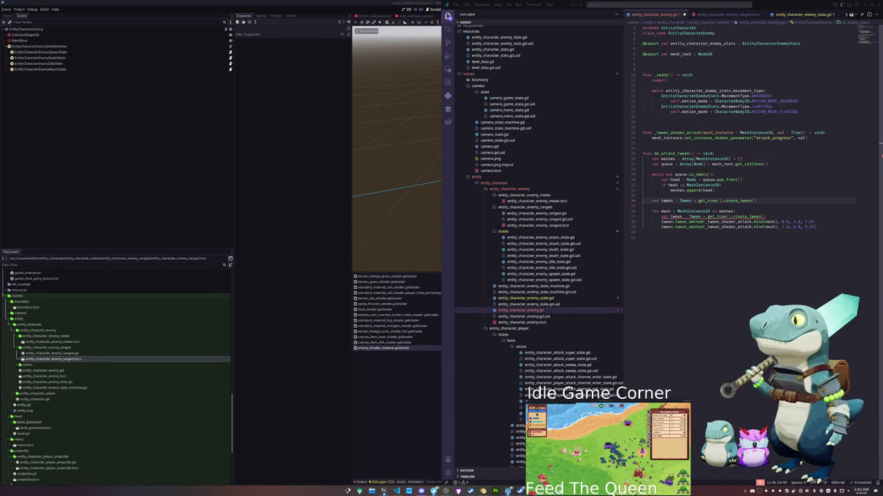
# - Delete the create_tween line inside the mesh loop
pyautogui.click(768, 217)
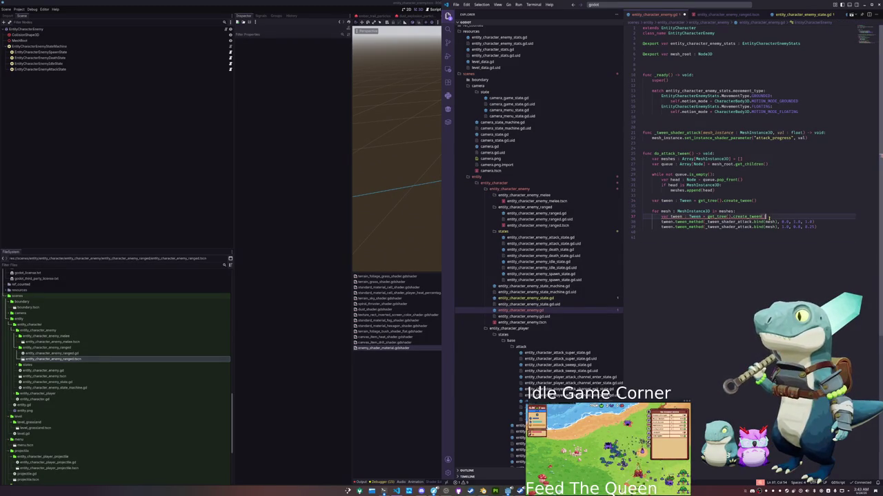
pyautogui.hotkey('shift', 'Home')
pyautogui.hotkey('shift', 'Home')
pyautogui.press('BackSpace')
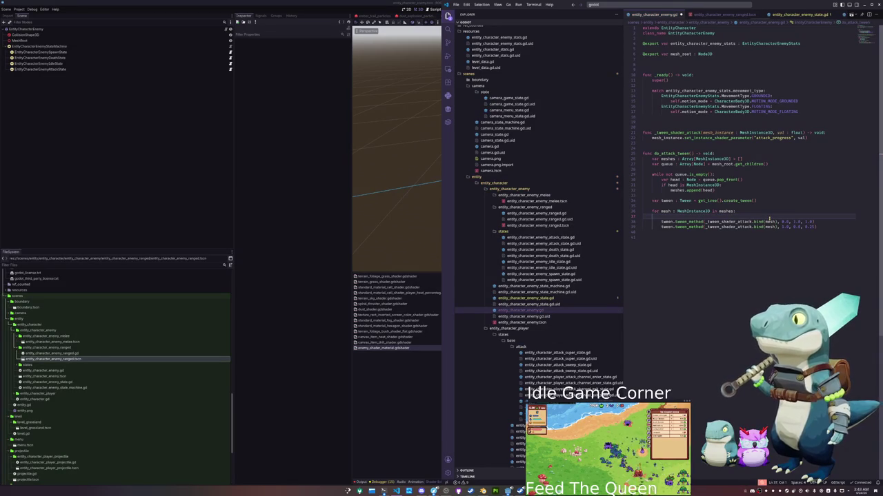
pyautogui.press('Delete')
# - Prefix the second tween_method call with parallel()
pyautogui.press('Down')
pyautogui.hotkey('ctrl', 'Right')
pyautogui.hotkey('ctrl', 'Right')
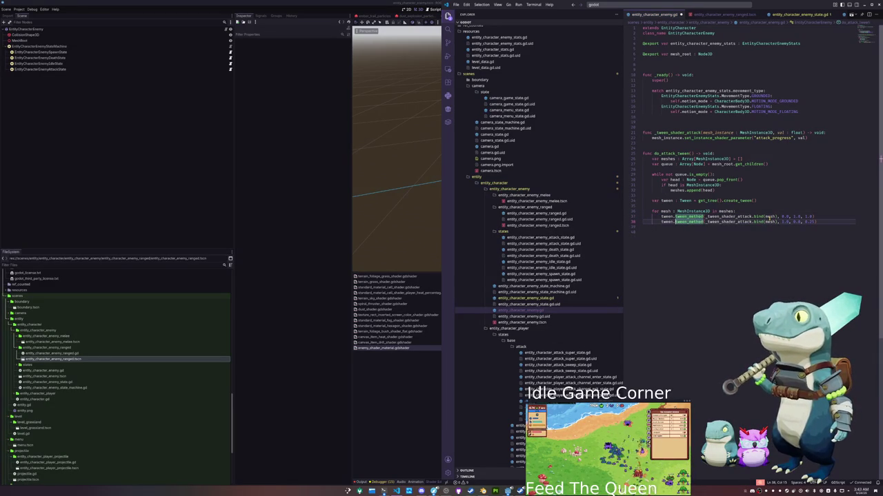
pyautogui.write('pa')
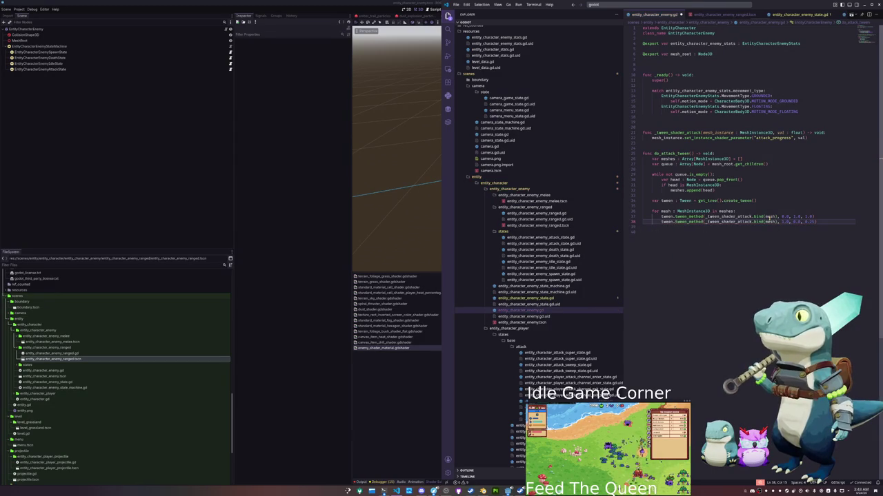
pyautogui.write('r')
pyautogui.press('Return')
pyautogui.write('.')
pyautogui.press('Escape')
pyautogui.hotkey('ctrl', 'Left')
pyautogui.hotkey('ctrl', 'Left')
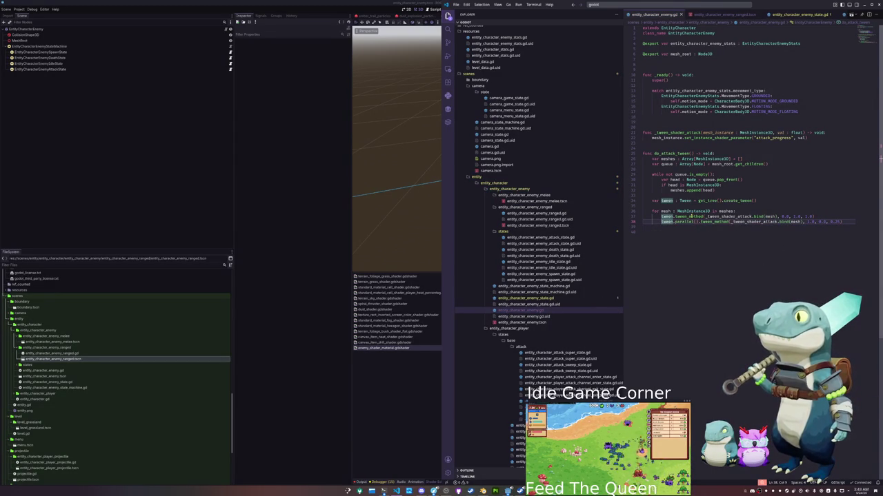
pyautogui.moveTo(690, 216)
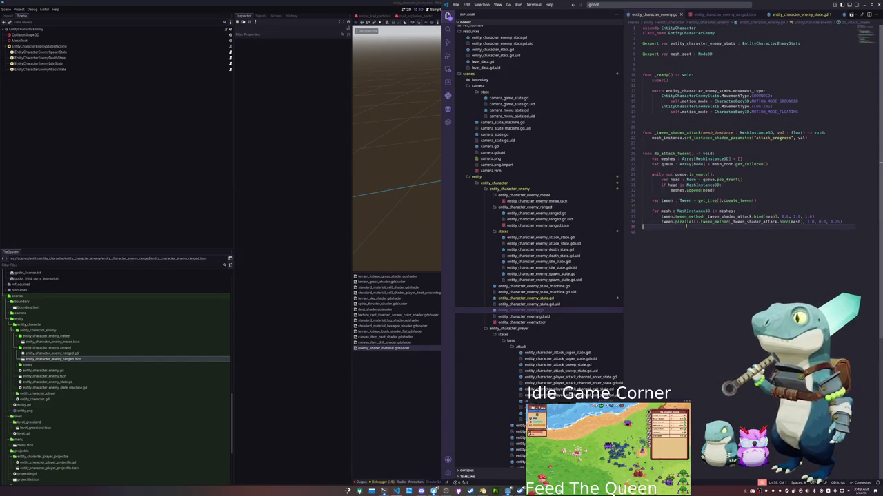
# - Separate the parallel step with blank lines and open a line under the tween declaration
pyautogui.hotkey('shift', 'Up')
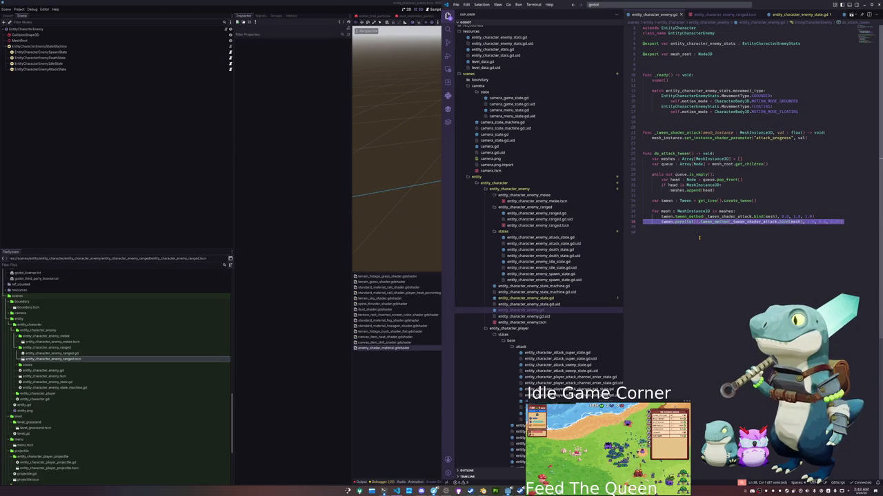
pyautogui.press('Left')
pyautogui.press('Return')
pyautogui.press('Return')
pyautogui.press('Up')
pyautogui.press('Up')
pyautogui.press('Up')
pyautogui.hotkey('ctrl', 'Right')
pyautogui.hotkey('ctrl', 'Right')
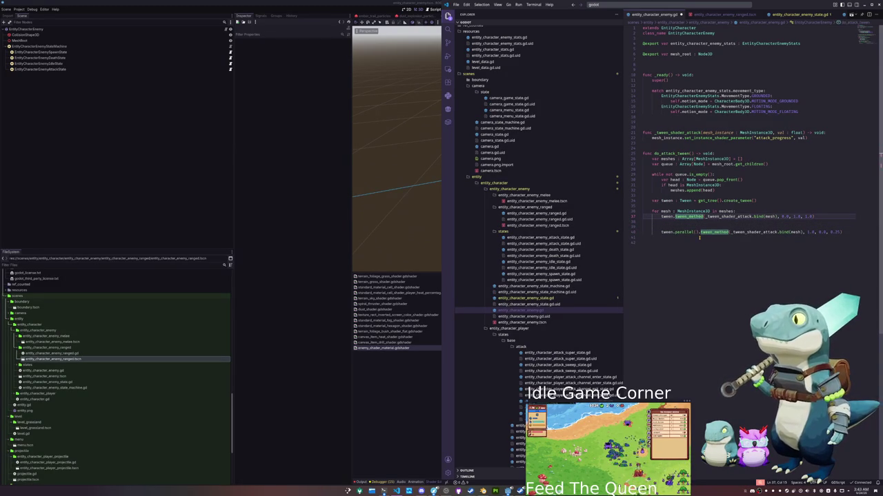
pyautogui.press('Up')
pyautogui.press('Up')
pyautogui.press('Up')
pyautogui.press('End')
pyautogui.press('Return')
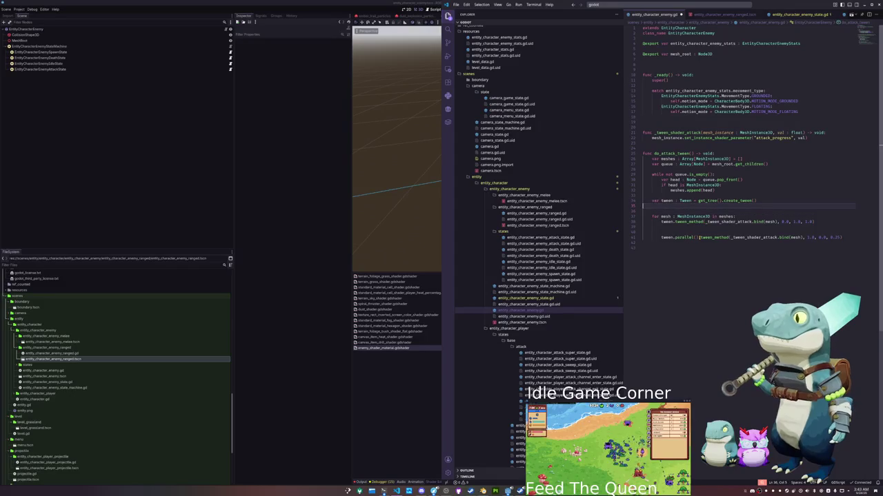
# - Add tween.set_parallel(true), await tween.finished and a second 'for mesh : MeshInstance3D in meshes:' loop
pyautogui.write('tween.set_par')
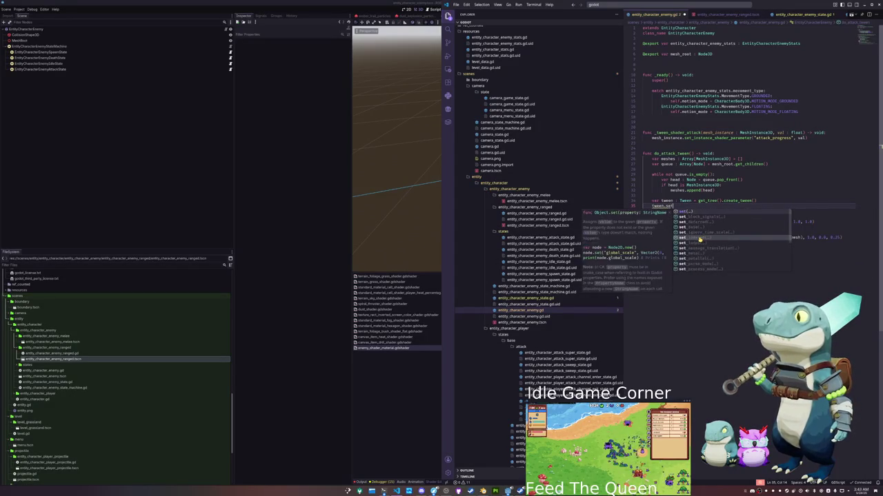
pyautogui.press('Return')
pyautogui.write('true')
pyautogui.press('Down')
pyautogui.press('Down')
pyautogui.press('Down')
pyautogui.press('Down')
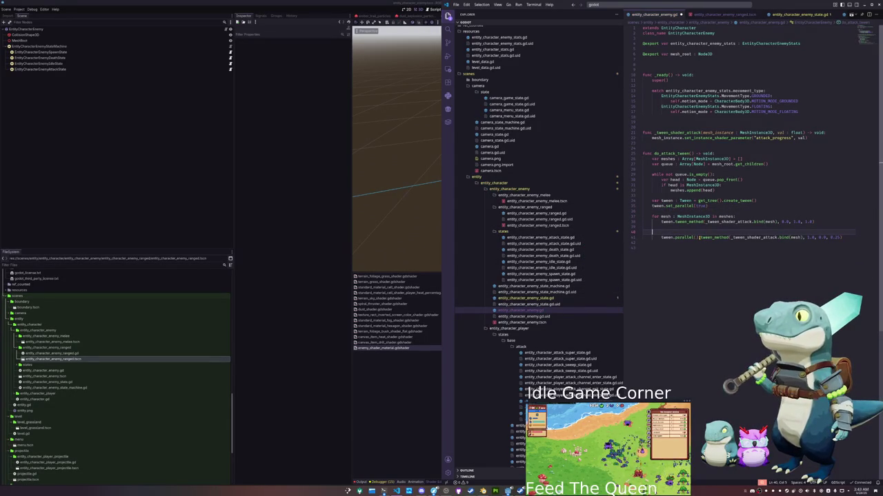
pyautogui.write('await twe')
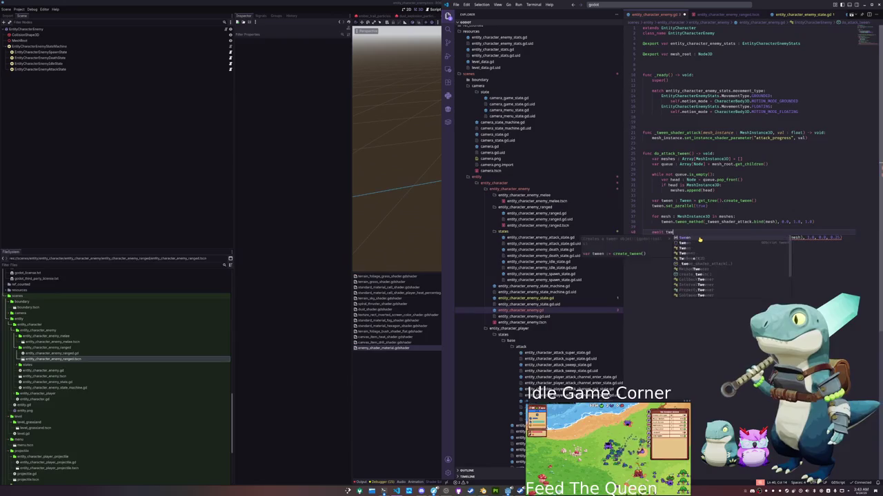
pyautogui.write('en.finished')
pyautogui.press('Return')
pyautogui.press('Return')
pyautogui.write('for mesh : ')
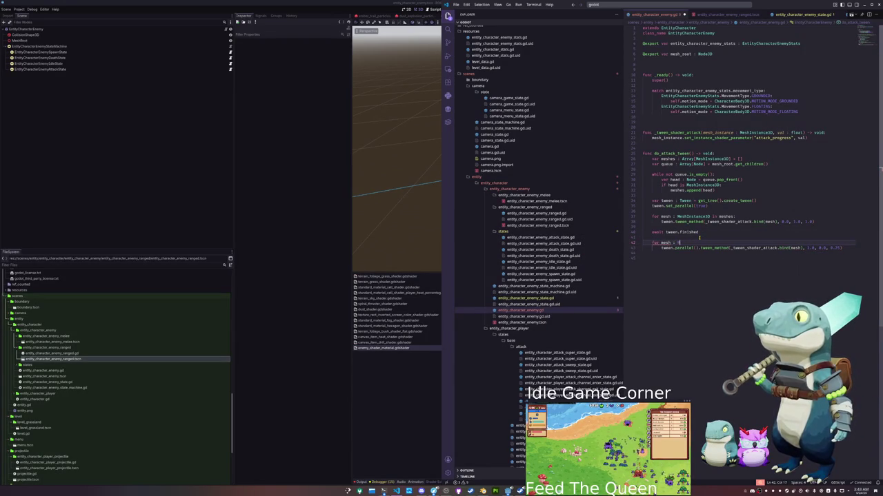
pyautogui.write('MeshInstance3D')
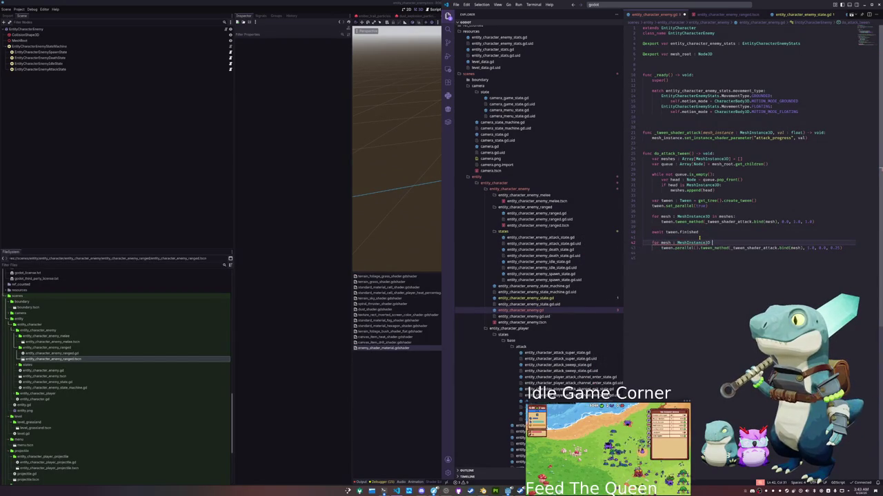
pyautogui.write(' in meshes:')
# - Rename tween to start_tween in its declaration, set_parallel, loop and await lines
pyautogui.click(699, 238)
pyautogui.press('Up')
pyautogui.press('Up')
pyautogui.press('Up')
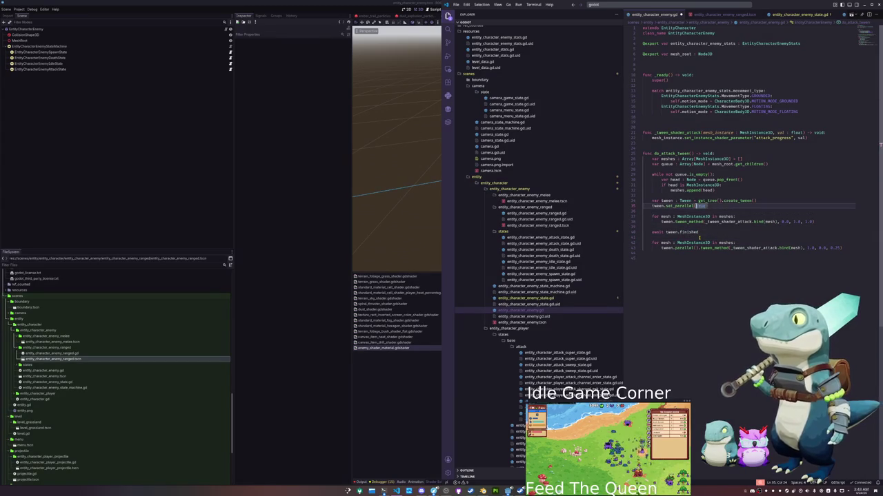
pyautogui.press('Left')
pyautogui.press('Left')
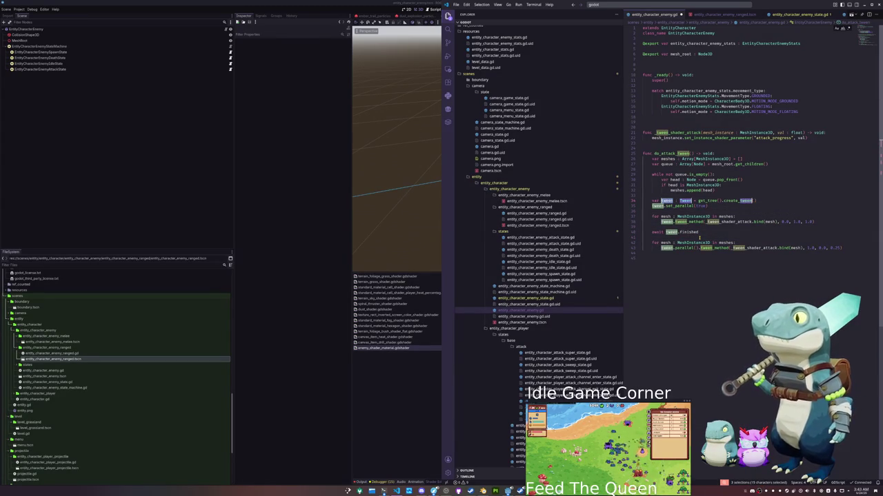
pyautogui.write('start_')
pyautogui.hotkey('ctrl', 'shift', 'Left')
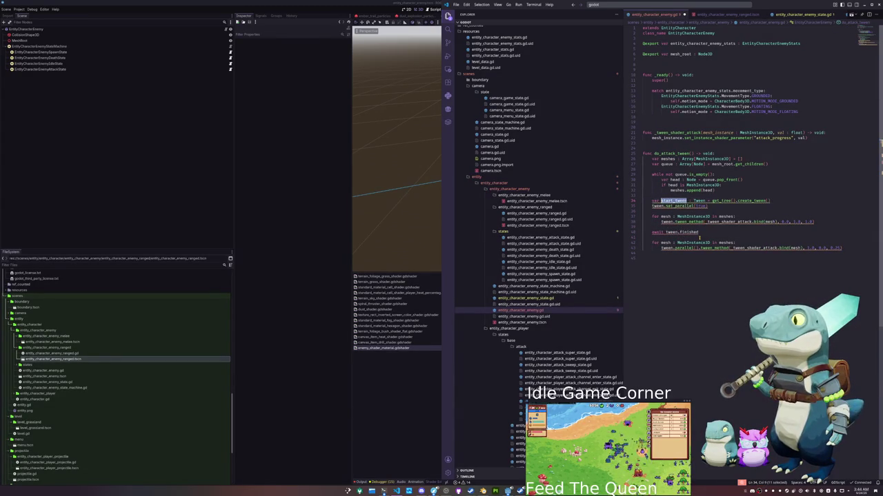
pyautogui.press('Down')
pyautogui.write('start_')
pyautogui.press('Down')
pyautogui.press('Down')
pyautogui.press('Down')
pyautogui.press('Home')
pyautogui.write('start_')
pyautogui.hotkey('ctrl', 'Right')
pyautogui.hotkey('ctrl', 'Right')
pyautogui.hotkey('ctrl', 'Right')
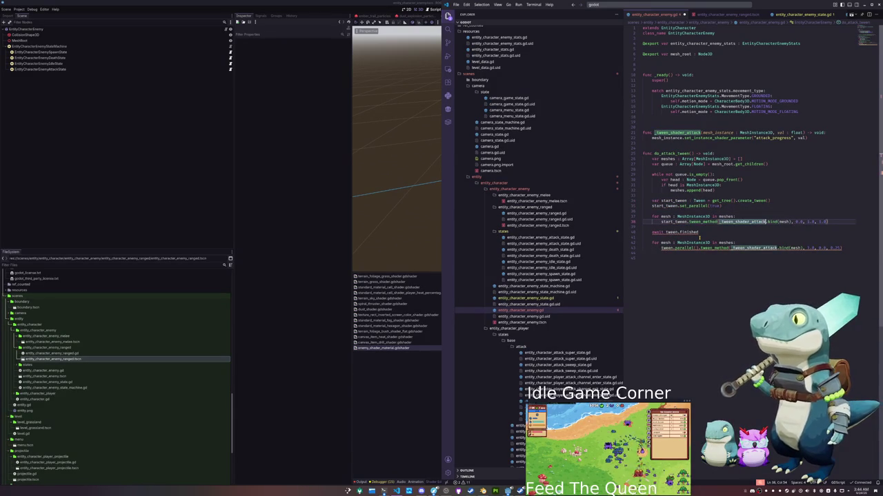
pyautogui.press('Down')
pyautogui.press('Down')
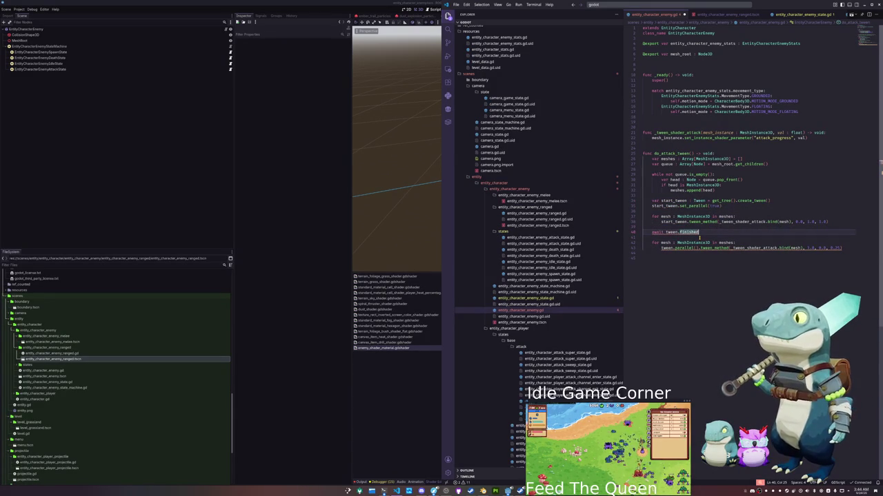
pyautogui.hotkey('ctrl', 'Left')
pyautogui.hotkey('ctrl', 'Left')
pyautogui.write('start_')
# - Begin declaring var end_tween below the await line
pyautogui.press('End')
pyautogui.press('Return')
pyautogui.press('Return')
pyautogui.write('var en')
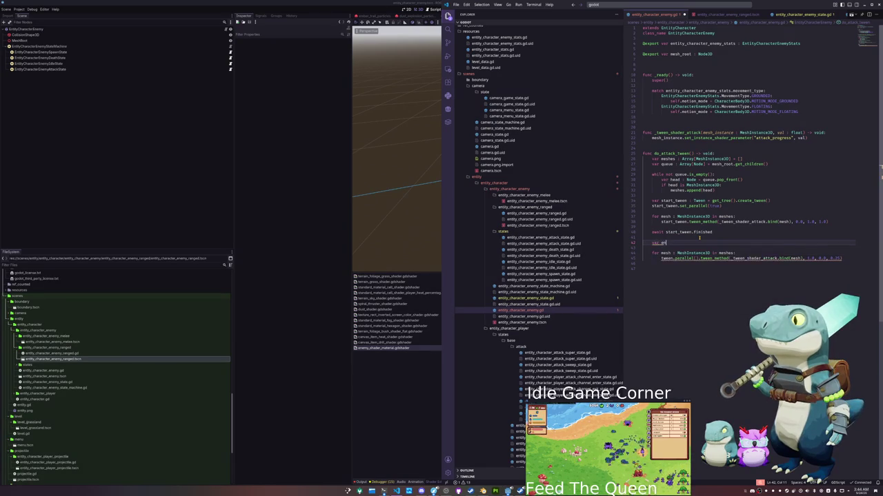
pyautogui.write('d_tweenTween = get.')
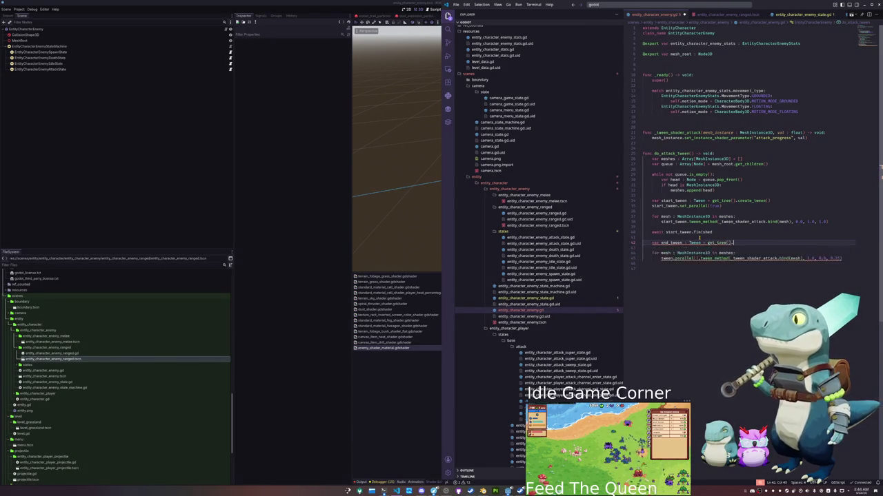
# - Finish end_tween as get_tree().create_tween() and add end_tween.set_parallel(true)
pyautogui.write(').create_tween()')
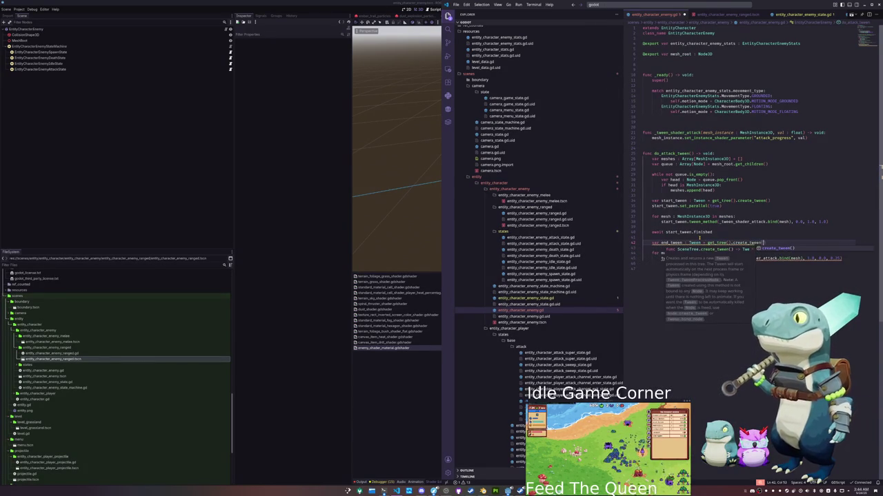
pyautogui.press('Return')
pyautogui.press('Return')
pyautogui.write('nd_tween.pa')
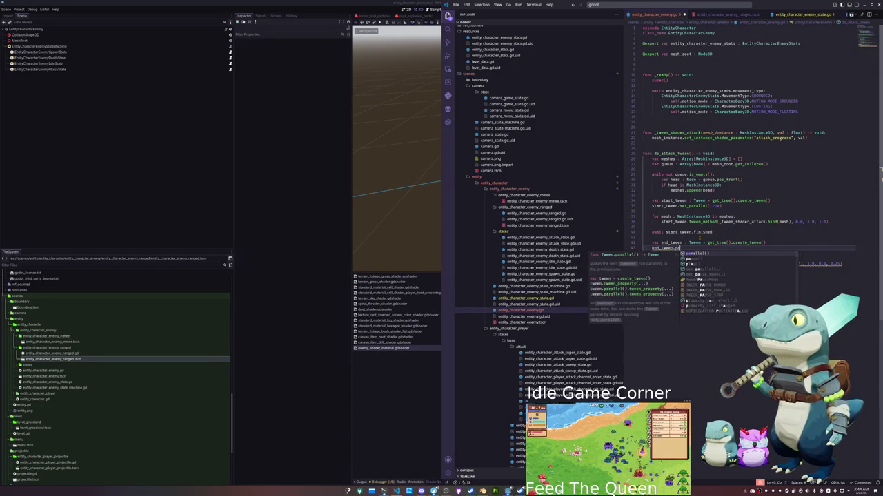
pyautogui.press('Down')
pyautogui.press('Down')
pyautogui.press('Down')
pyautogui.press('Return')
pyautogui.write('true')
pyautogui.press('End')
pyautogui.press('Return')
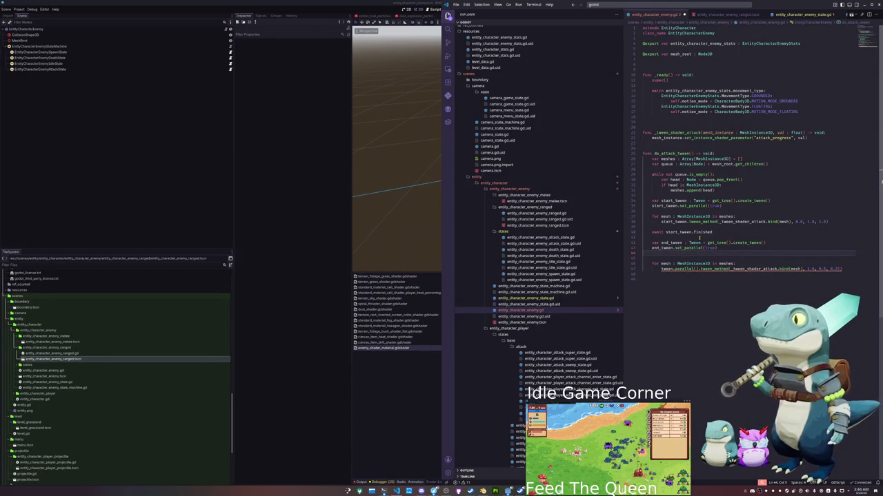
# - Use end_tween in the second loop and add await end_tween.finished after it
pyautogui.press('Delete')
pyautogui.press('Down')
pyautogui.press('Down')
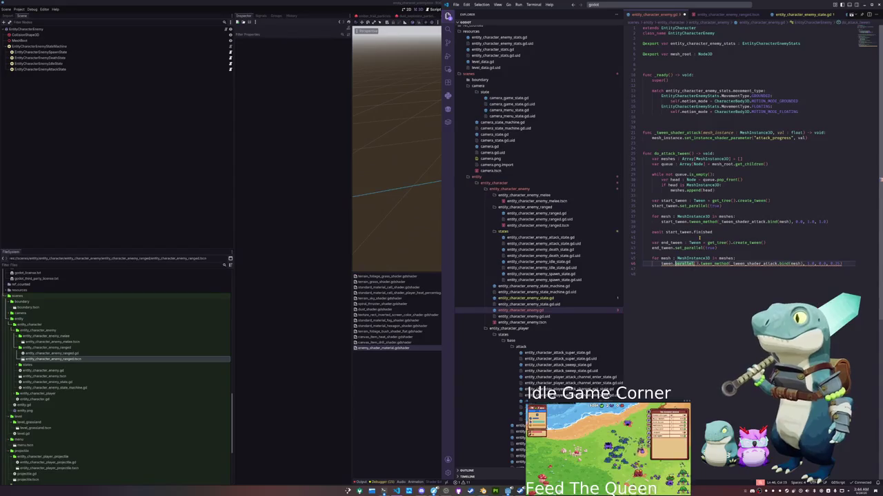
pyautogui.write('end_tw')
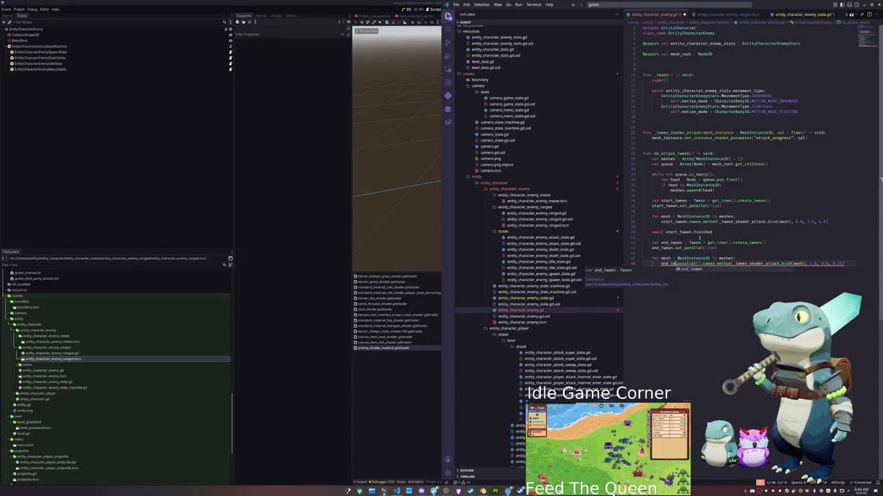
pyautogui.write('een')
pyautogui.press('Down')
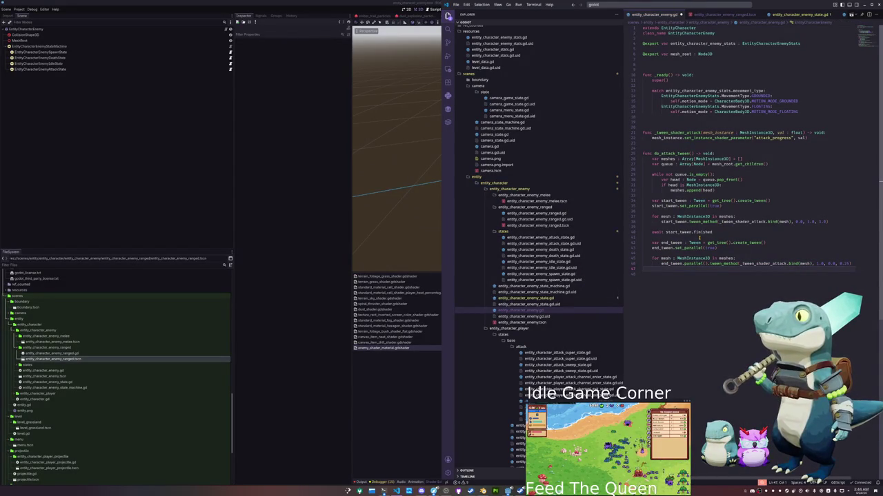
pyautogui.press('Return')
pyautogui.press('Tab')
pyautogui.write('await ')
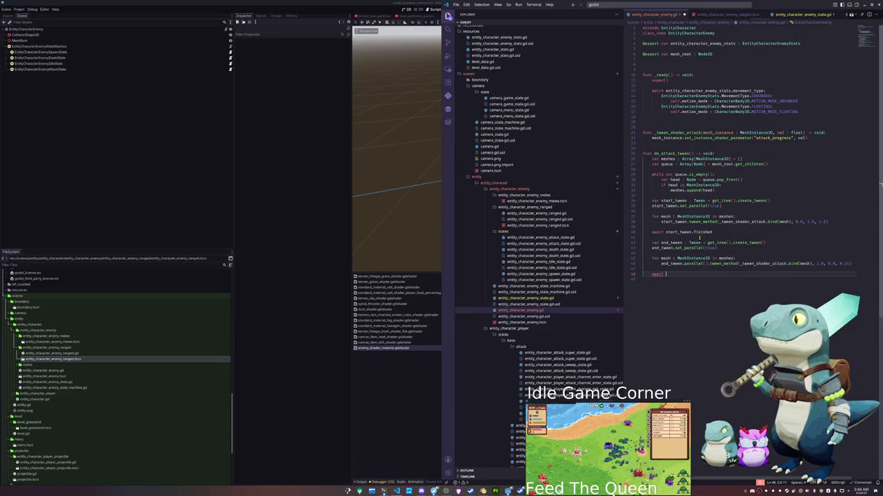
pyautogui.write('end_tween.finished')
pyautogui.press('Up')
pyautogui.click(795, 15)
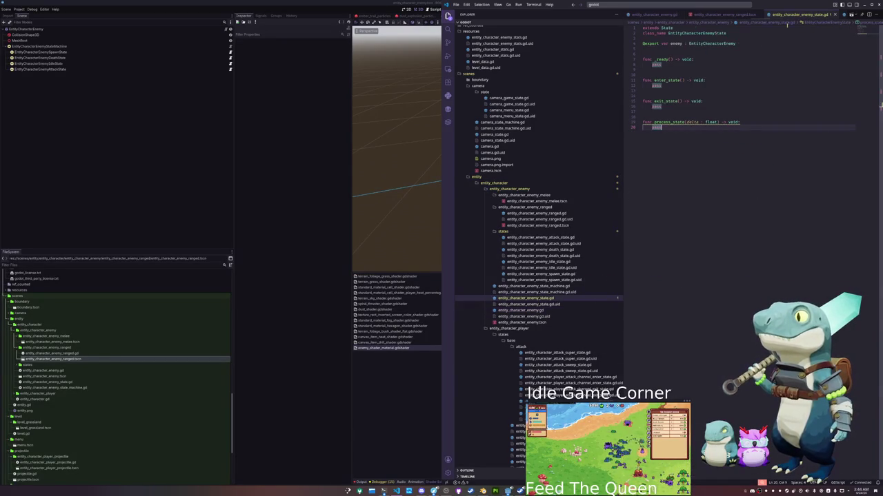
# - In the attack state's enter_state, add await enemy.do_attack_tween() before attack_finished.emit()
pyautogui.click(541, 237)
pyautogui.click(667, 91)
pyautogui.write('await enemy.tween')
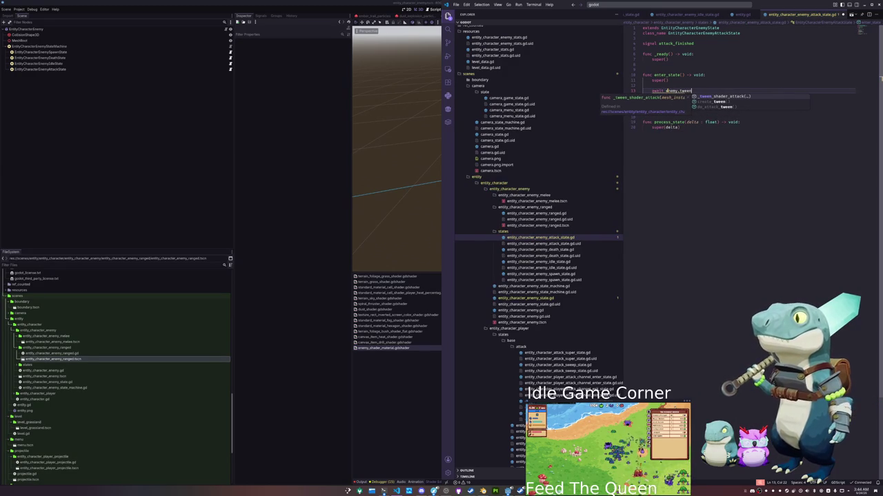
pyautogui.press('Down')
pyautogui.press('Down')
pyautogui.press('Return')
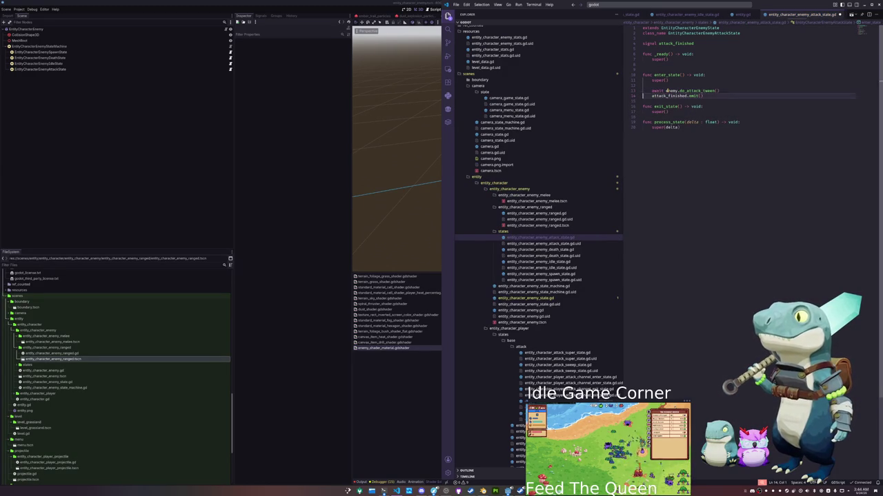
pyautogui.press('Return')
pyautogui.click(314, 242)
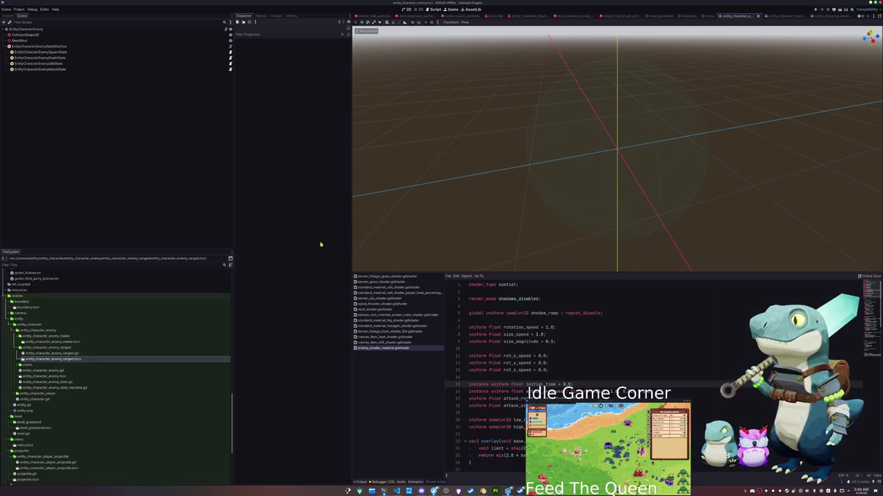
# - Run the project, start a game, walk the player among the crystal enemies, then stop it
pyautogui.press('F5')
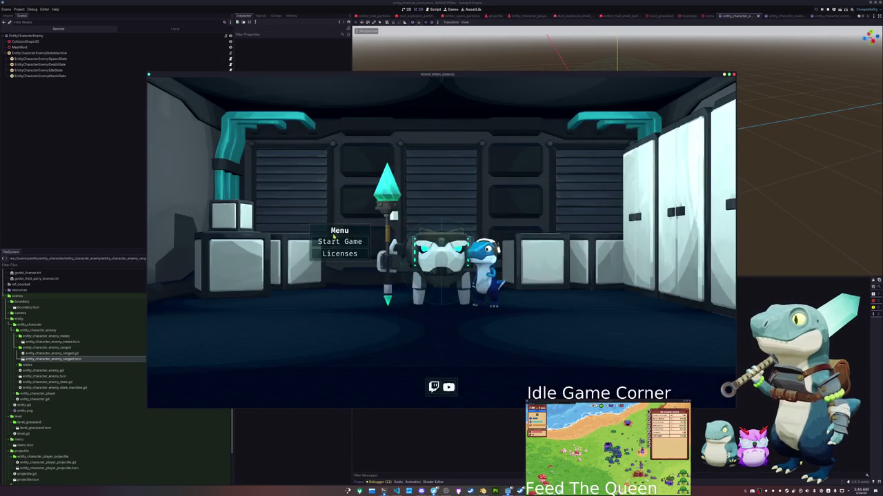
pyautogui.click(335, 241)
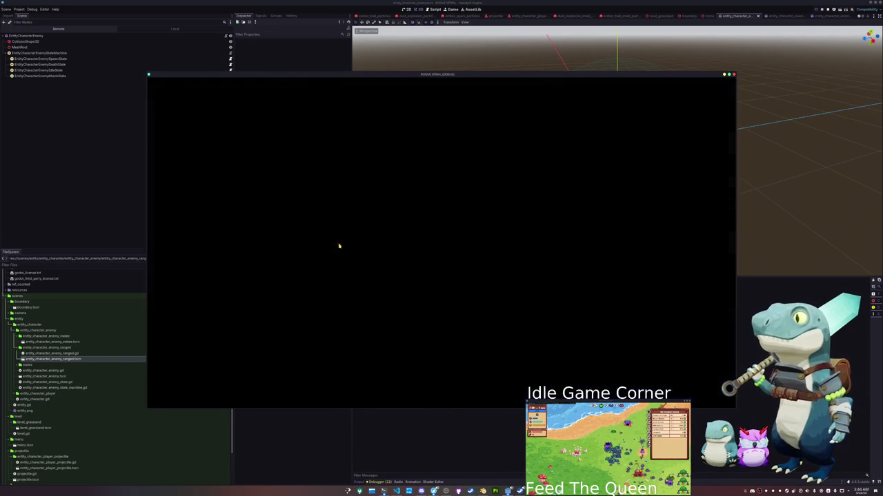
pyautogui.press('d')
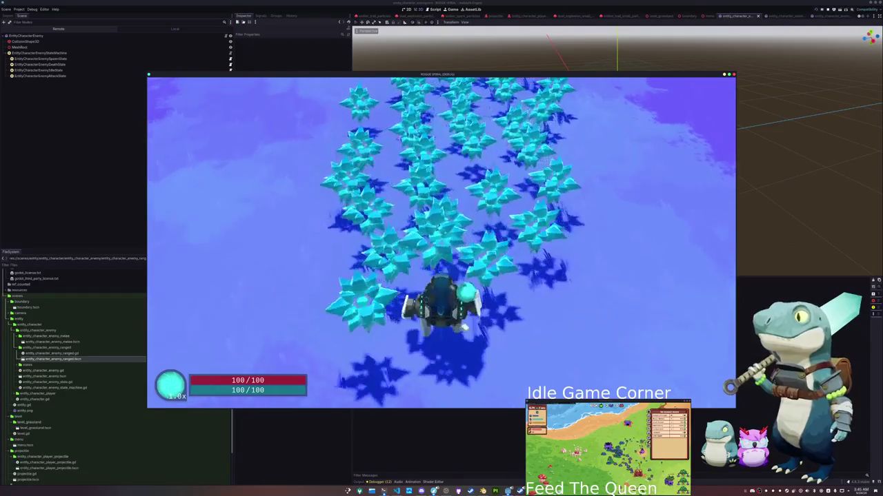
pyautogui.press('F8')
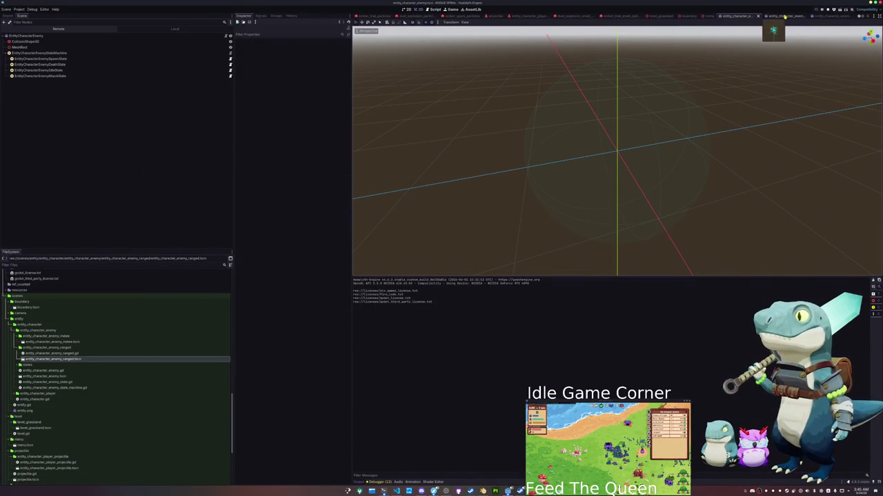
# - Open the melee crystal enemy scene, play-test twice, then expand a MethodTweener error under Debugger Errors
pyautogui.click(776, 15)
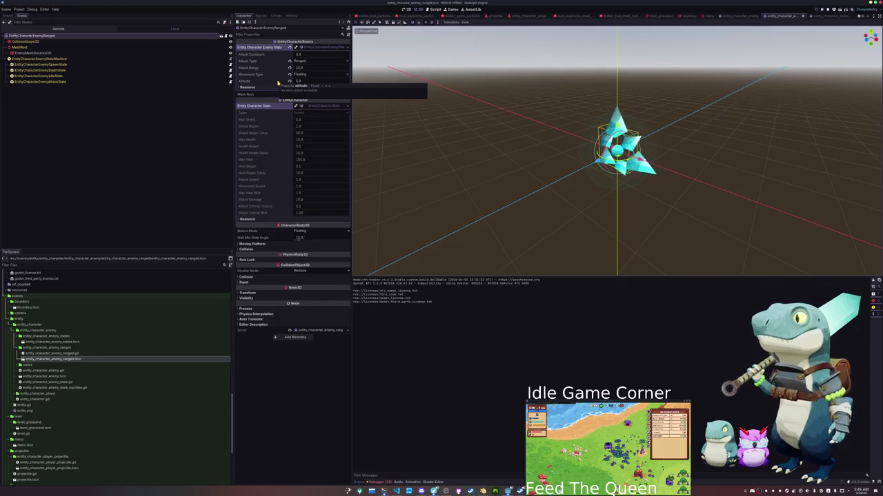
pyautogui.click(827, 15)
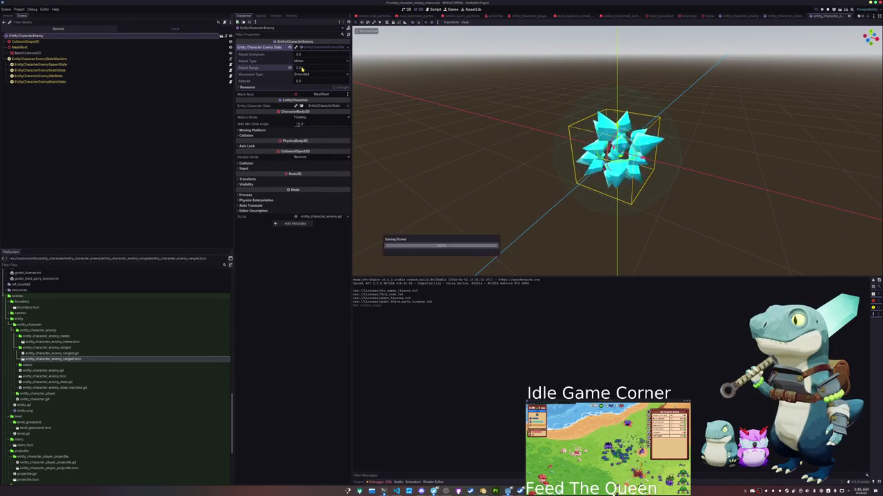
pyautogui.press('F5')
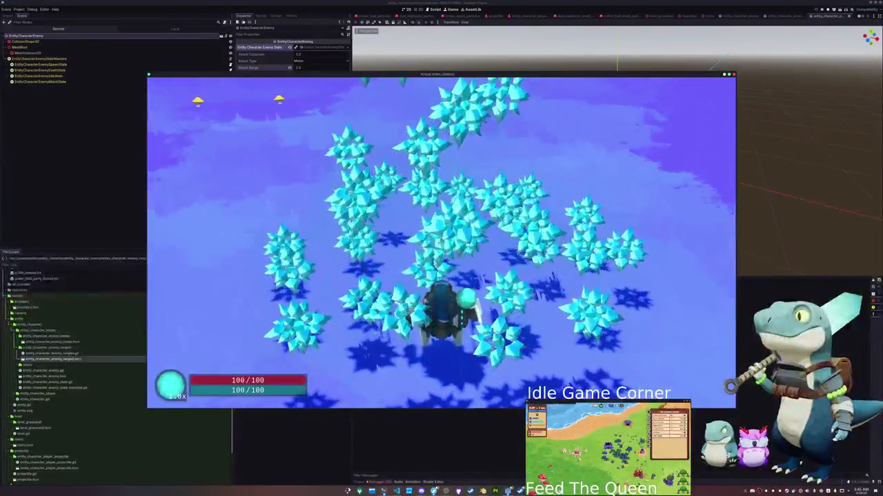
pyautogui.press('F8')
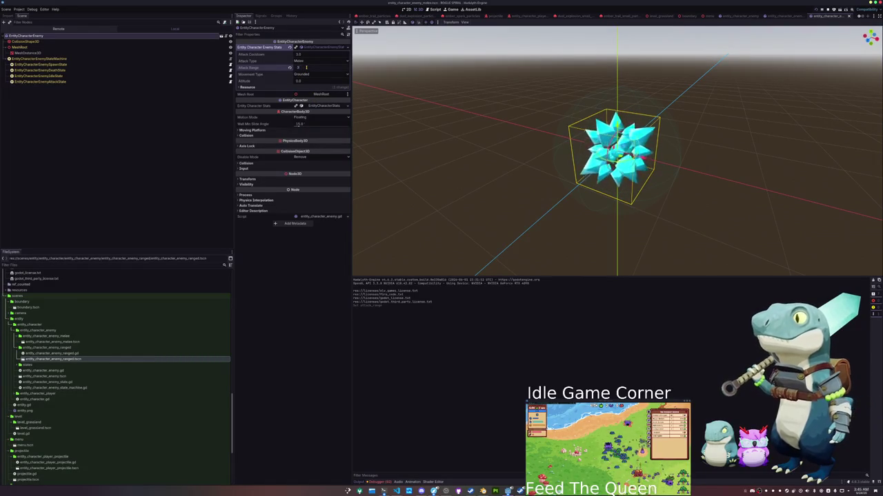
pyautogui.press('F5')
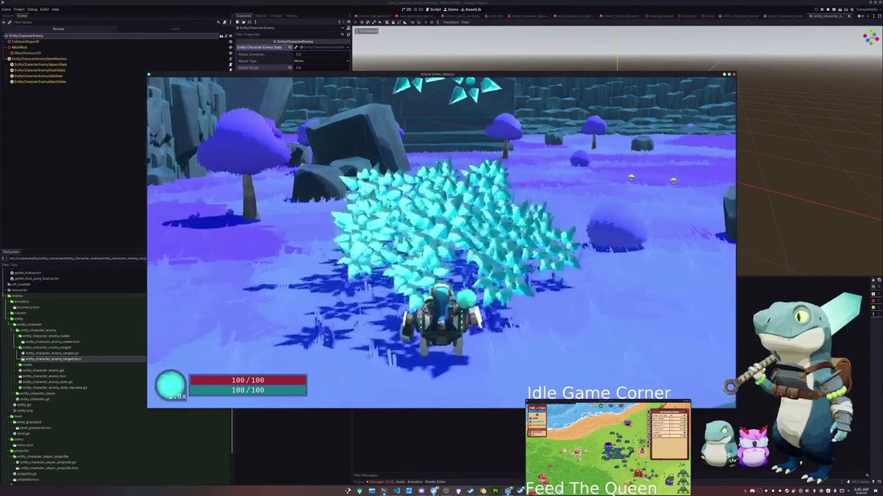
pyautogui.press('F8')
pyautogui.click(378, 482)
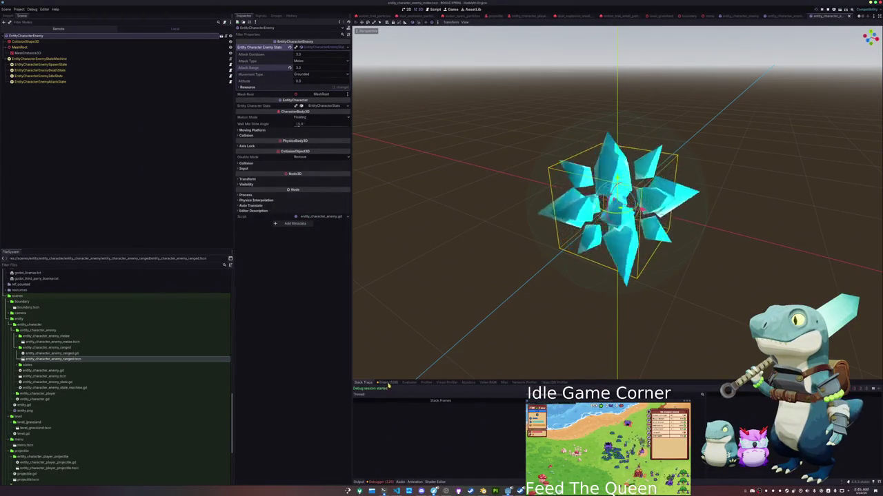
pyautogui.click(356, 435)
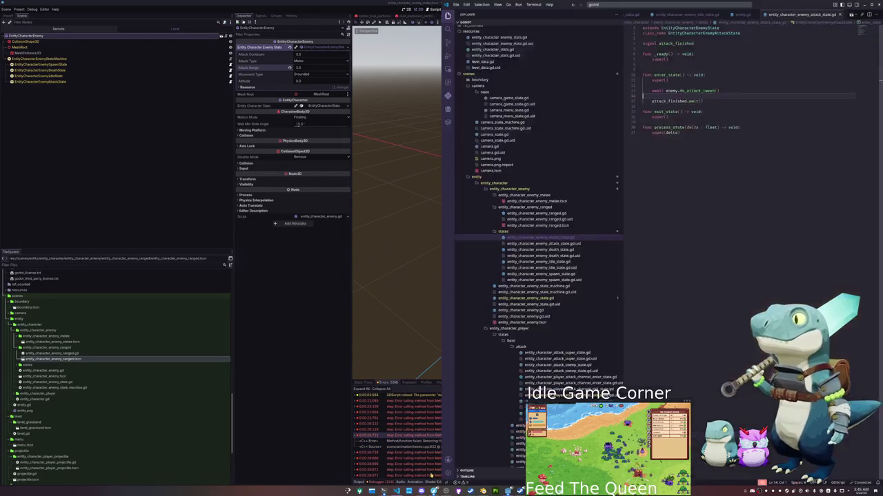
# - Move mesh_instance : MeshInstance3D after val in _tween_shader_attack's parameters, then relaunch the game
pyautogui.click(397, 491)
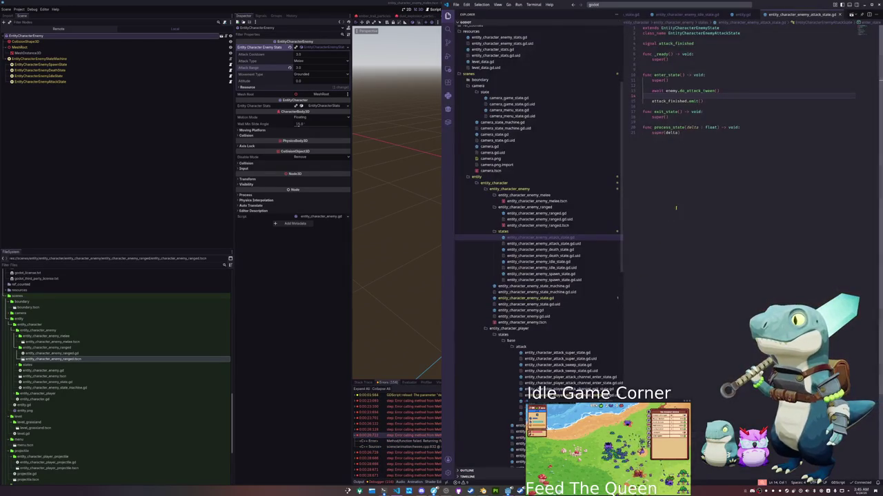
pyautogui.click(535, 309)
pyautogui.click(700, 148)
pyautogui.click(698, 126)
pyautogui.doubleClick(704, 132)
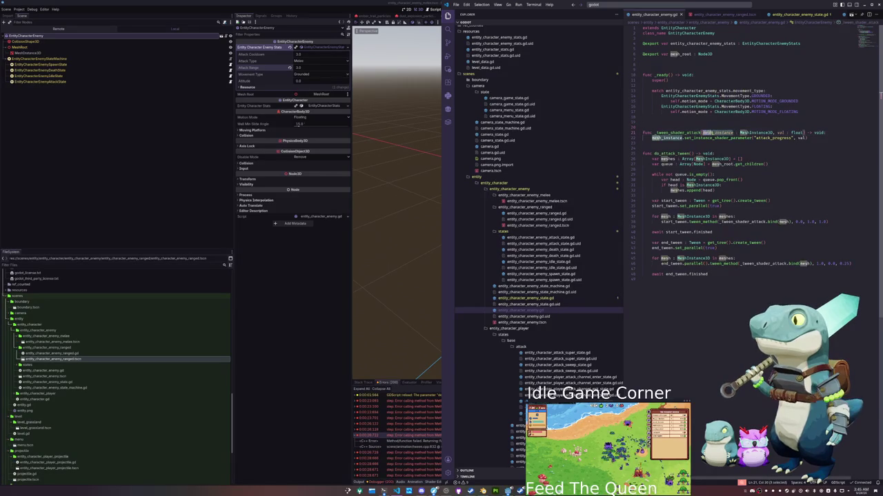
pyautogui.moveTo(771, 132); pyautogui.dragTo(779, 132)
pyautogui.hotkey('ctrl', 'c')
pyautogui.press('BackSpace')
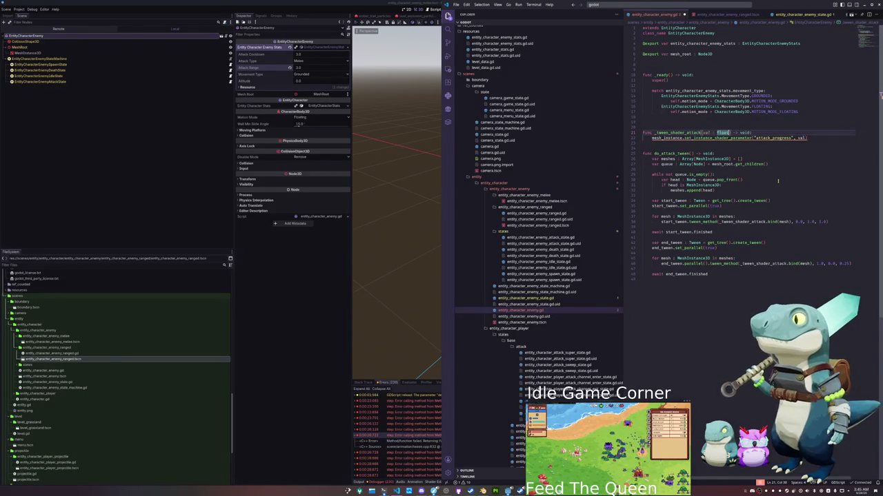
pyautogui.write(',')
pyautogui.hotkey('ctrl', 'v')
pyautogui.press('BackSpace')
pyautogui.press('BackSpace')
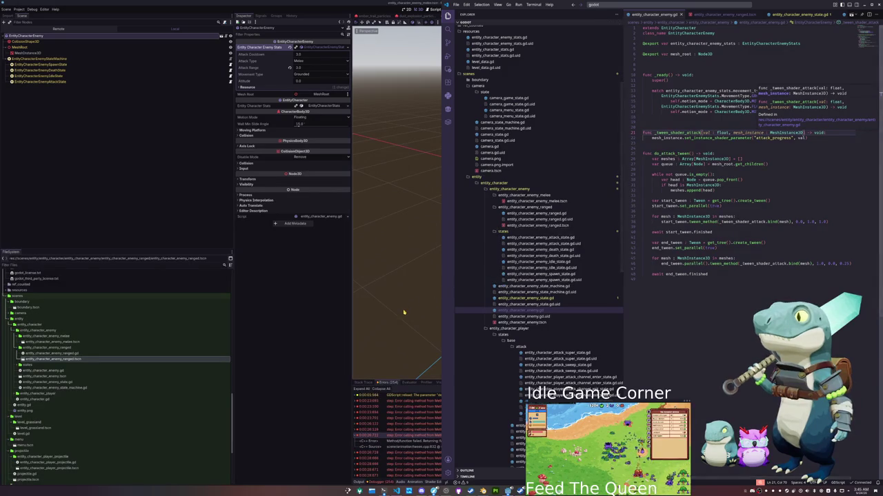
pyautogui.click(405, 311)
pyautogui.press('F5')
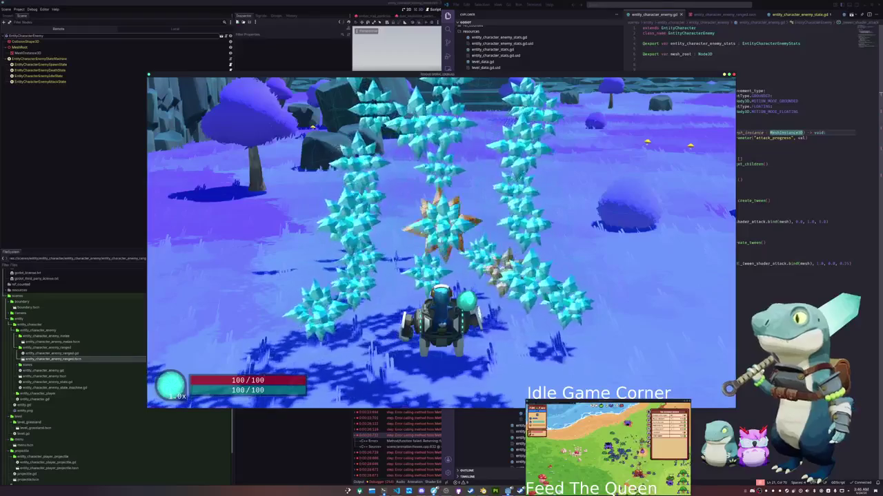
# - Inspect the bind documentation on line 40 and the last tween value on line 38
pyautogui.click(811, 255)
pyautogui.click(787, 263)
pyautogui.press('Down')
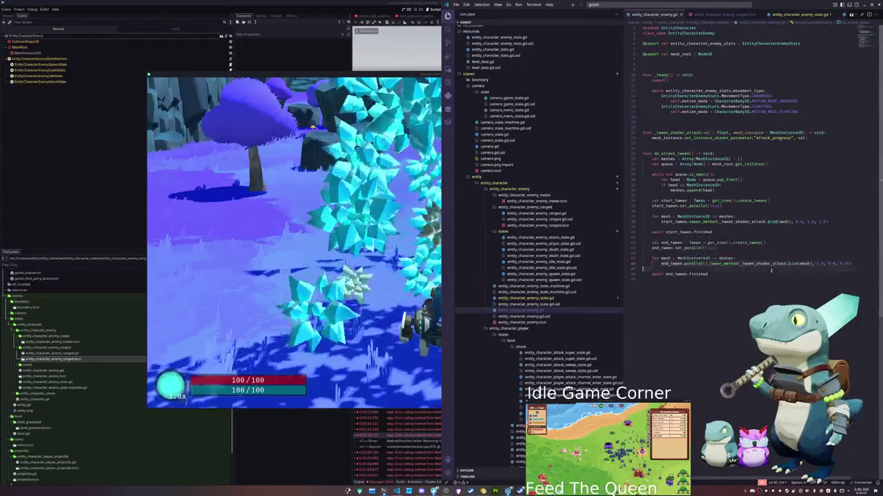
pyautogui.doubleClick(820, 221)
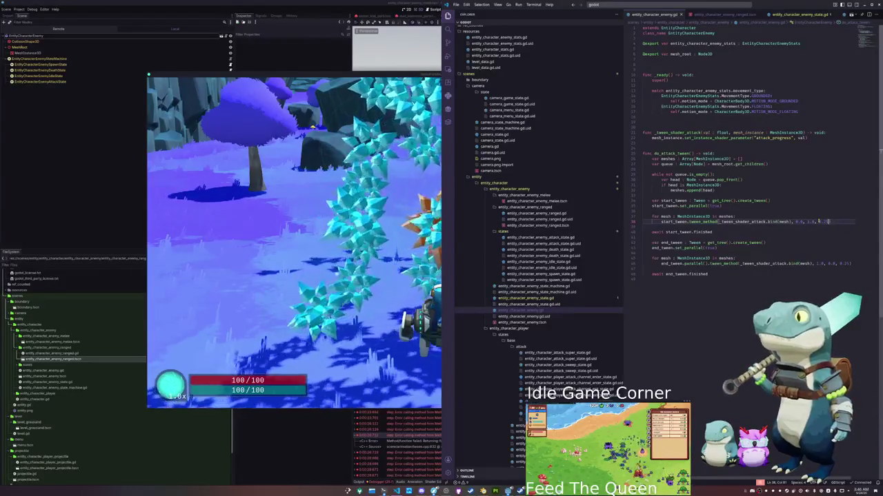
# - Back in the game, move the player around the level toward the stone arch
pyautogui.hotkey('alt', 'Tab')
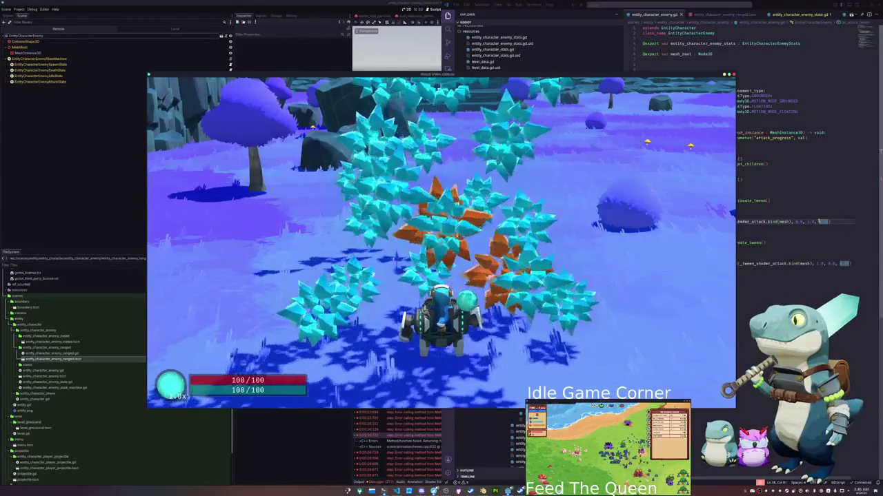
pyautogui.press('s')
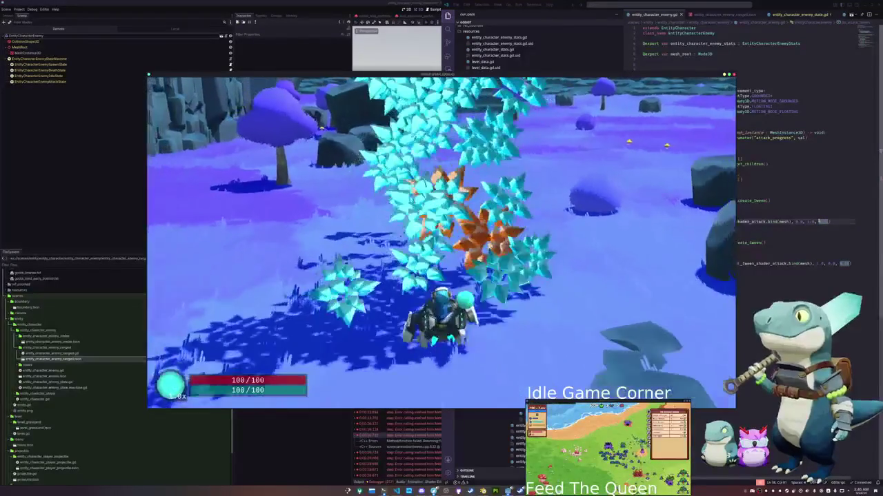
pyautogui.press('a')
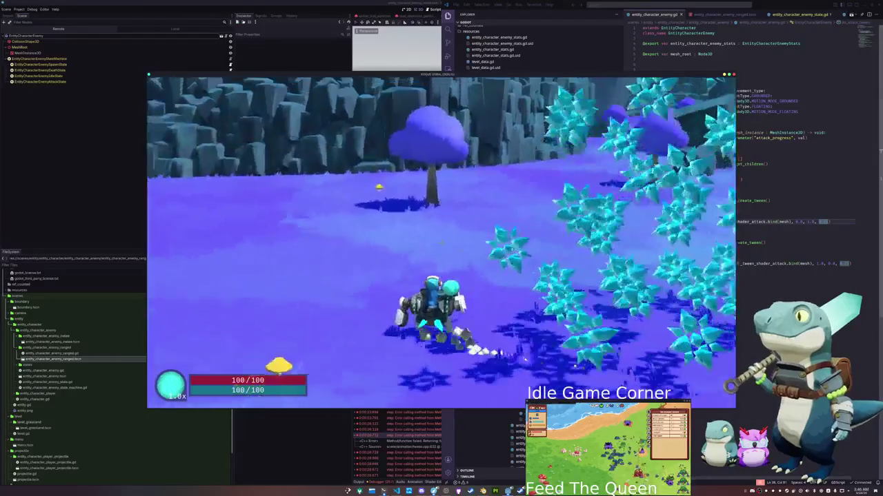
pyautogui.press('d')
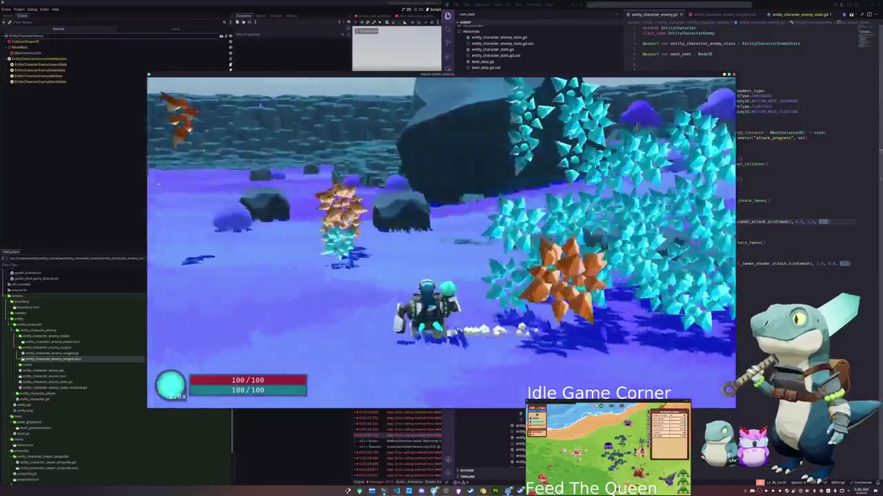
pyautogui.press('d')
pyautogui.press('a')
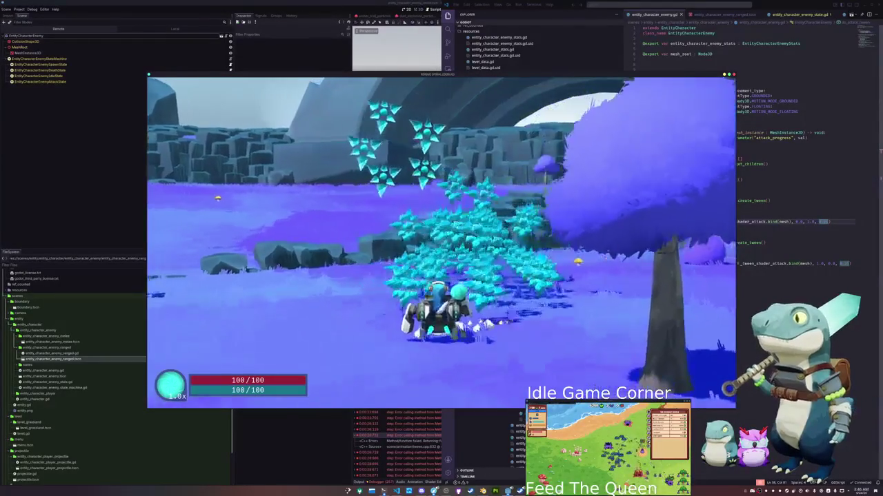
pyautogui.press('a')
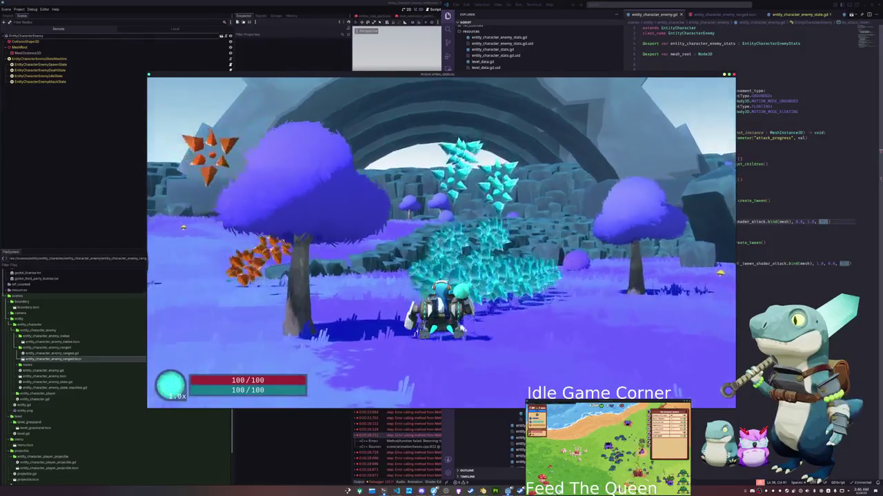
pyautogui.press('s')
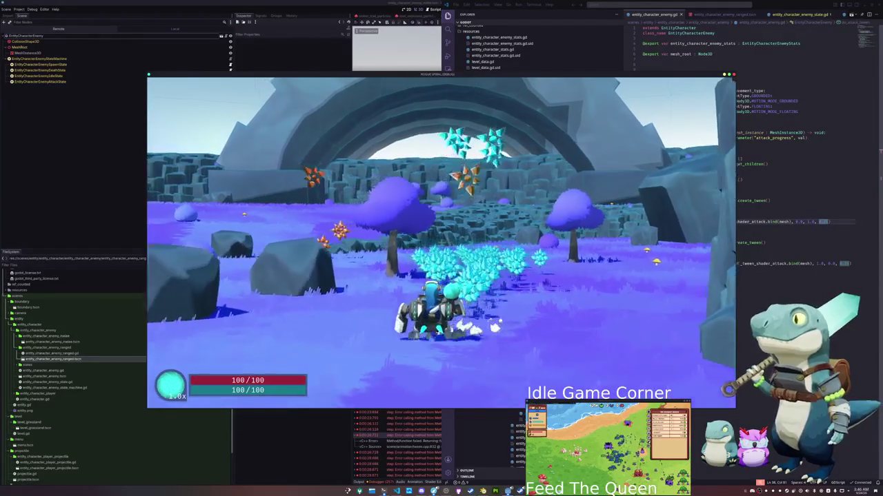
pyautogui.press('a')
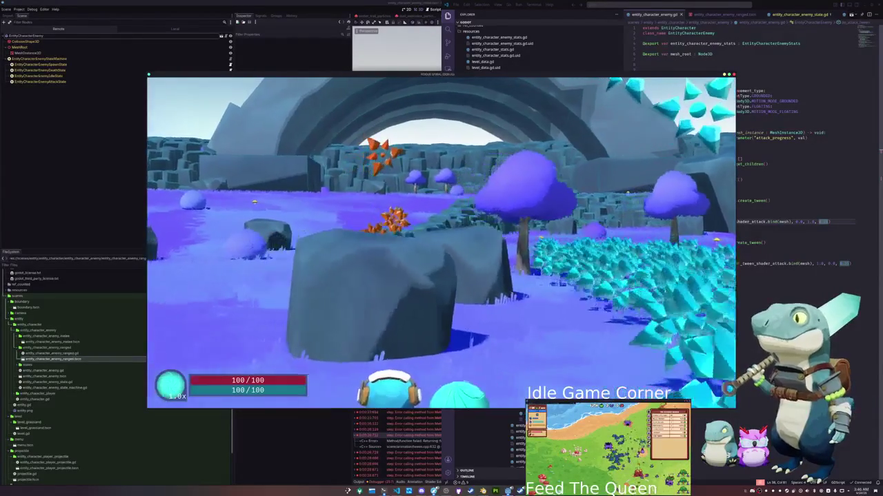
pyautogui.press('a')
pyautogui.press('w')
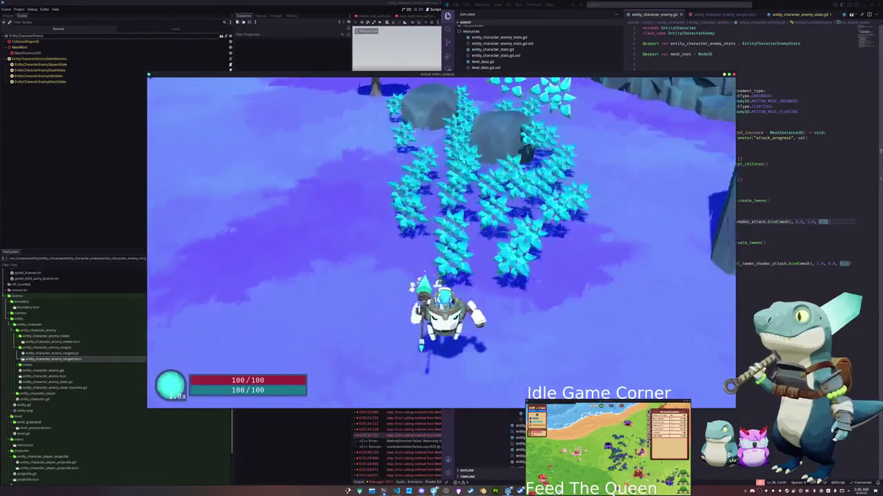
# - Run into the crystal enemies so their hits drop the health bar to 78/100
pyautogui.press('d')
pyautogui.press('s')
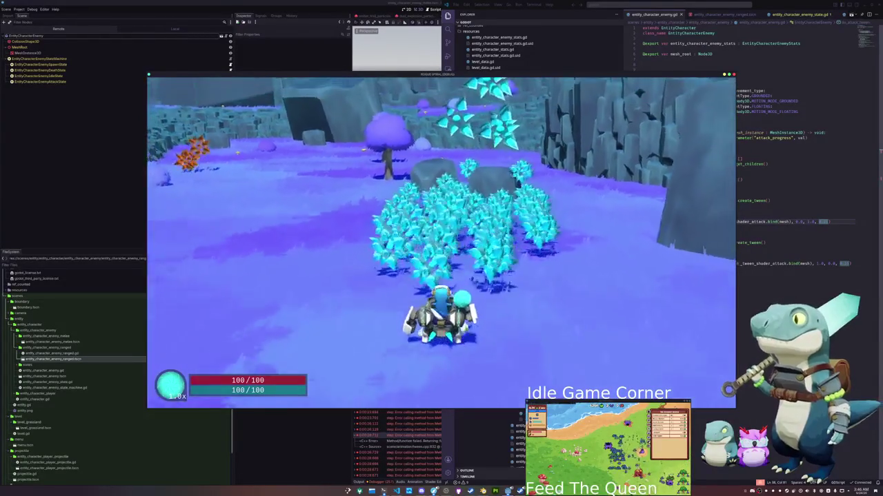
pyautogui.press('a')
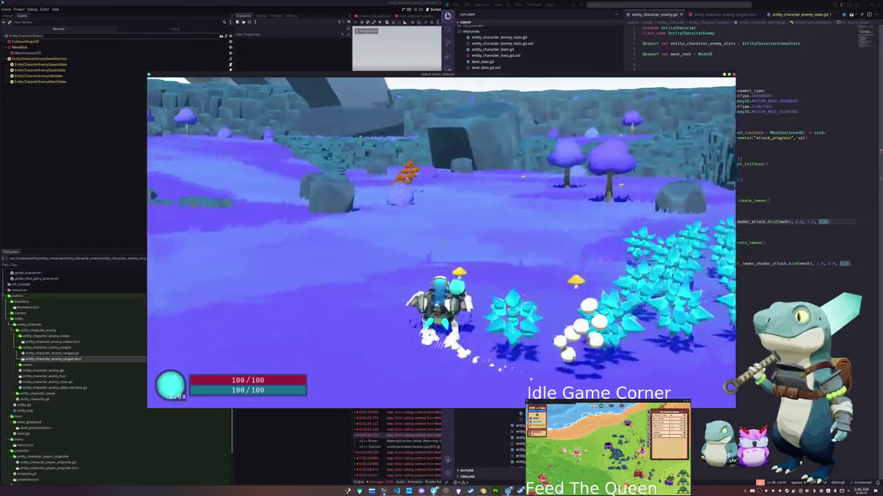
pyautogui.press('a')
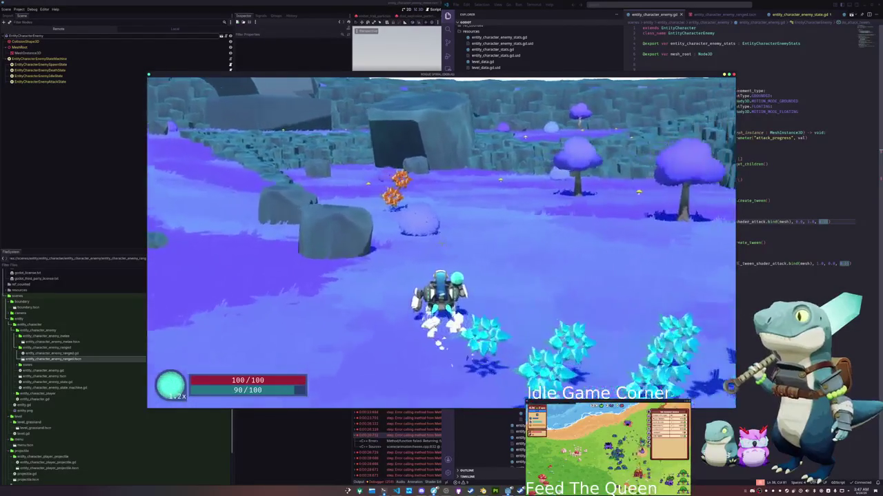
pyautogui.press('w')
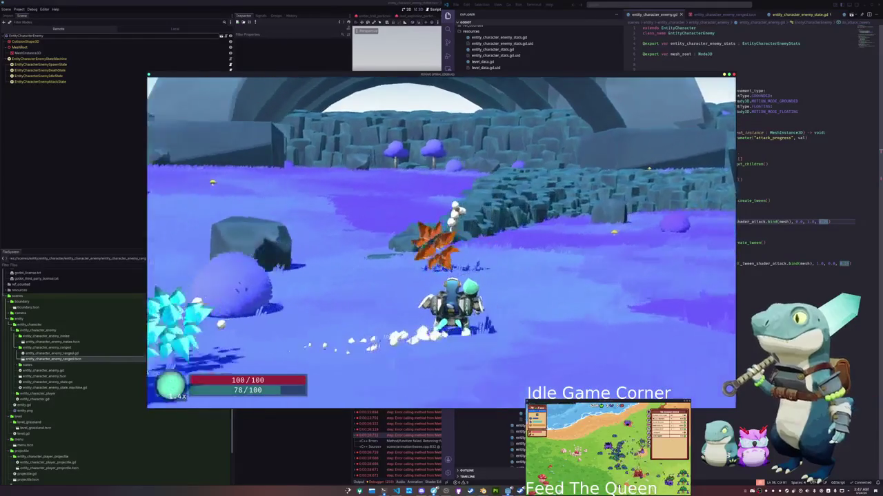
pyautogui.press('w')
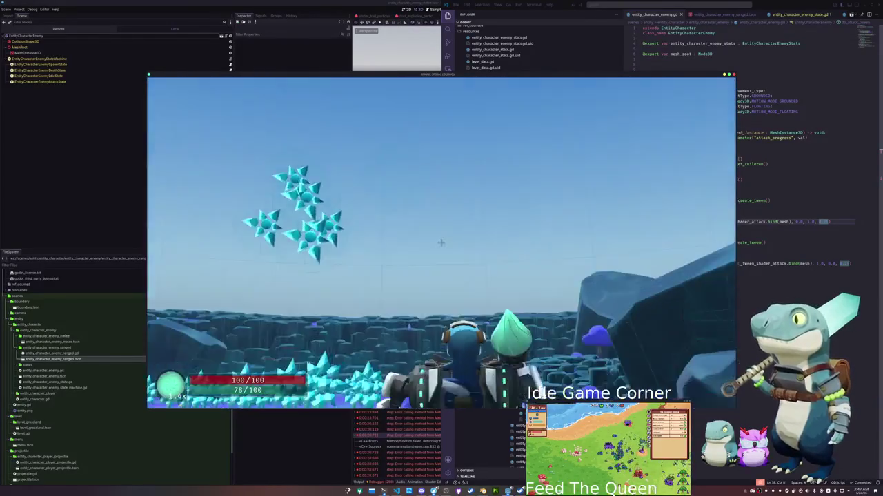
pyautogui.press('w')
pyautogui.press('w')
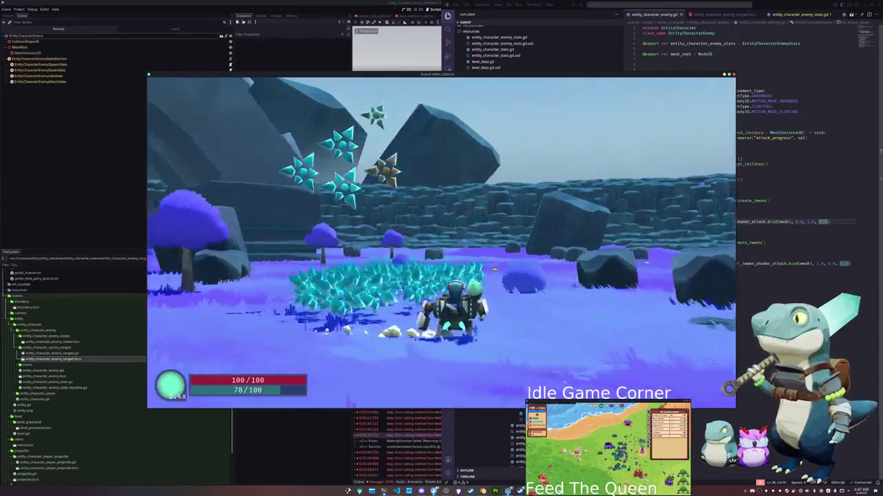
pyautogui.press('w')
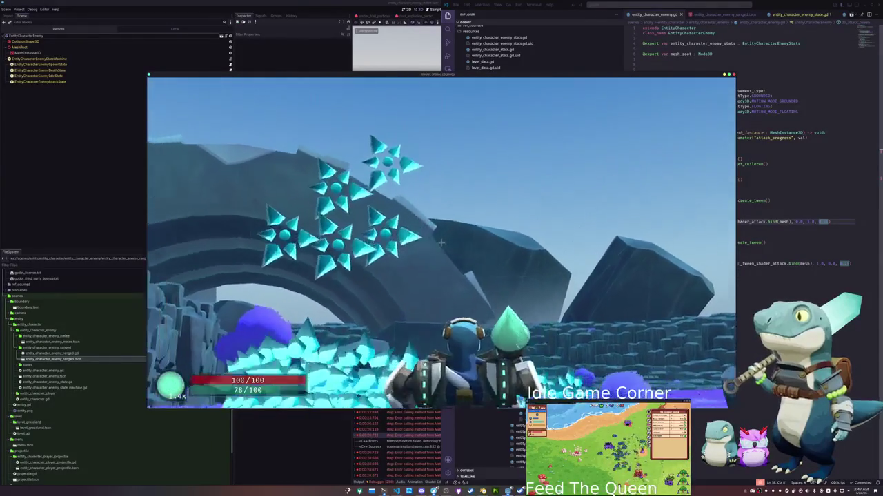
pyautogui.press('w')
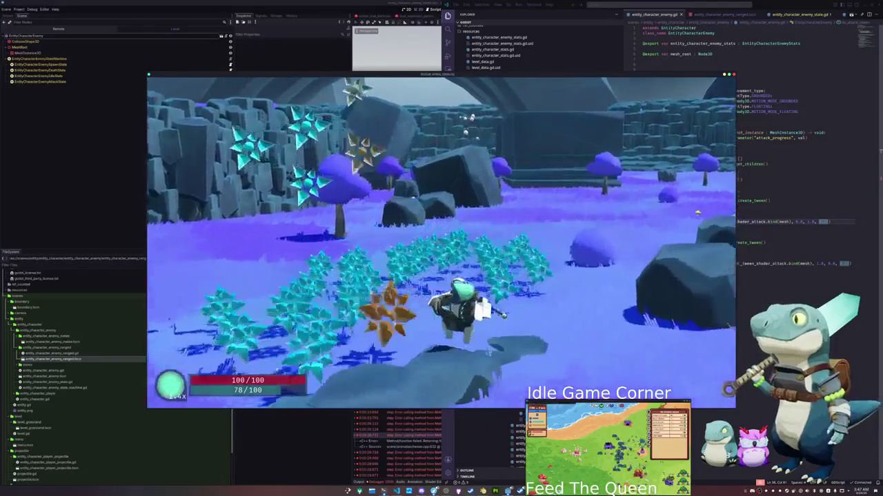
pyautogui.press('w')
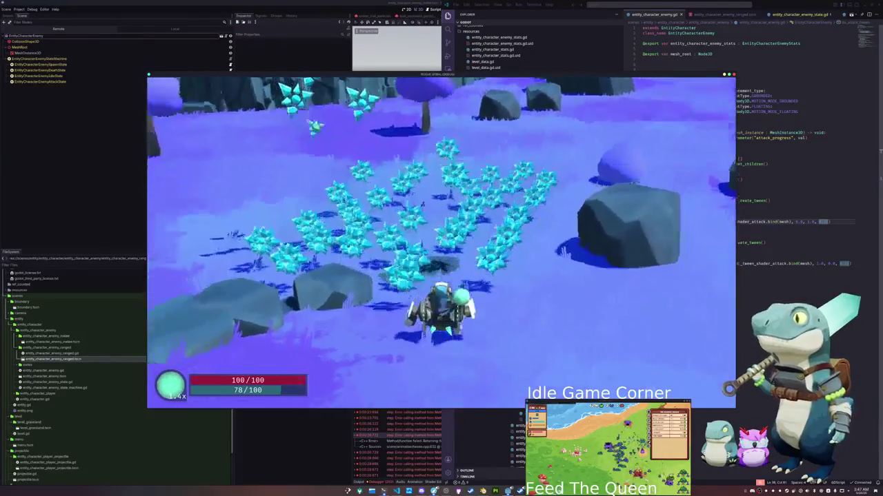
pyautogui.press('w')
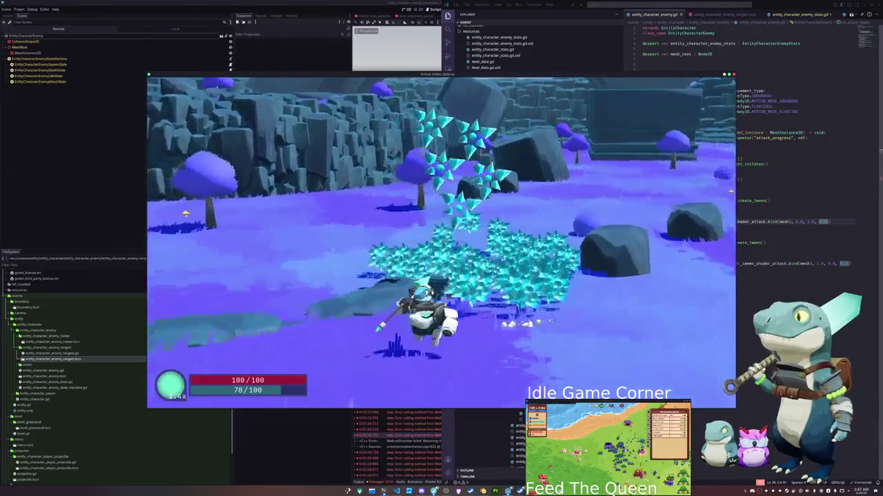
pyautogui.hotkey('alt', 'Tab')
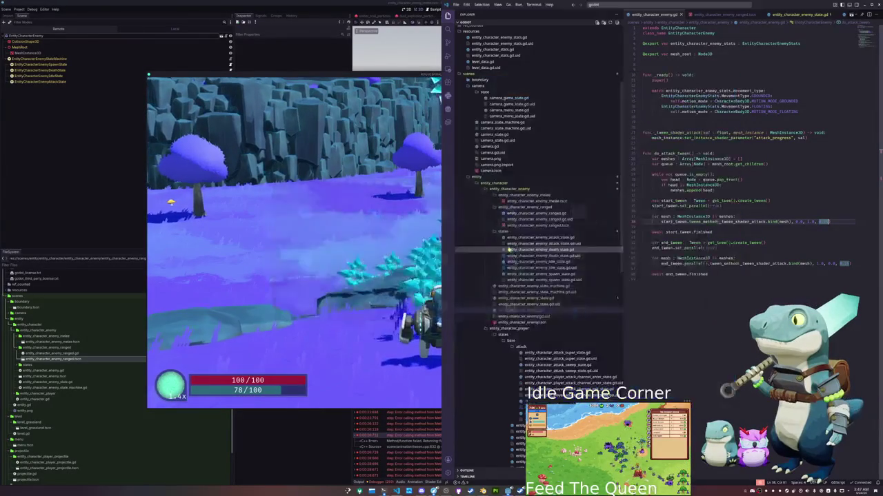
# - Make the death state script call enemy.queue_free(), then view the spawn state script
pyautogui.click(545, 250)
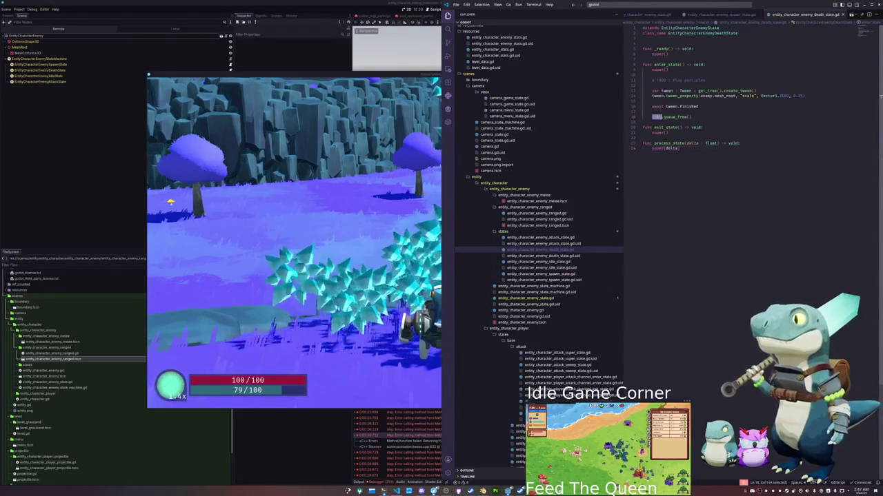
pyautogui.write('enemy')
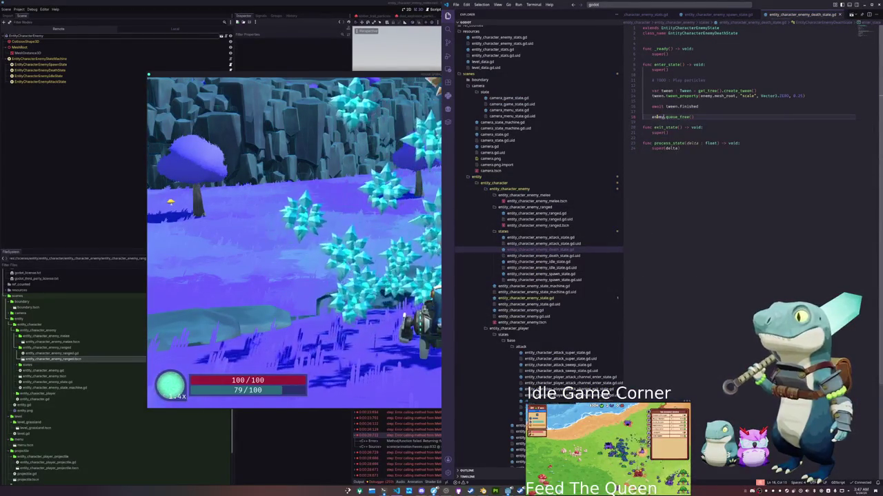
pyautogui.press('Return')
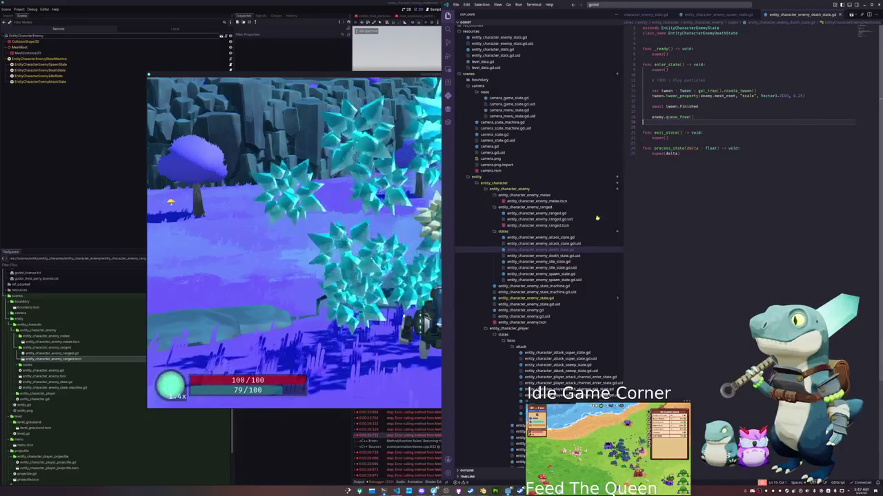
pyautogui.click(541, 274)
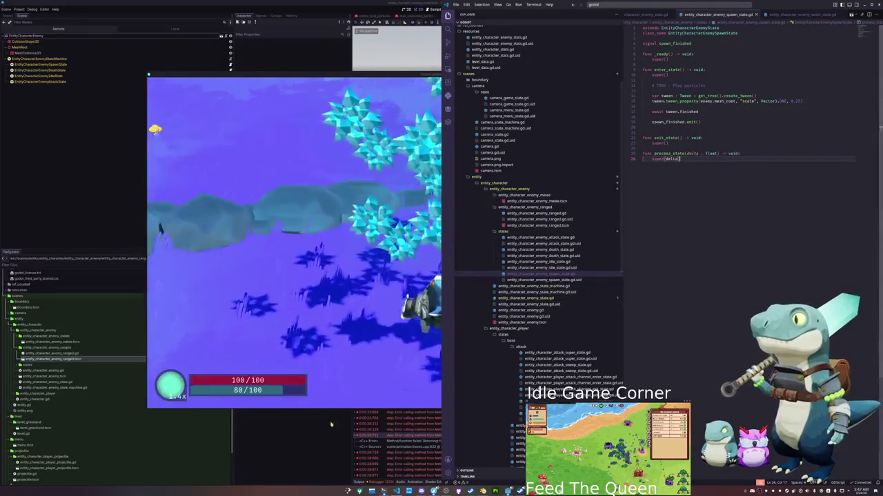
pyautogui.press('F8')
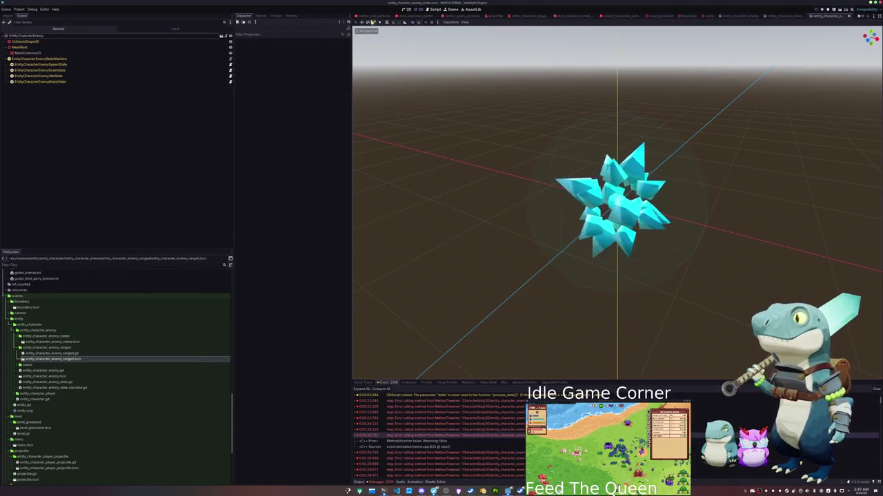
# - In the enemy character scene, add an Area3D child to the root named HitArea3D
pyautogui.moveTo(365, 15)
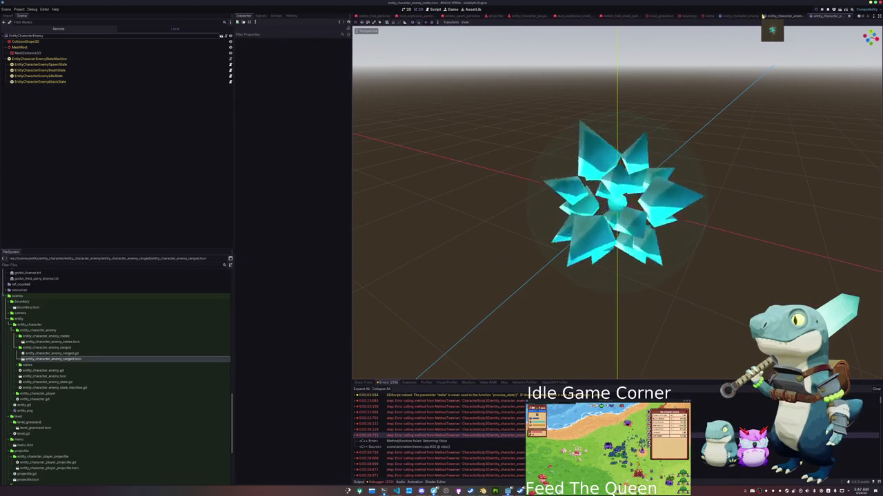
pyautogui.click(738, 16)
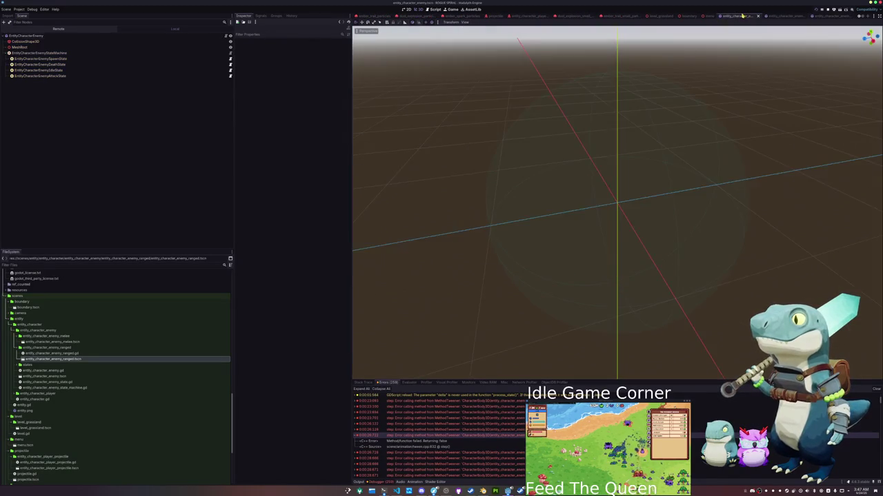
pyautogui.rightClick(35, 36)
pyautogui.click(48, 42)
pyautogui.write('area')
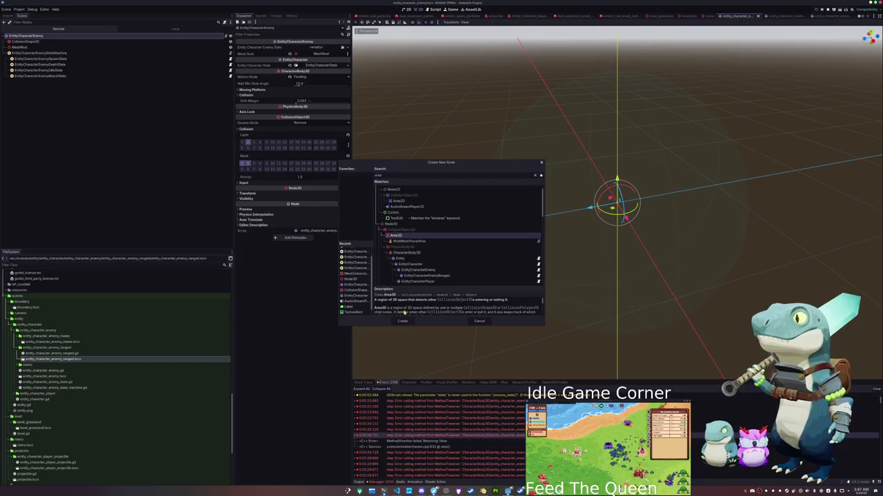
pyautogui.click(406, 322)
pyautogui.press('F2')
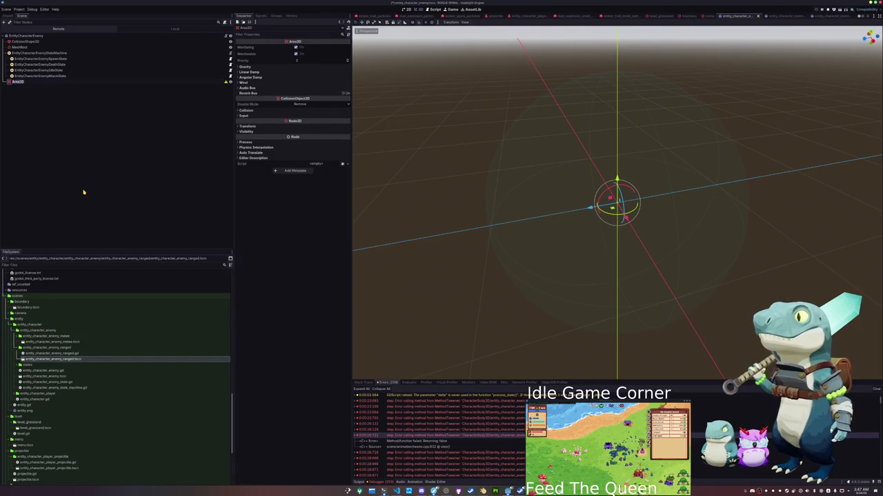
pyautogui.write('HitBox3D')
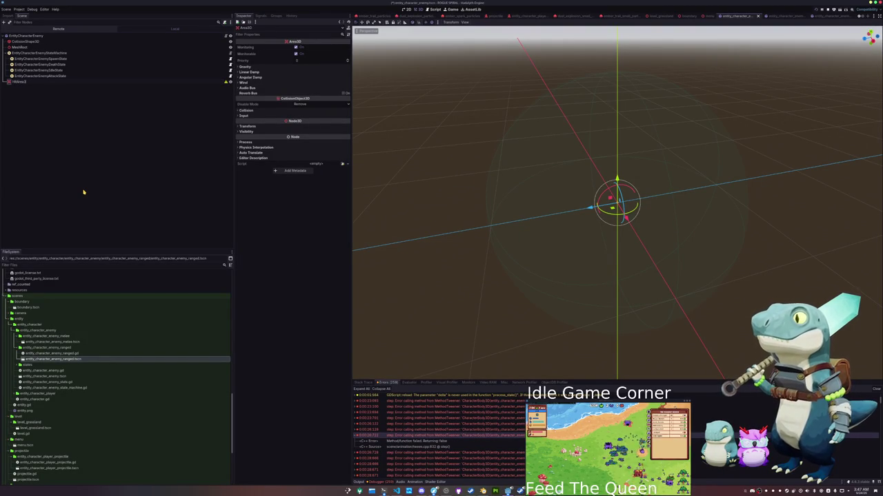
pyautogui.press('Return')
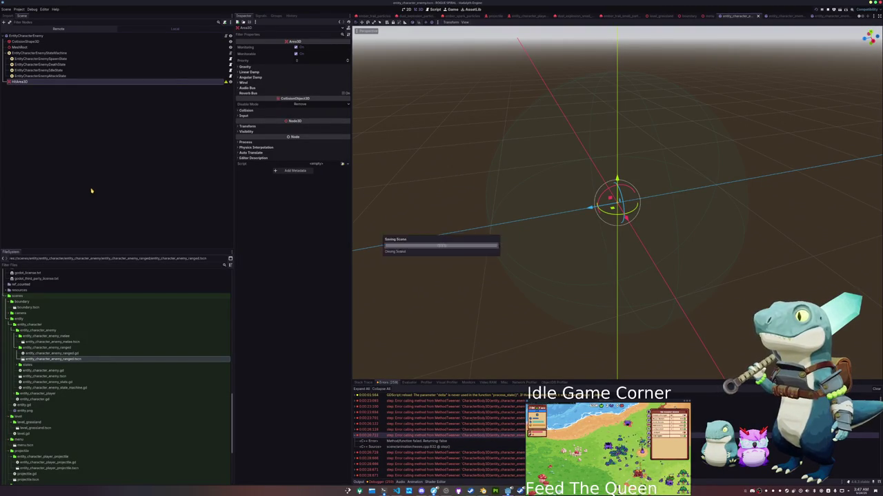
# - Give HitArea3D a CollisionShape3D child with a sphere shape and an enlarged radius
pyautogui.rightClick(177, 83)
pyautogui.click(196, 85)
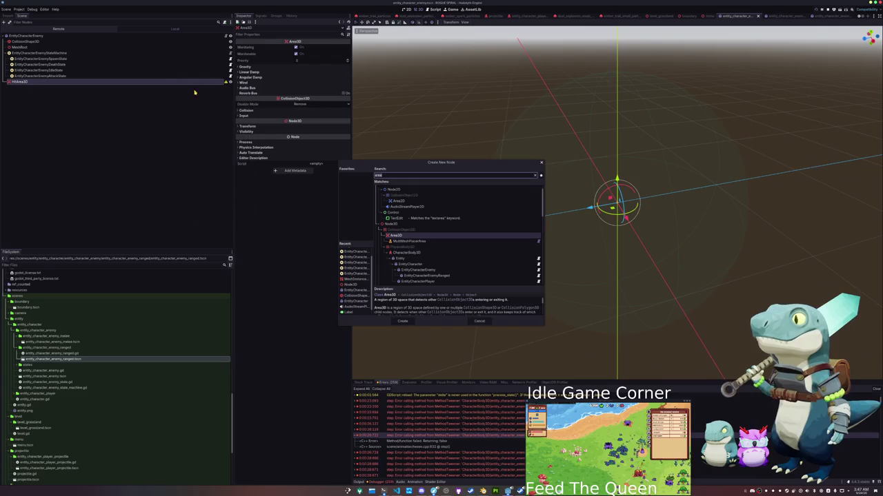
pyautogui.write('collisionshape3d')
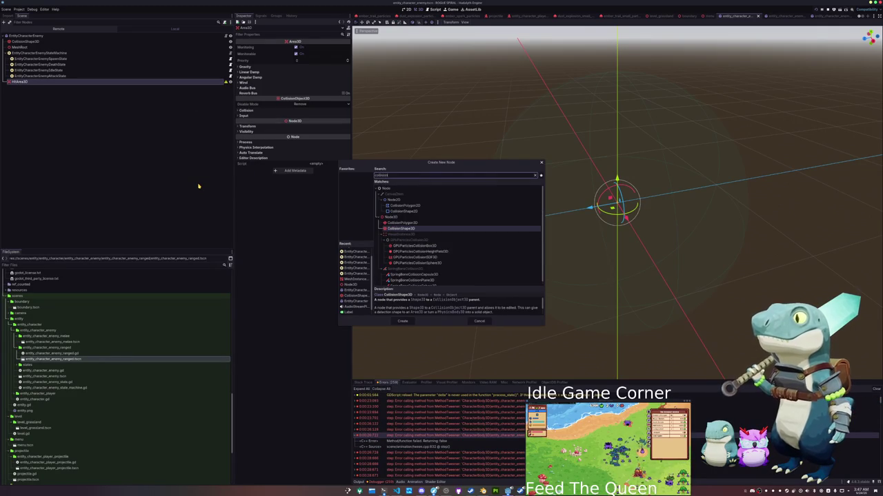
pyautogui.press('Return')
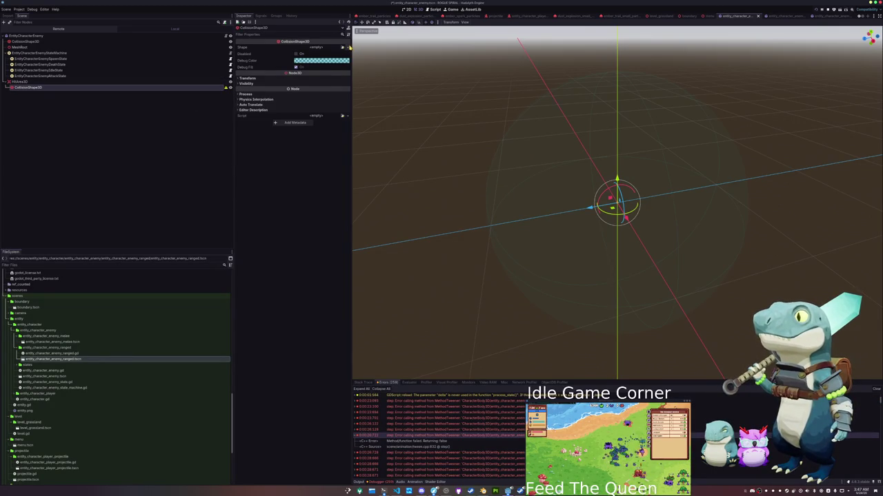
pyautogui.click(315, 47)
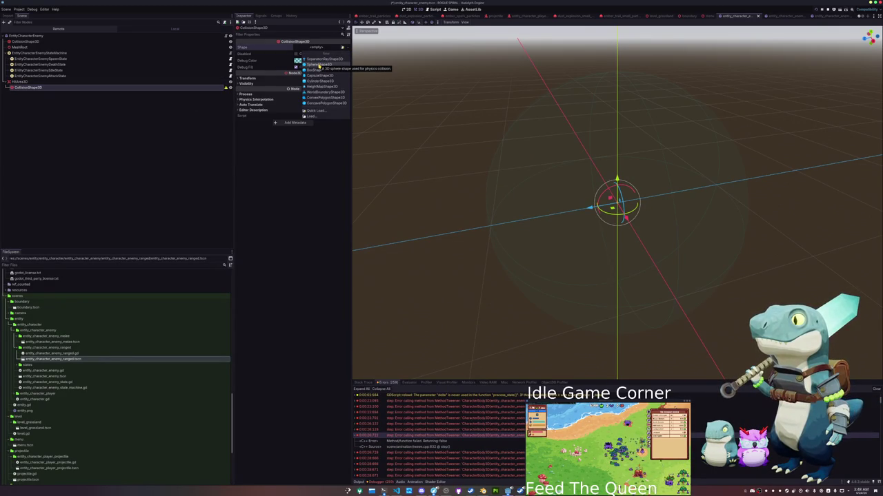
pyautogui.click(320, 64)
pyautogui.click(314, 47)
pyautogui.click(302, 55)
pyautogui.moveTo(302, 55)
pyautogui.mouseDown()
pyautogui.moveTo(324, 56)
pyautogui.moveTo(292, 55)
pyautogui.mouseUp()
# - Clear HitArea3D's collision layer 1, save the scene, and open the enemy root's script
pyautogui.click(62, 81)
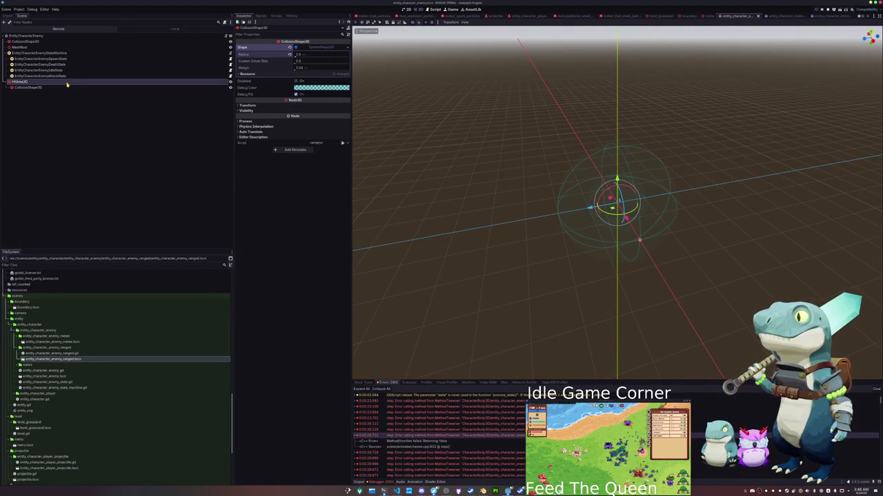
pyautogui.click(248, 111)
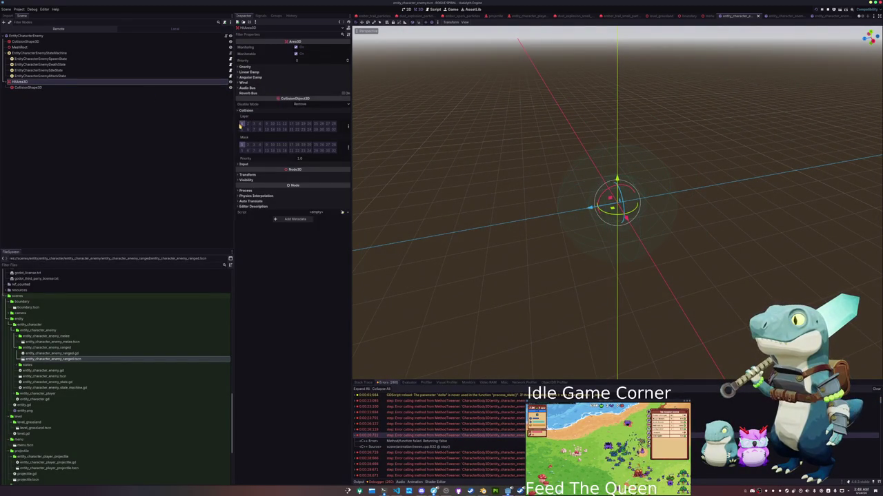
pyautogui.click(242, 125)
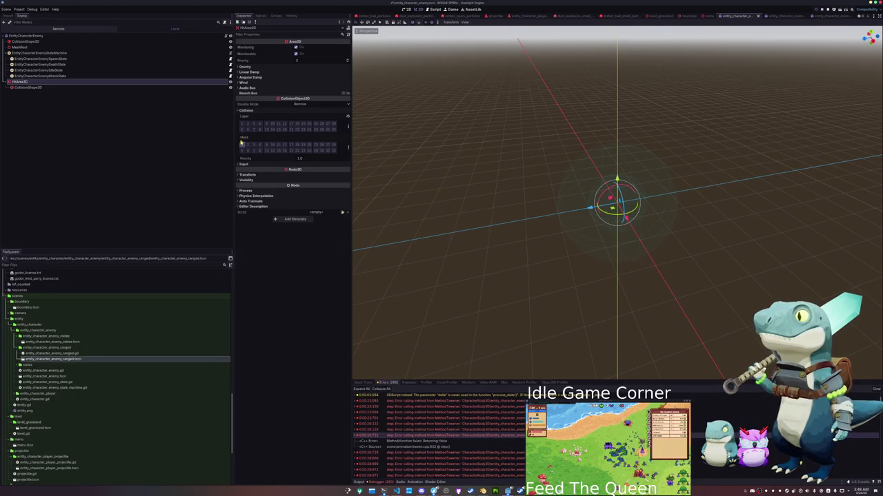
pyautogui.click(243, 144)
pyautogui.hotkey('ctrl', 's')
pyautogui.click(75, 38)
pyautogui.click(227, 36)
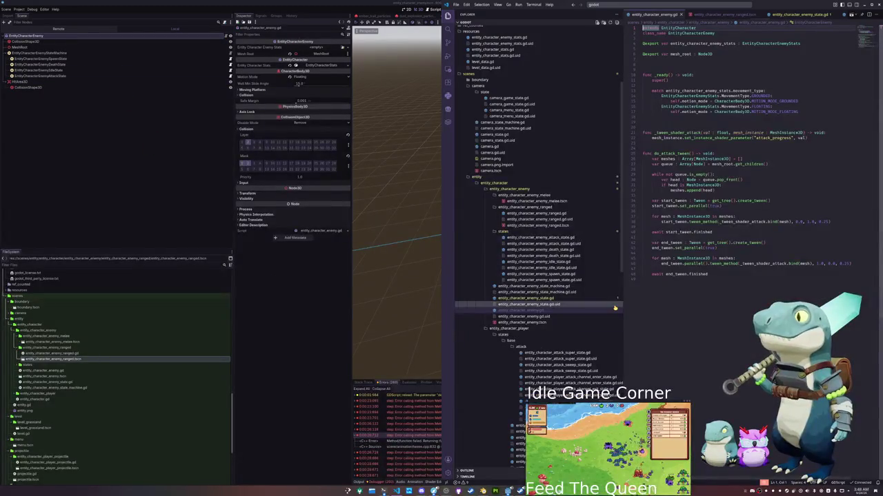
# - In the enemy attack state's enter_state, add a match on the enemy stats' attack_type
pyautogui.click(541, 239)
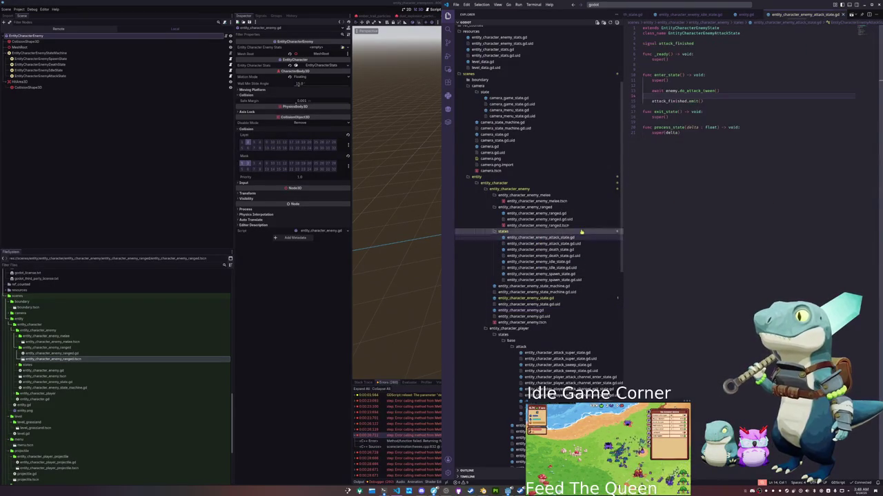
pyautogui.click(670, 104)
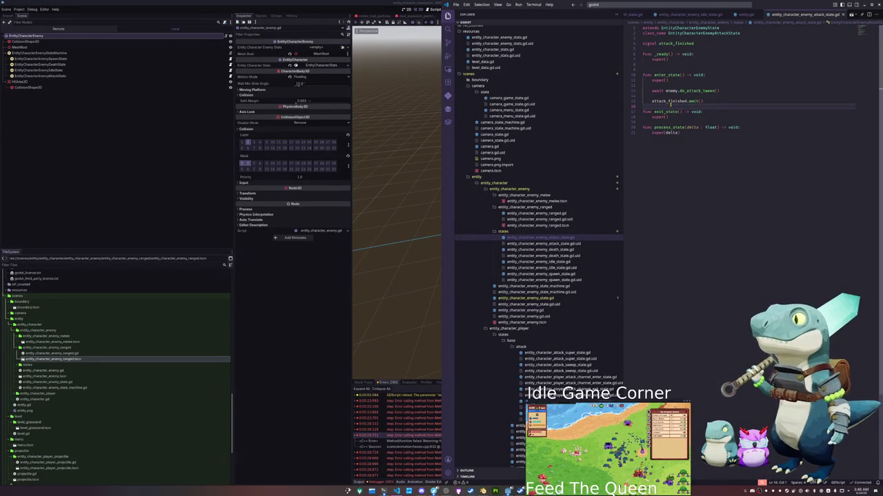
pyautogui.press('Return')
pyautogui.press('Up')
pyautogui.press('Up')
pyautogui.press('Up')
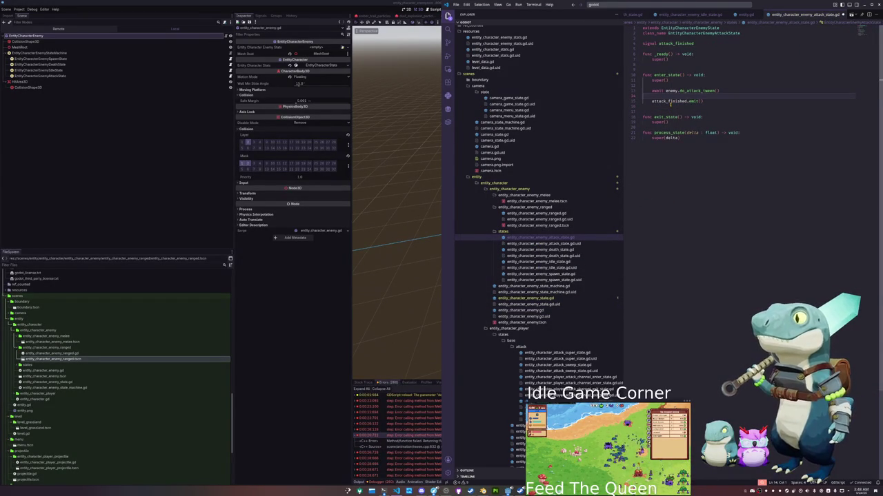
pyautogui.press('Return')
pyautogui.press('Return')
pyautogui.press('Up')
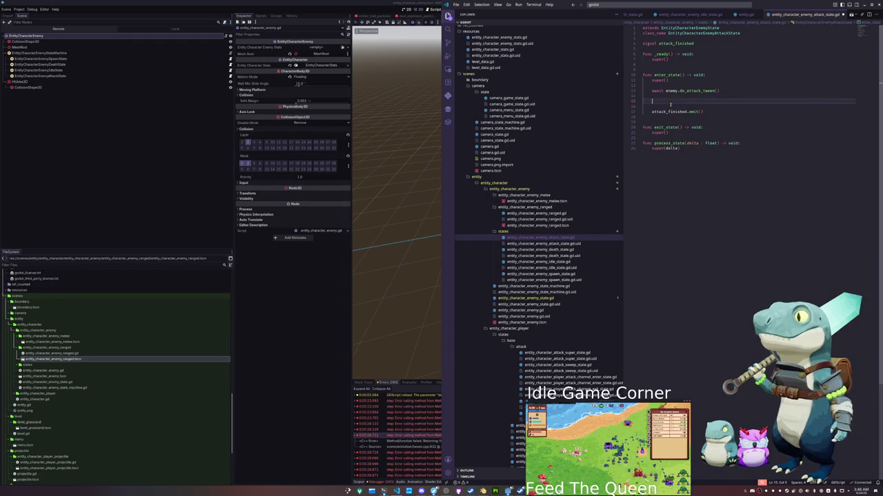
pyautogui.write('mat')
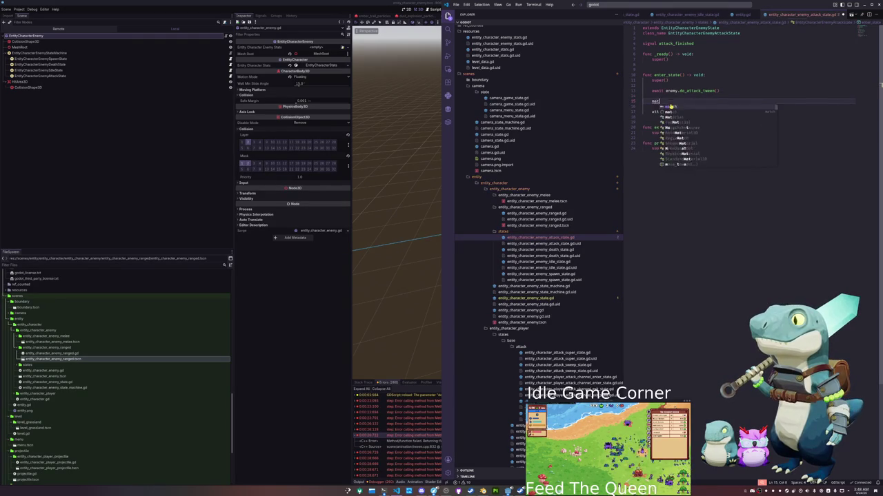
pyautogui.write('ch enemy.stats')
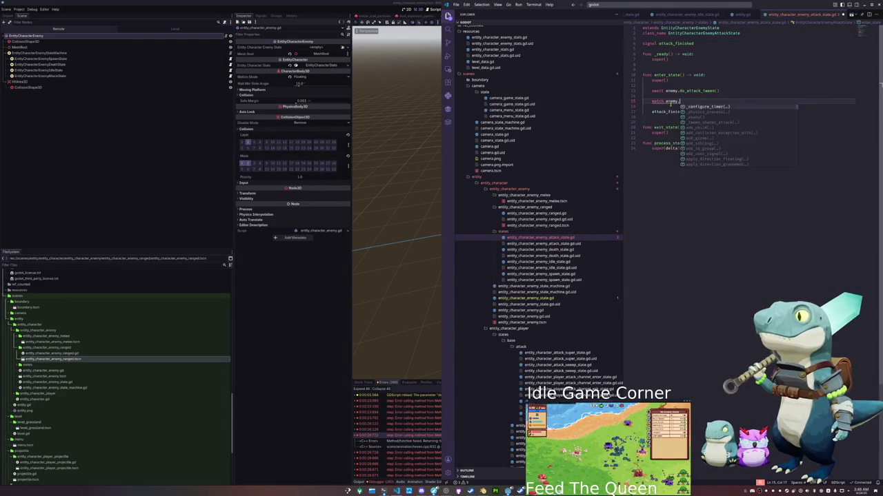
pyautogui.press('Down')
pyautogui.press('Down')
pyautogui.press('Down')
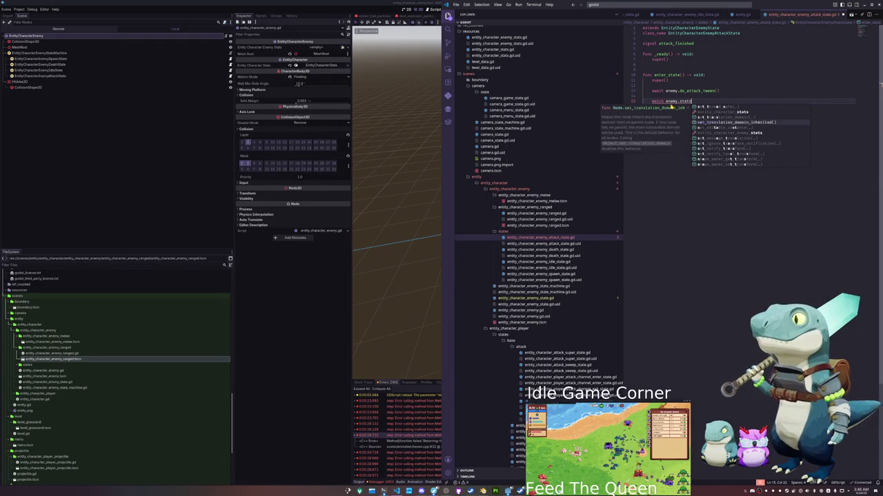
pyautogui.press('Return')
pyautogui.write('.')
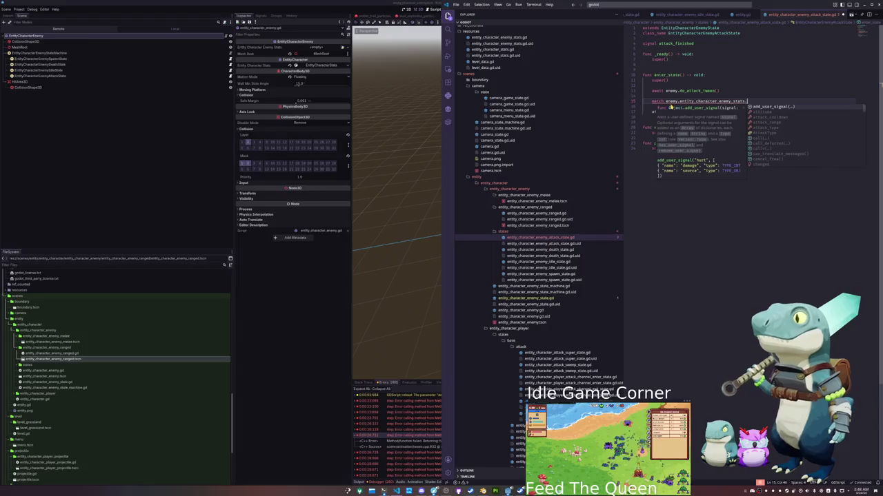
pyautogui.write('attac')
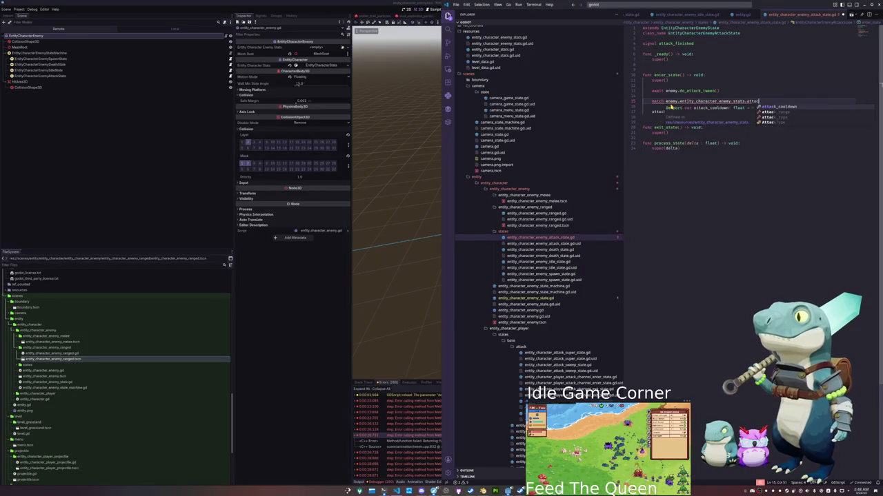
pyautogui.write('k_type:')
pyautogui.press('Return')
# - Add an EntityCharacterEnemyStats.MELEE case under the match
pyautogui.write('enemy.entity_character')
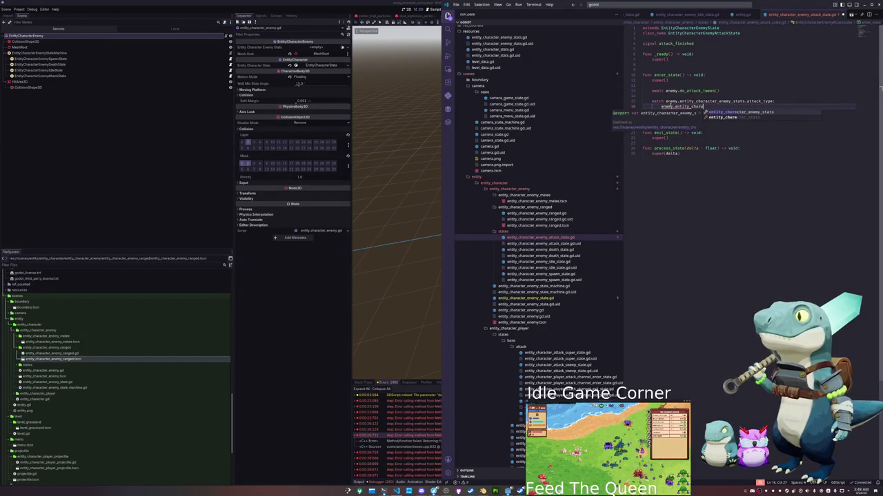
pyautogui.press('Return')
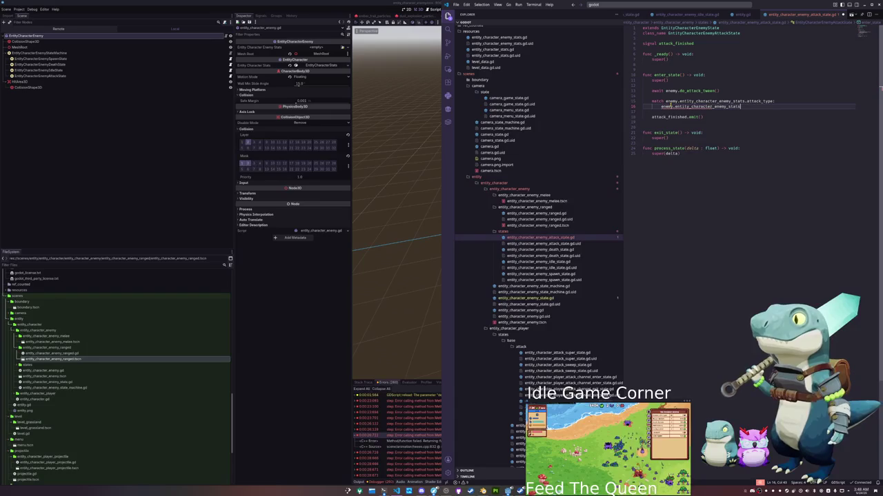
pyautogui.hotkey('shift', 'Home')
pyautogui.write('En')
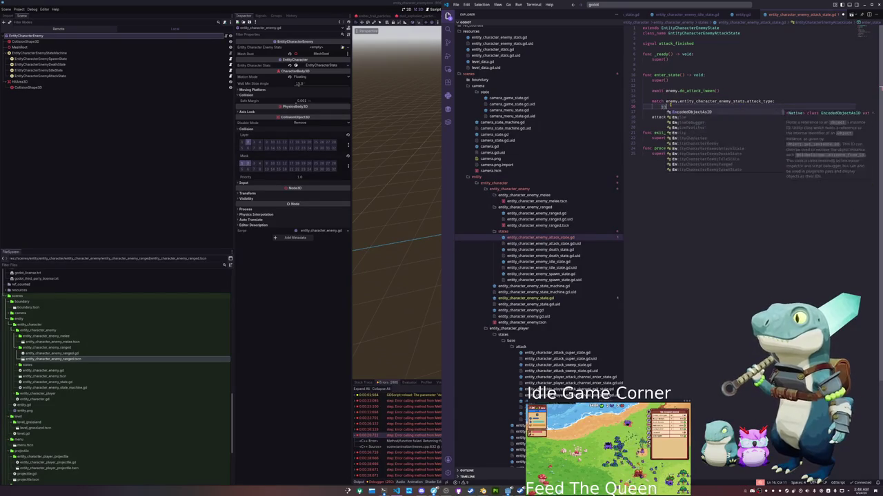
pyautogui.write('tityCharacter')
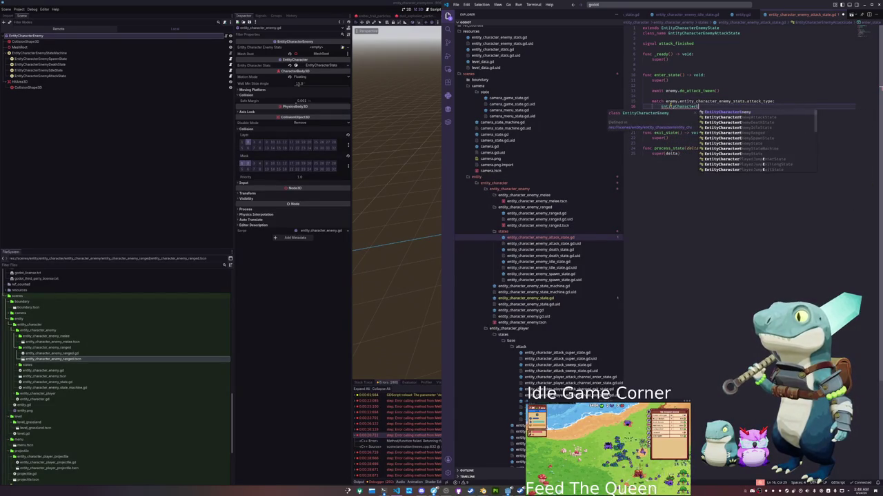
pyautogui.write('EnemyStats.')
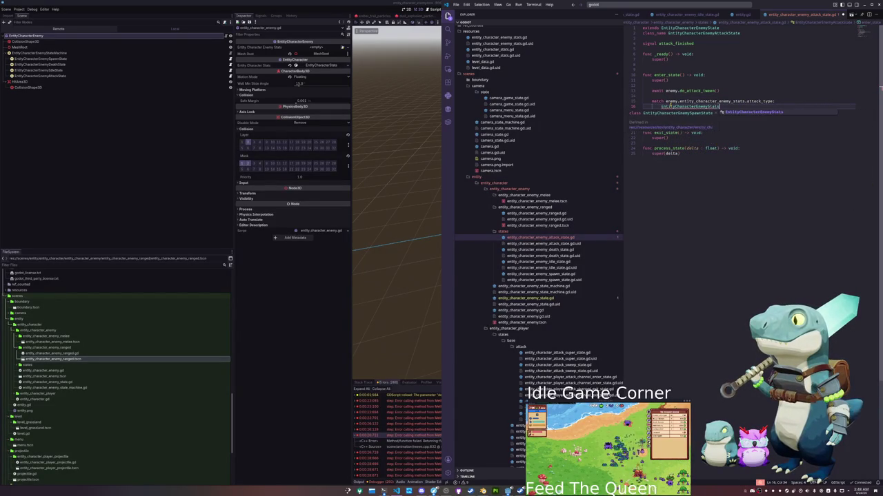
pyautogui.press('Return')
pyautogui.write('.AttackType.MELEE')
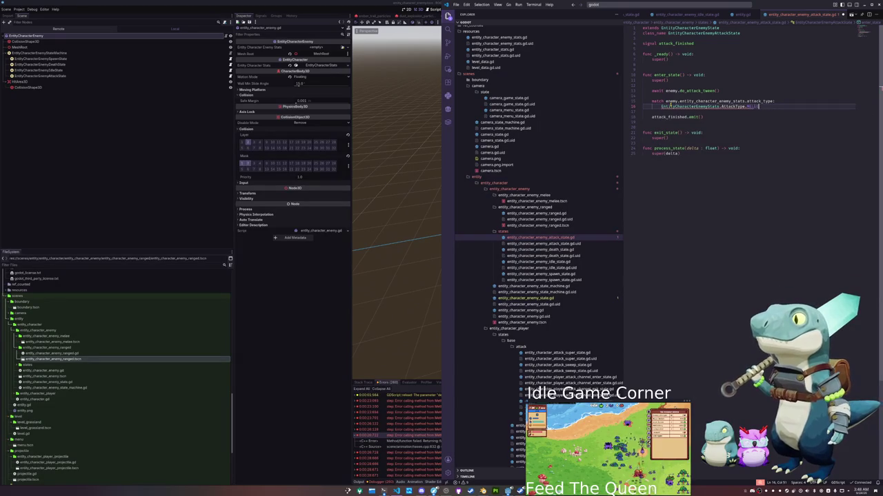
pyautogui.write(':')
pyautogui.press('Return')
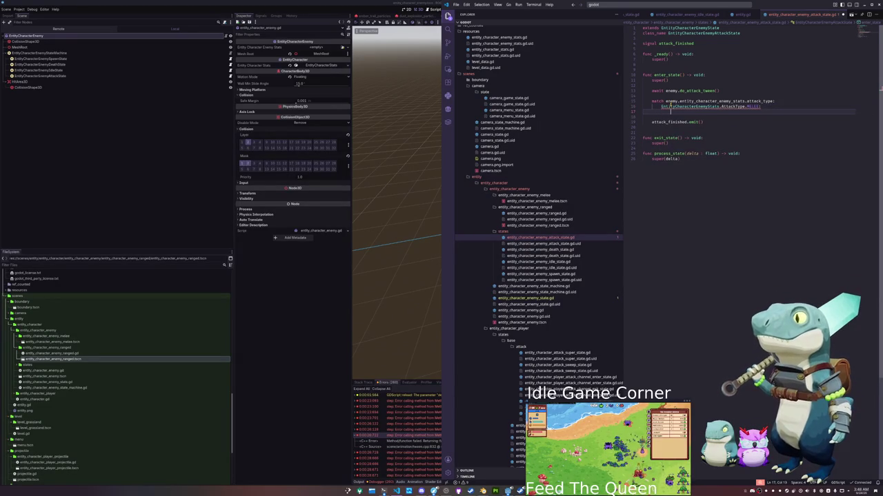
pyautogui.press('Return')
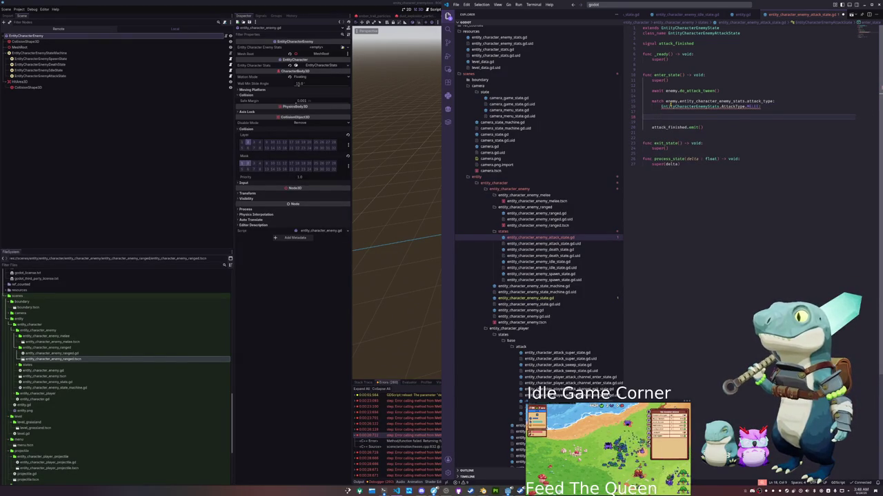
# - Add a RANGED case and give both MELEE and RANGED cases a pass body
pyautogui.write('EntityCharacterEnemyStats.AttackType.MELEE:')
pyautogui.press('BackSpace')
pyautogui.press('BackSpace')
pyautogui.press('BackSpace')
pyautogui.write('RANGE')
pyautogui.press('Return')
pyautogui.write(':')
pyautogui.press('Return')
pyautogui.write('pass')
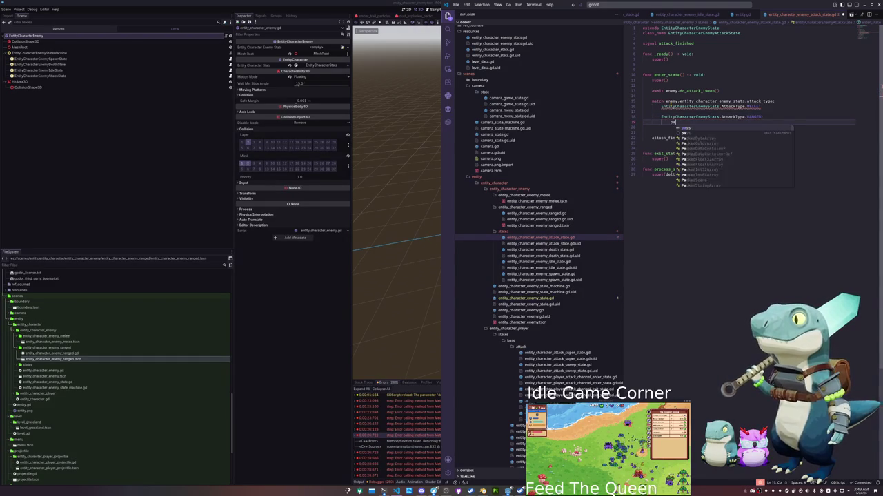
pyautogui.press('Up')
pyautogui.press('Up')
pyautogui.write('pass')
pyautogui.press('Return')
pyautogui.press('Return')
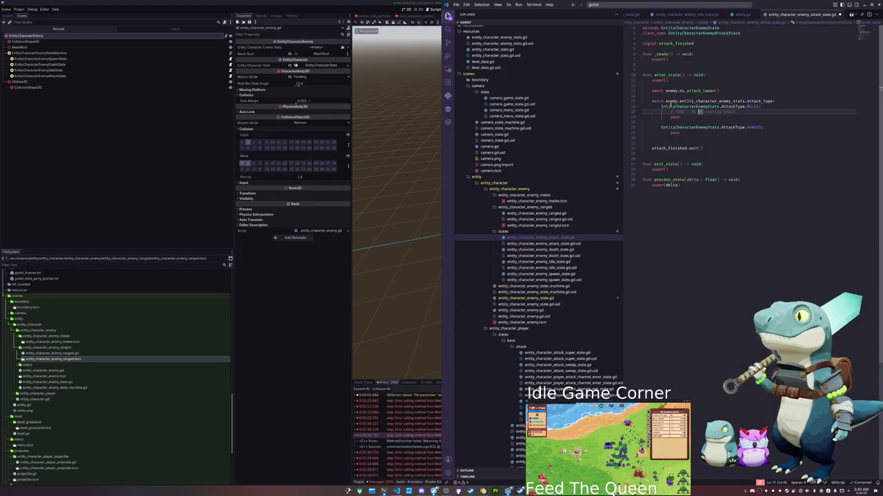
# - Tidy the blank lines around the match block and the attack finished signal
pyautogui.click(695, 127)
pyautogui.press('End')
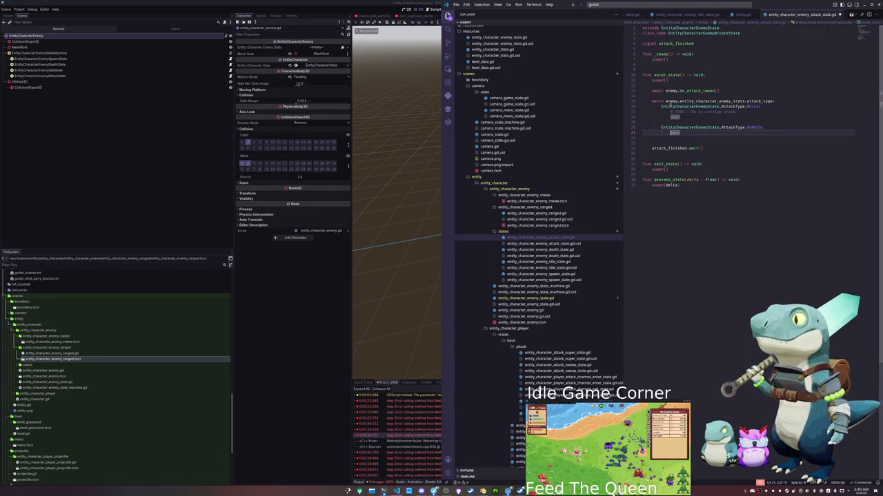
pyautogui.press('Return')
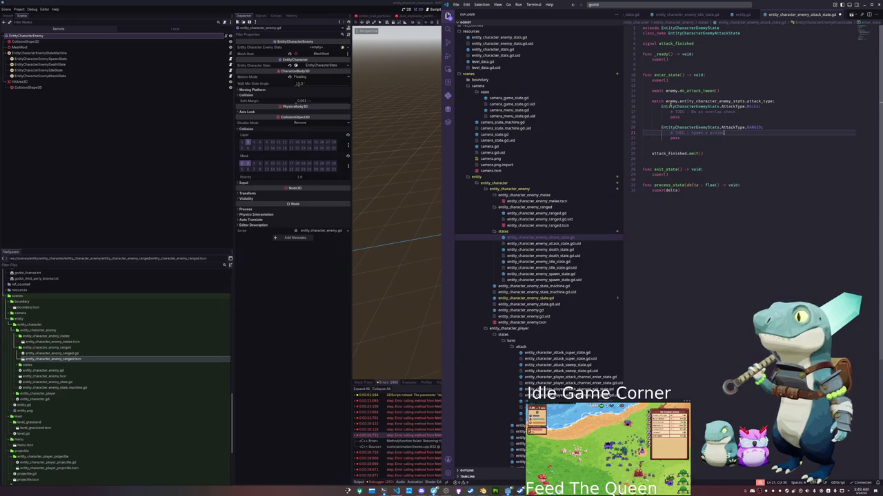
pyautogui.press('Down')
pyautogui.press('Down')
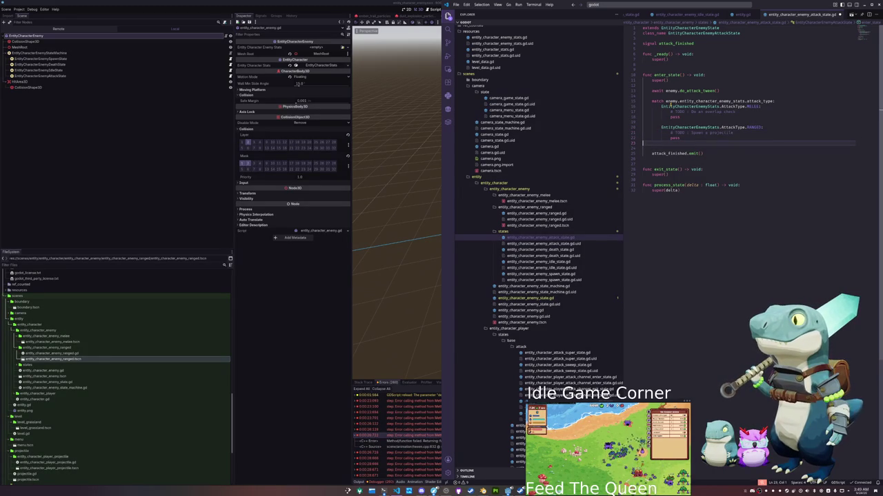
pyautogui.press('BackSpace')
pyautogui.press('Up')
pyautogui.press('Up')
pyautogui.press('Up')
pyautogui.press('Return')
pyautogui.press('Return')
pyautogui.press('Up')
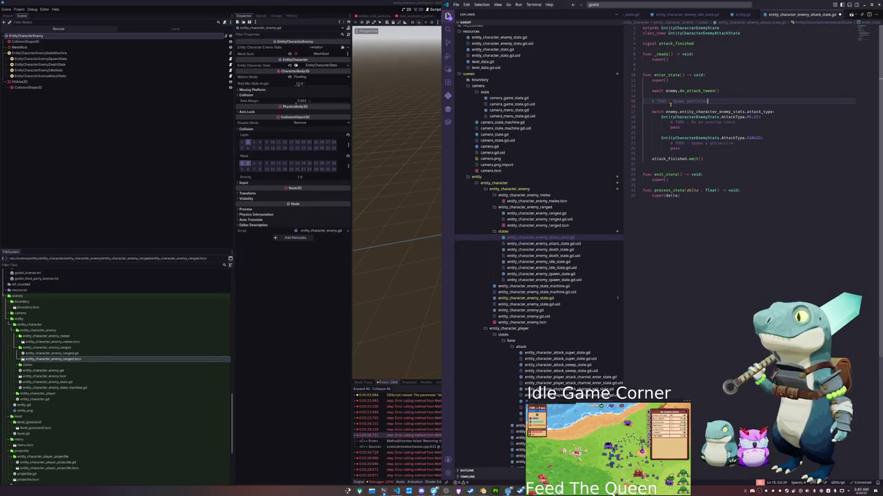
# - Move the tween call below the particles TODO in enter_state
pyautogui.press('Up')
pyautogui.press('Up')
pyautogui.hotkey('ctrl', 'x')
pyautogui.press('Return')
pyautogui.press('Down')
pyautogui.press('End')
pyautogui.press('Return')
pyautogui.hotkey('ctrl', 'v')
pyautogui.hotkey('alt', 'Up')
# - Remove the extra blank lines before the match and after the overlap-check TODO
pyautogui.press('Down')
pyautogui.press('Down')
pyautogui.press('Down')
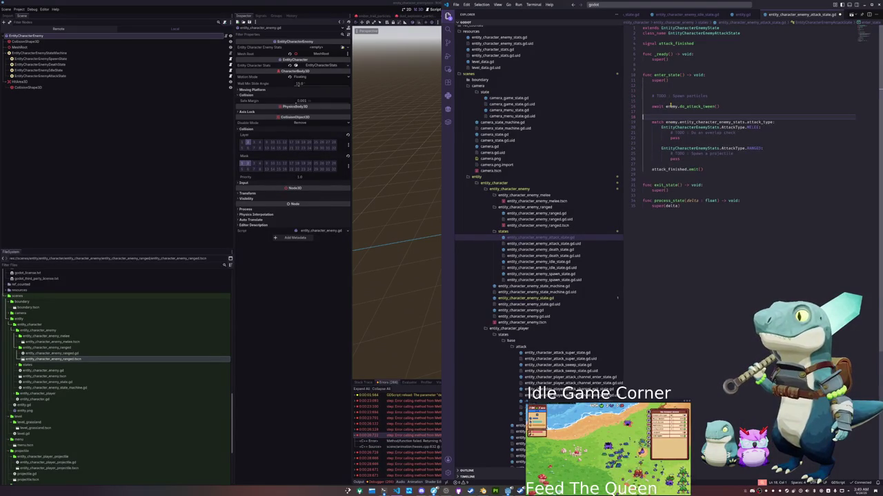
pyautogui.press('Up')
pyautogui.press('Delete')
pyautogui.press('Down')
pyautogui.press('Down')
pyautogui.press('Down')
pyautogui.press('Up')
pyautogui.press('End')
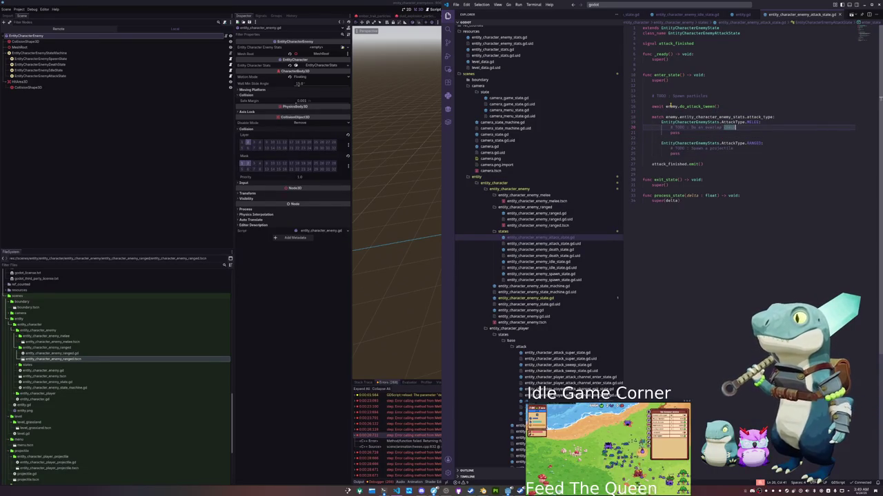
pyautogui.press('Return')
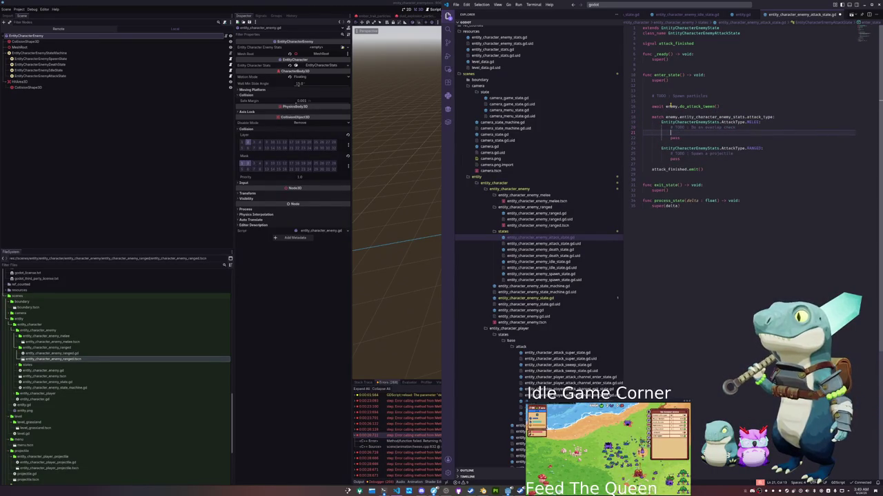
pyautogui.hotkey('ctrl', 'z')
pyautogui.hotkey('ctrl', 'z')
pyautogui.hotkey('ctrl', 'z')
pyautogui.write('# TODO : Spawn')
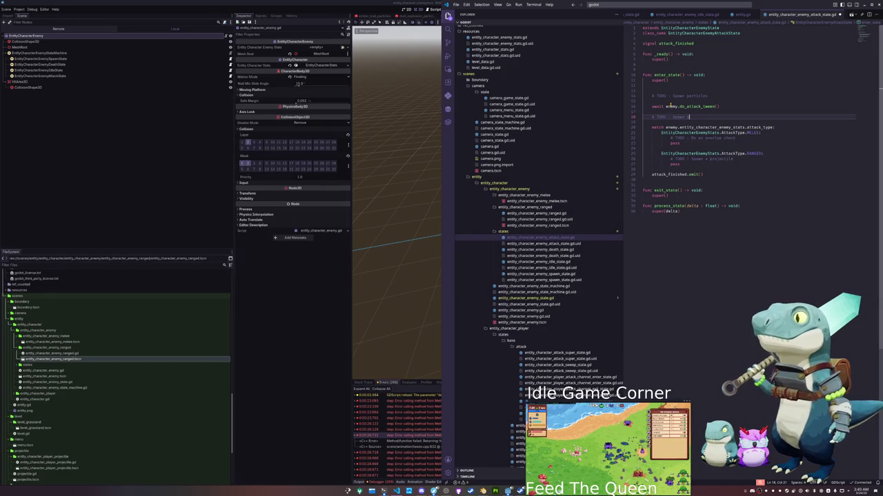
# - Call enemy.do_hit_area_test() in the MELEE branch, then go to the definition of enemy
pyautogui.write('partic')
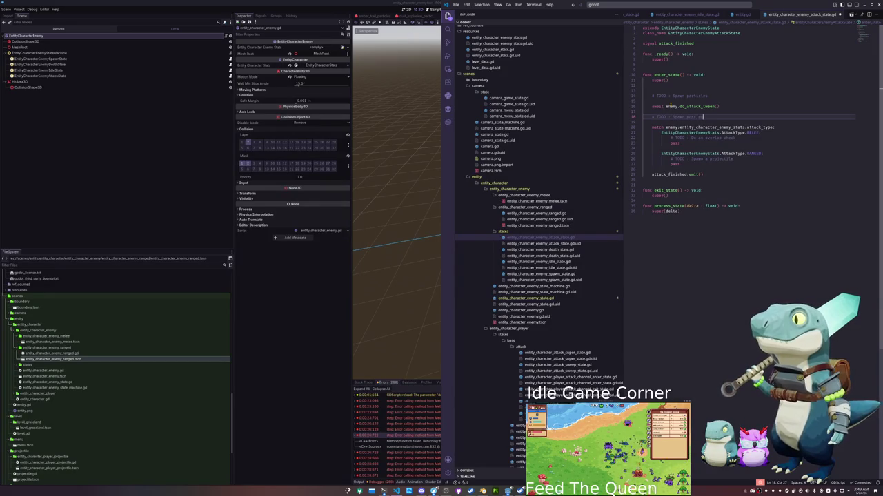
pyautogui.write('at')
pyautogui.press('Down')
pyautogui.press('Down')
pyautogui.press('Down')
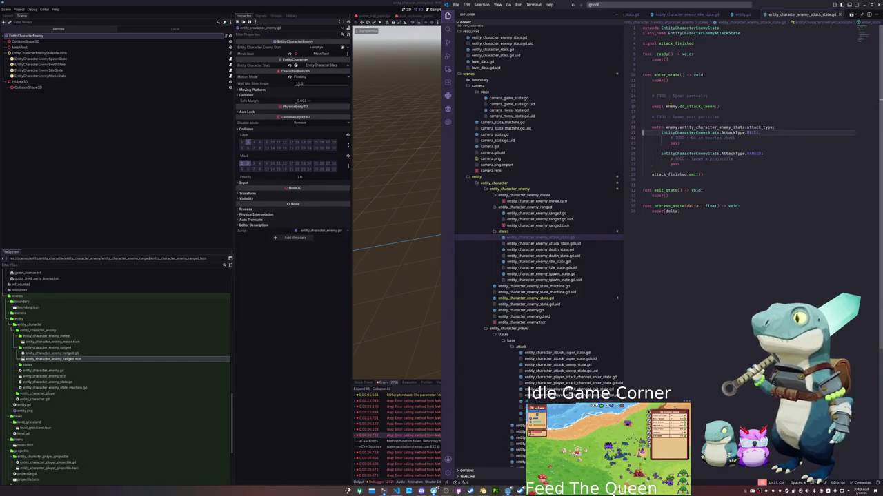
pyautogui.press('Home')
pyautogui.press('Up')
pyautogui.press('Up')
pyautogui.press('Up')
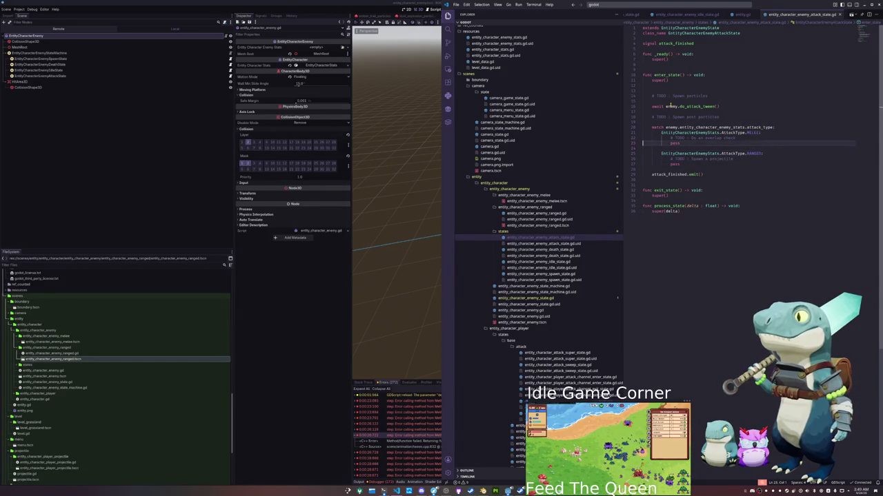
pyautogui.press('Return')
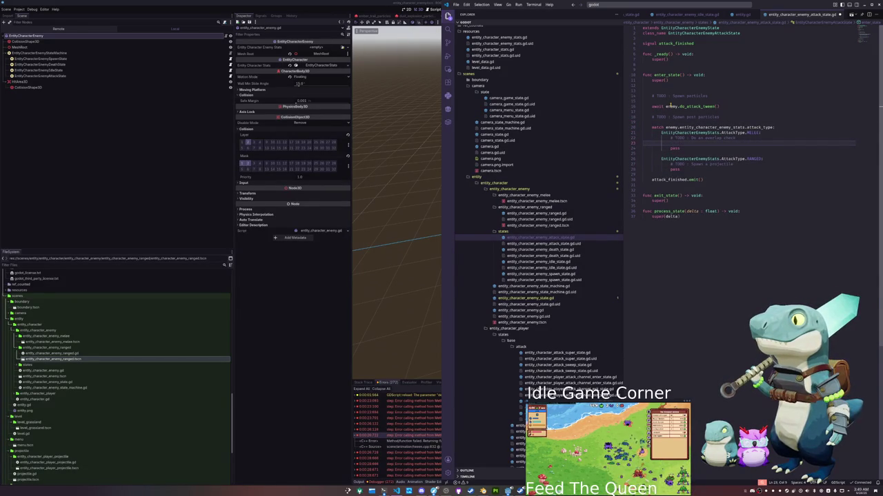
pyautogui.write('enem')
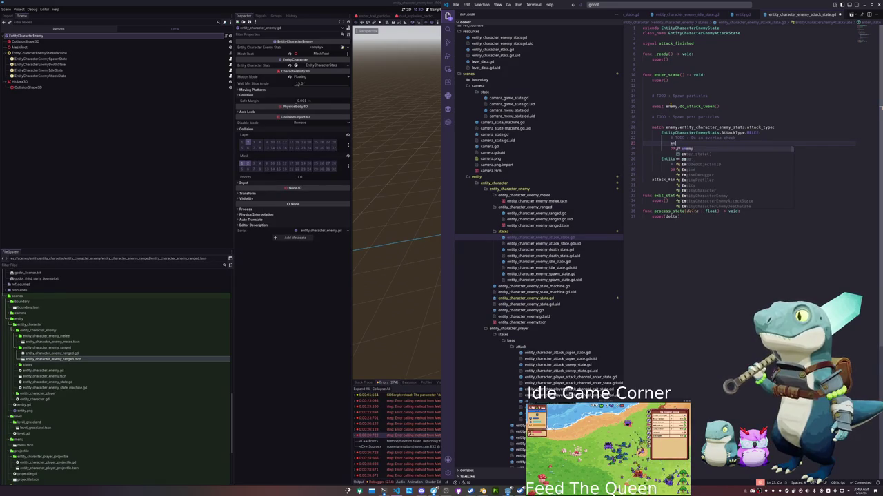
pyautogui.write('y.d')
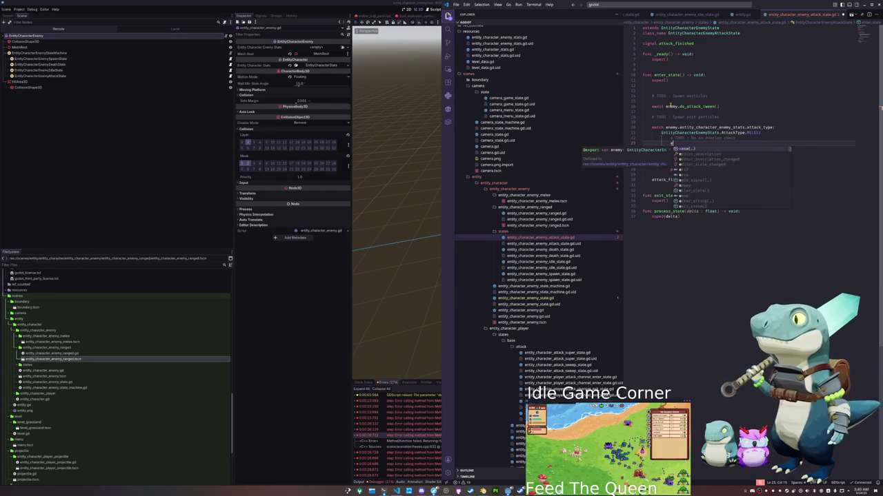
pyautogui.write('o_h')
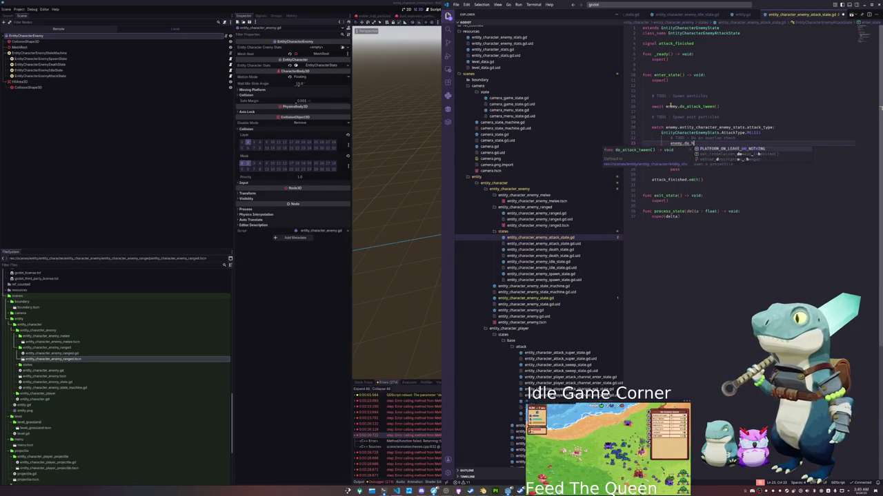
pyautogui.write('it_area_test(')
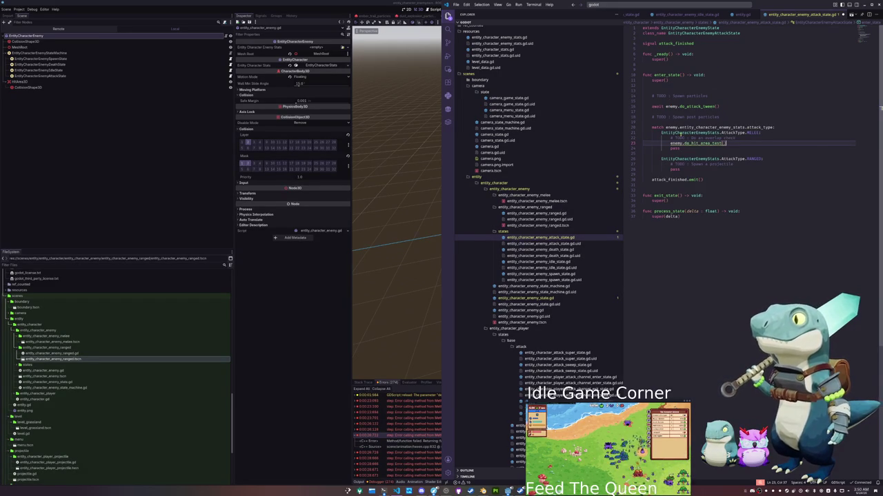
pyautogui.keyDown('ctrl'); pyautogui.click(674, 143); pyautogui.keyUp('ctrl')
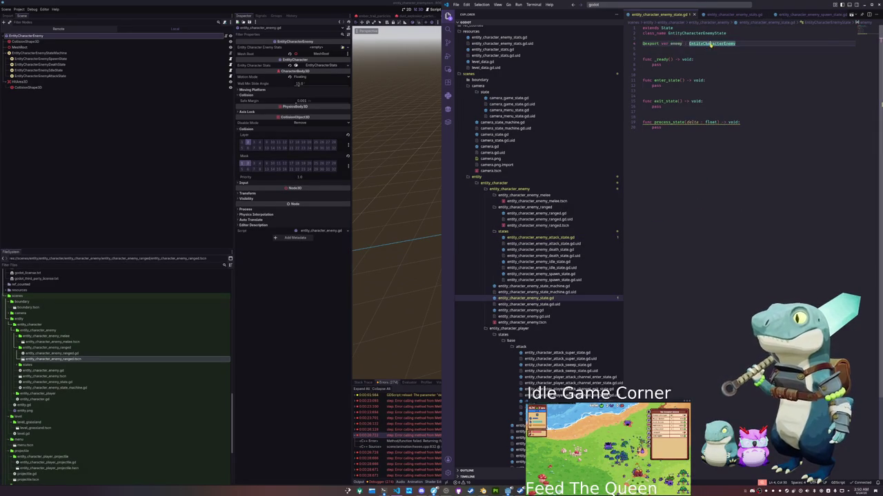
# - In entity_character_enemy.gd, add a do_hit_area_test() -> void function declaring a bodies array
pyautogui.keyDown('ctrl'); pyautogui.click(710, 44); pyautogui.keyUp('ctrl')
pyautogui.click(659, 282)
pyautogui.write('func do_hit_area_test() -> ')
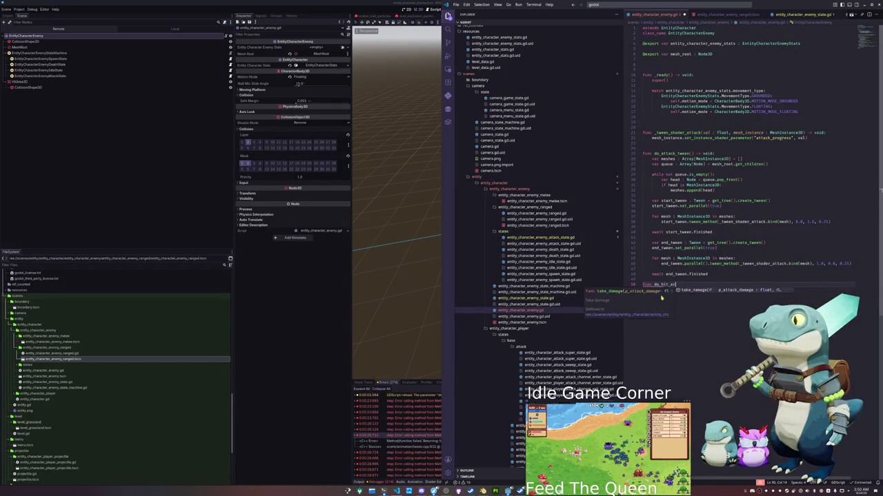
pyautogui.write('void:')
pyautogui.press('Return')
pyautogui.write('sel bodies Arr')
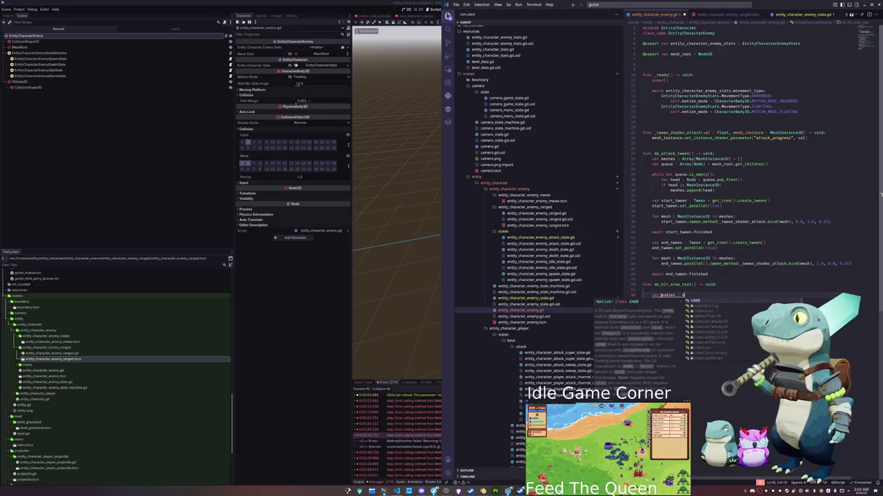
pyautogui.press('Return')
pyautogui.write('[Node]')
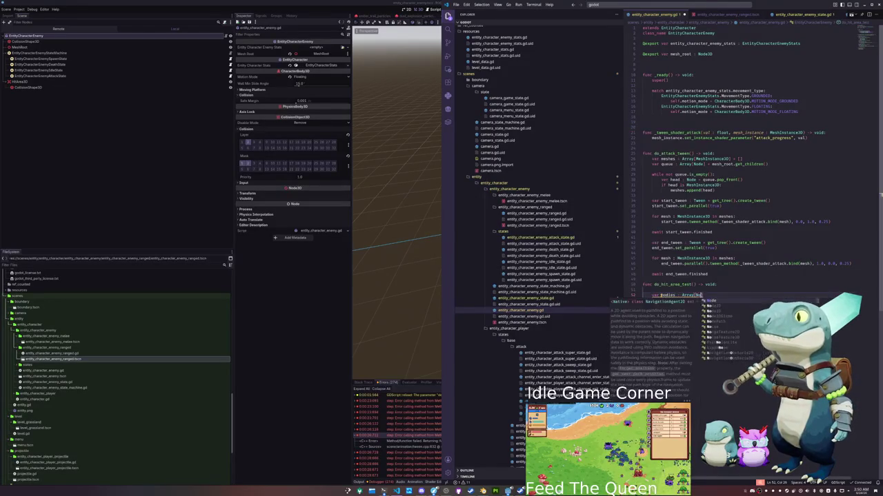
pyautogui.write(' = hit')
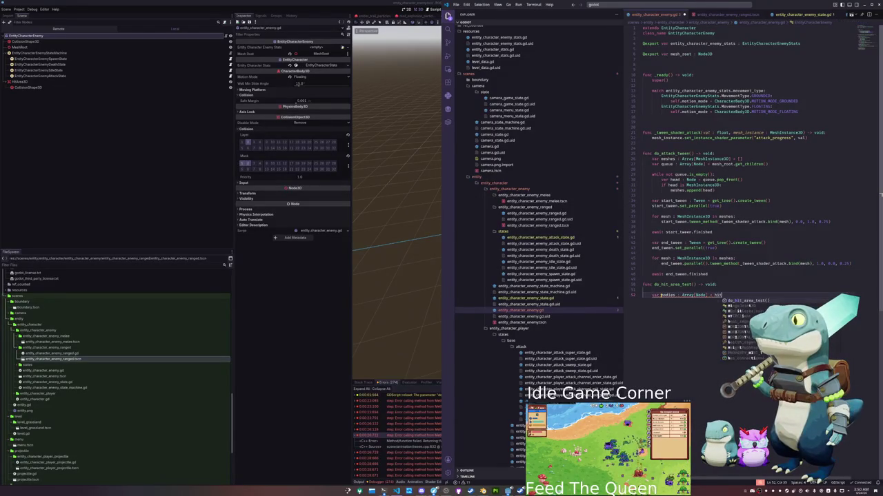
pyautogui.write('_area : A')
pyautogui.write('rea : Ar')
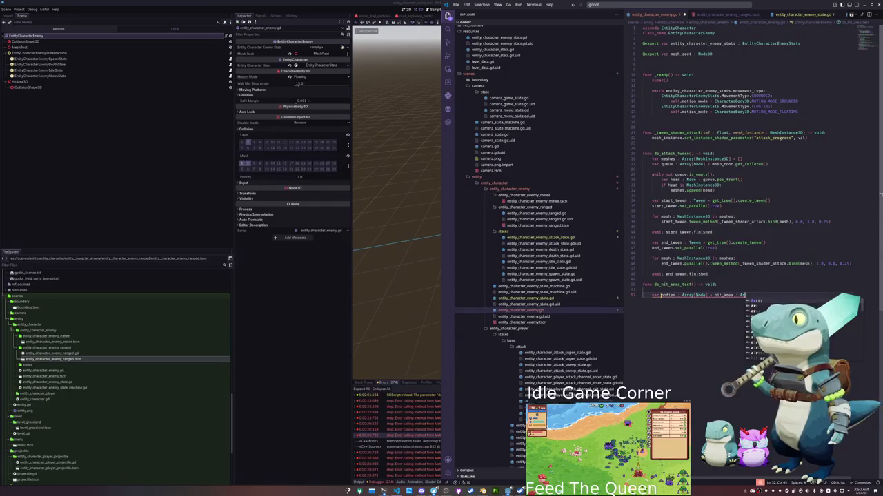
# - Export a hit_area Area3D variable and fill bodies from hit_area.get_overlapping_bodies()
pyautogui.click(642, 290)
pyautogui.press('Up')
pyautogui.press('Up')
pyautogui.press('Up')
pyautogui.write('@export var m')
pyautogui.write('it_area : Area3D')
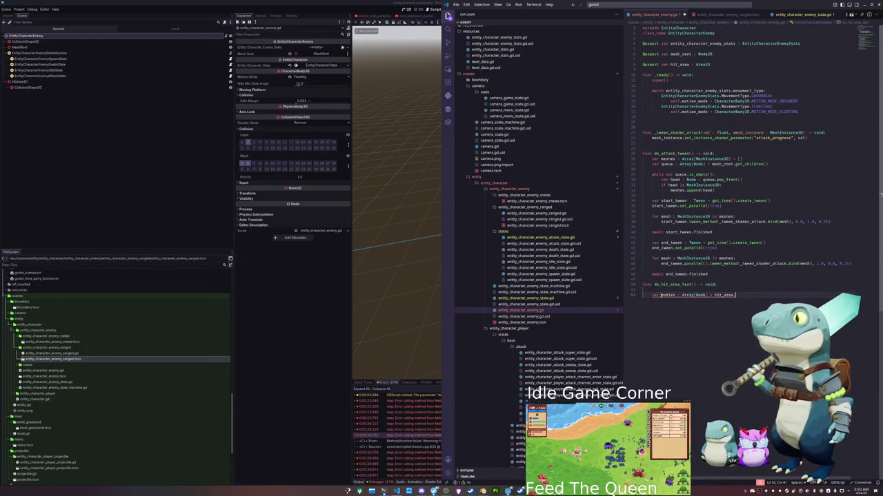
pyautogui.write('verl')
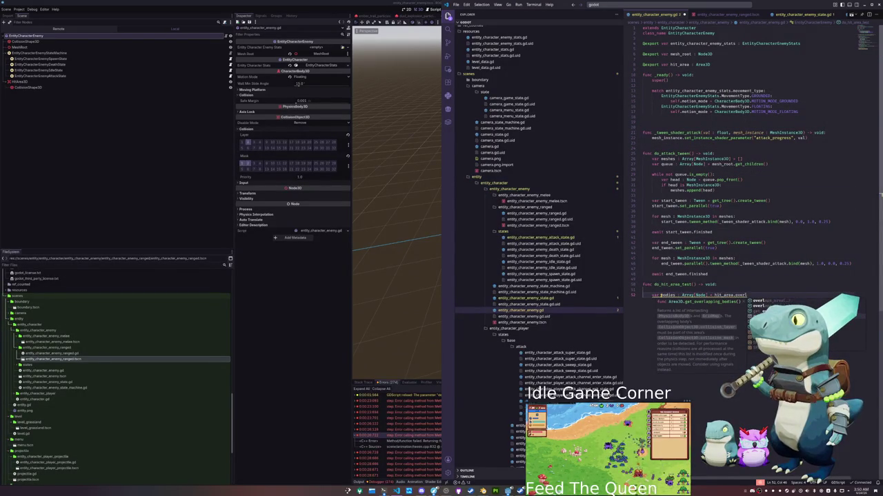
pyautogui.press('Return')
pyautogui.write(')')
pyautogui.press('Return')
pyautogui.write('for body')
pyautogui.press('Escape')
# - Type bodies as Array[Node3D] and loop over them, skipping any that aren't EntityCharacter
pyautogui.moveTo(761, 295)
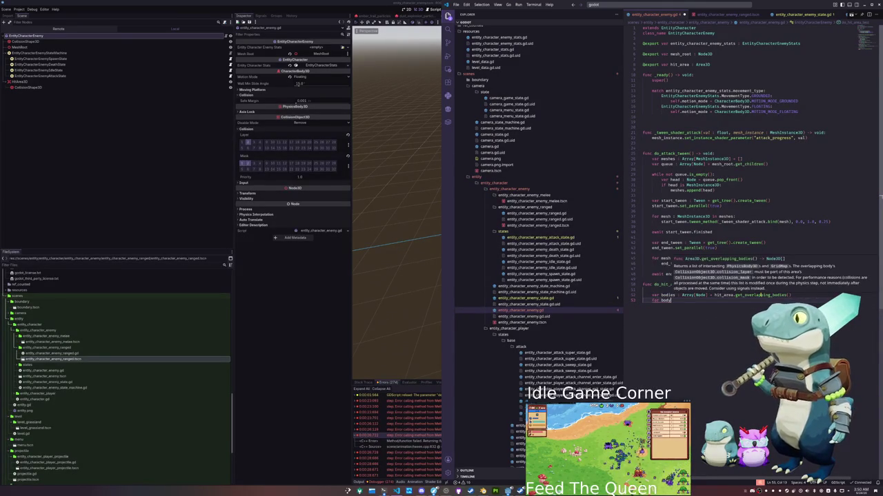
pyautogui.click(707, 295)
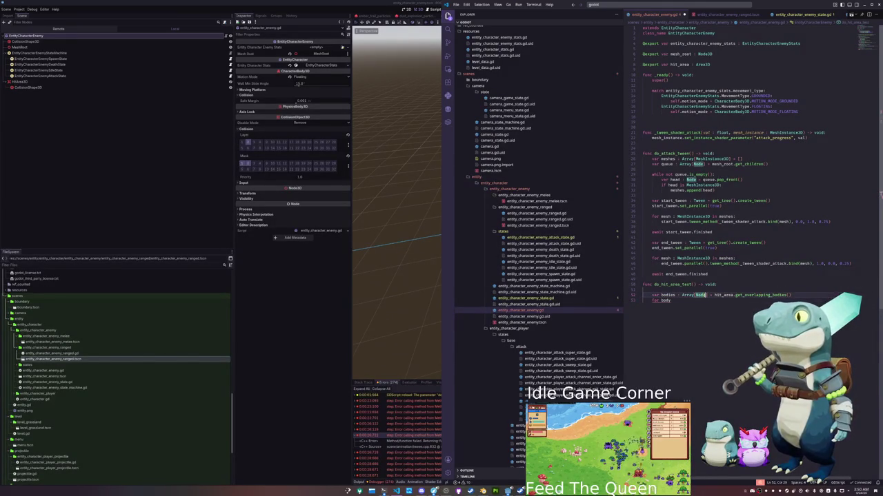
pyautogui.write('3D')
pyautogui.press('Escape')
pyautogui.press('Down')
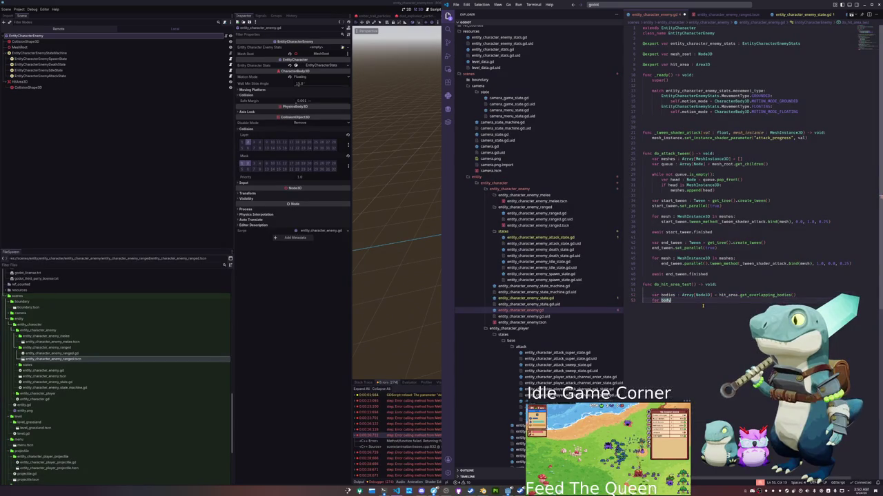
pyautogui.write(' : Node3D')
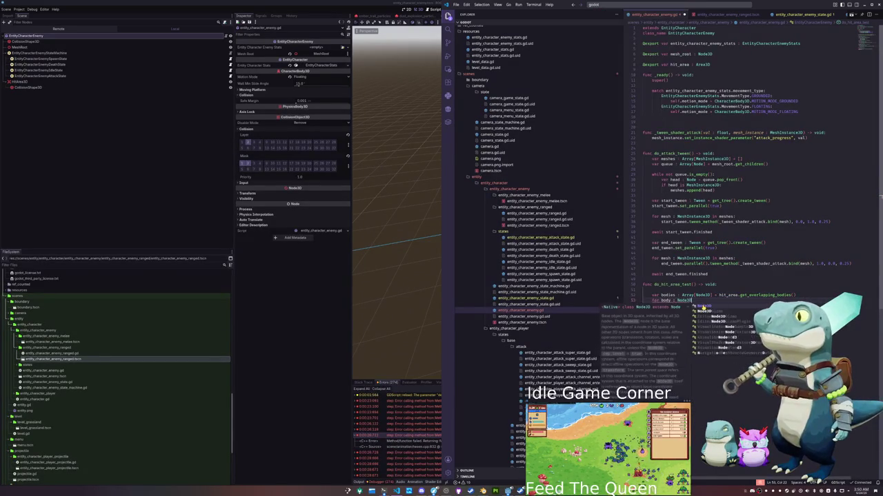
pyautogui.write(' in bodies:')
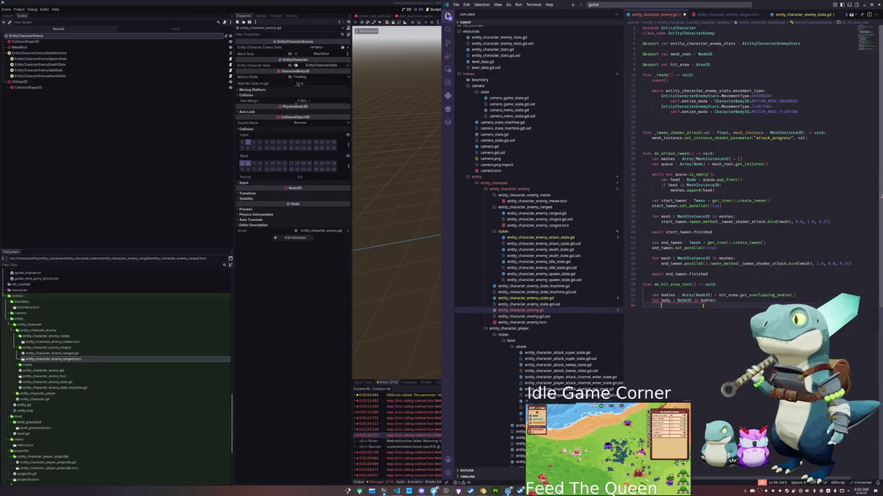
pyautogui.write('ody')
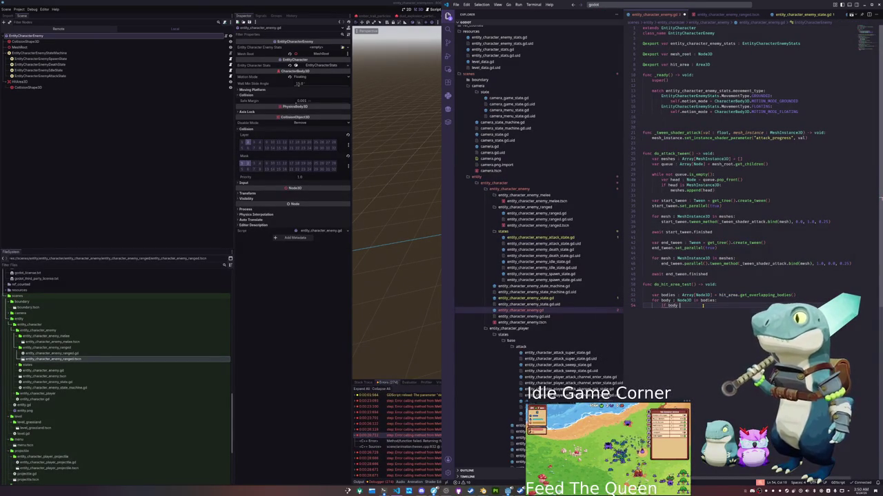
pyautogui.write(' is EntityCharacter')
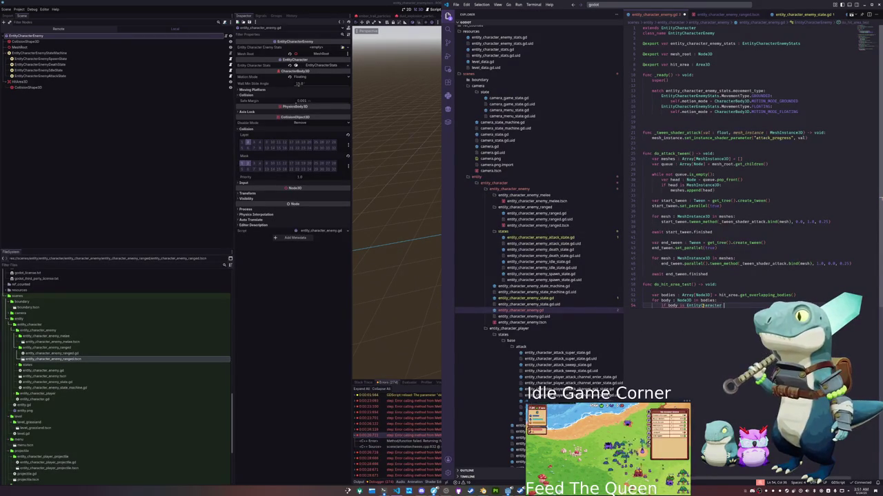
pyautogui.press('BackSpace')
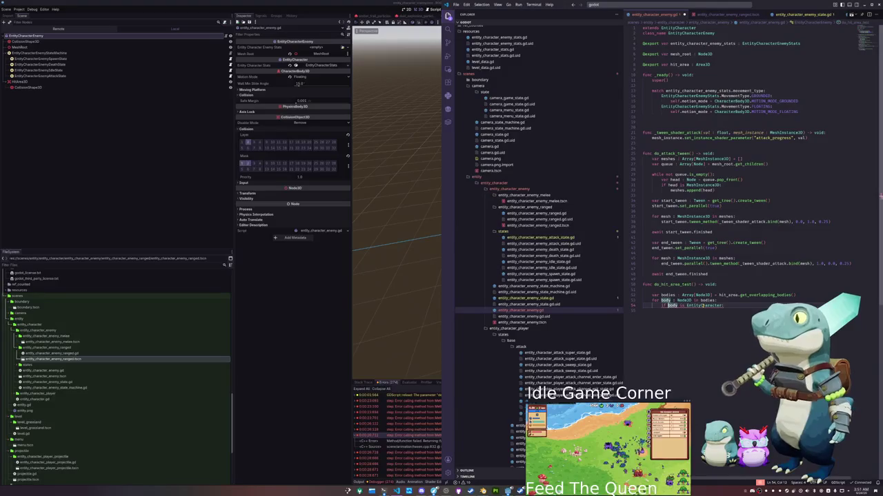
pyautogui.write('not ')
pyautogui.write('continue')
pyautogui.press('Return')
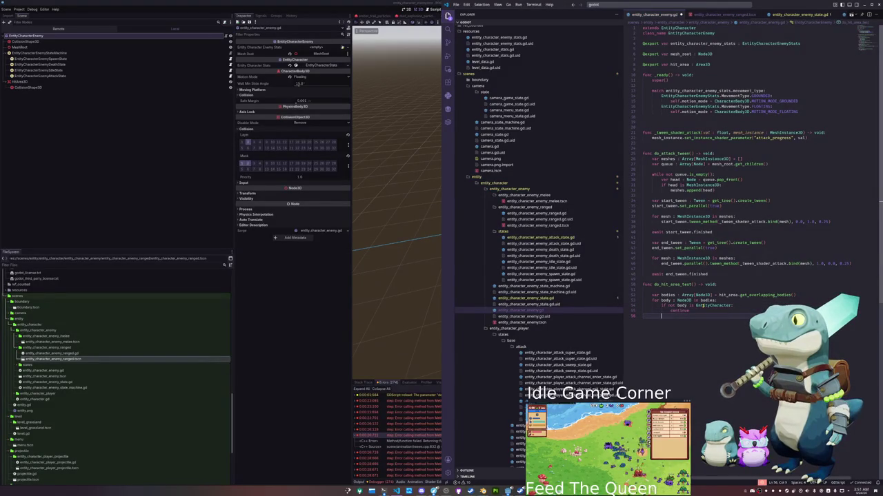
# - Cast each body to an EntityCharacter entity and continue based on its stats team
pyautogui.write('body')
pyautogui.press('Escape')
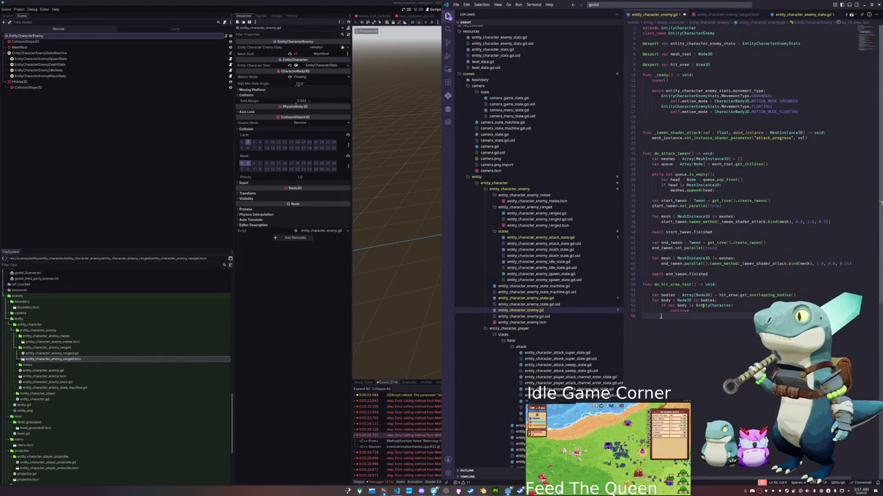
pyautogui.write('varentity')
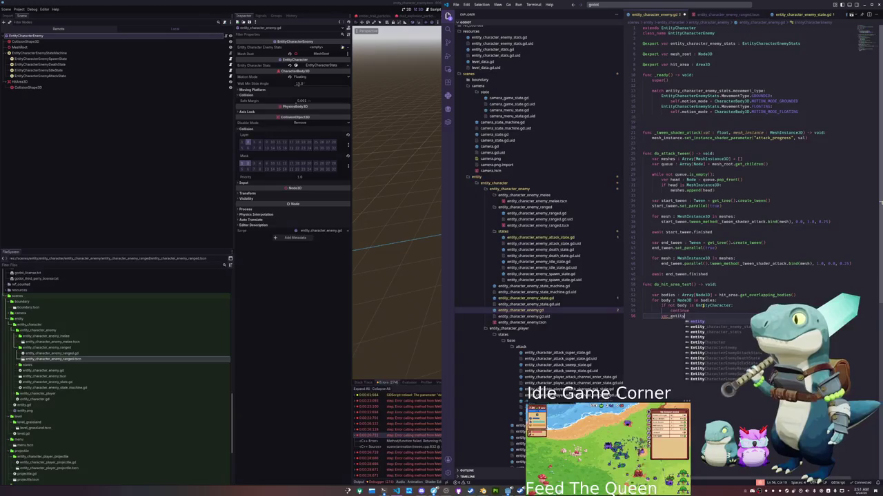
pyautogui.write('EntityCharacter')
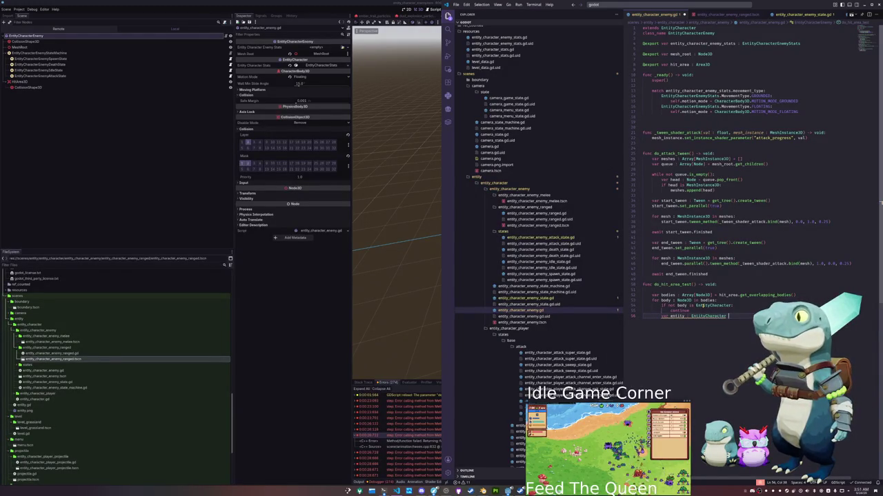
pyautogui.write(' dy as Ent')
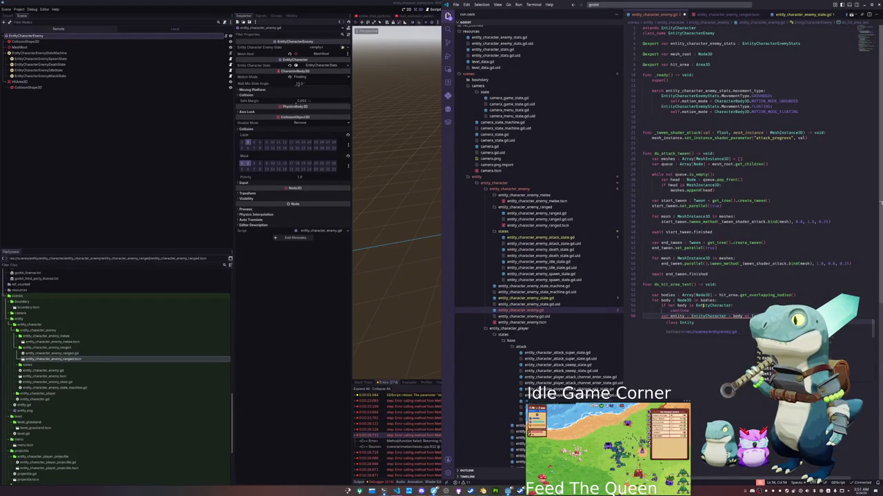
pyautogui.write('r')
pyautogui.write('if enti')
pyautogui.write('ty')
pyautogui.write('.entity_character_stats.')
pyautogui.write('team')
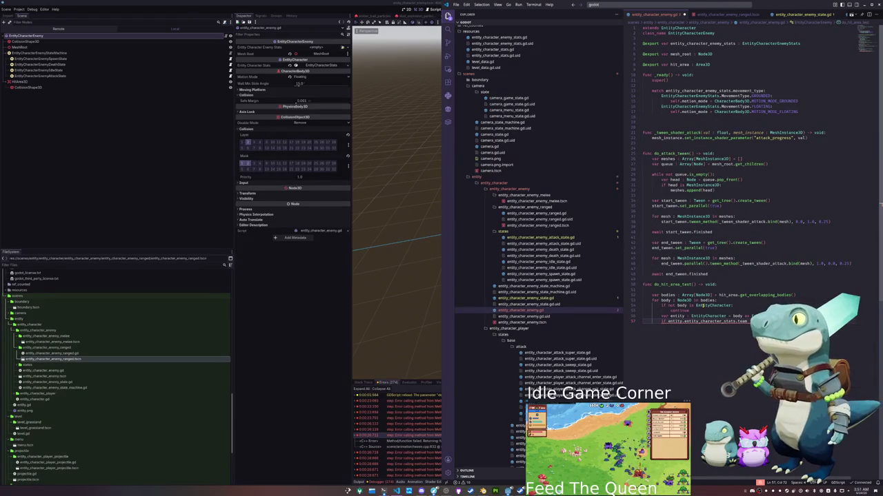
pyautogui.write('!=')
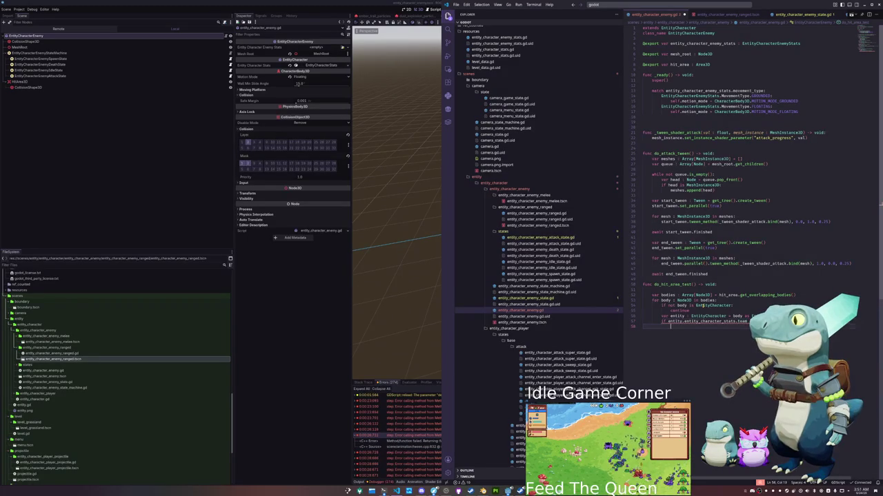
pyautogui.write('continue')
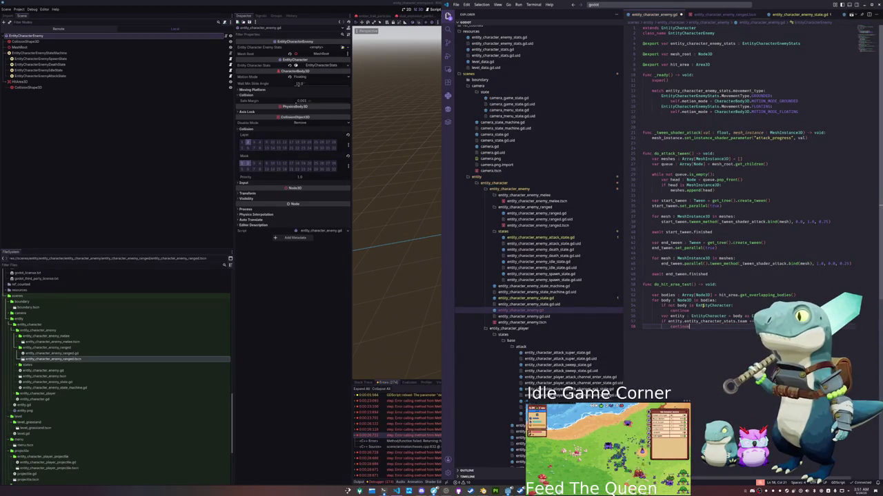
pyautogui.press('Return')
pyautogui.press('BackSpace')
pyautogui.write('tity.take_damage(')
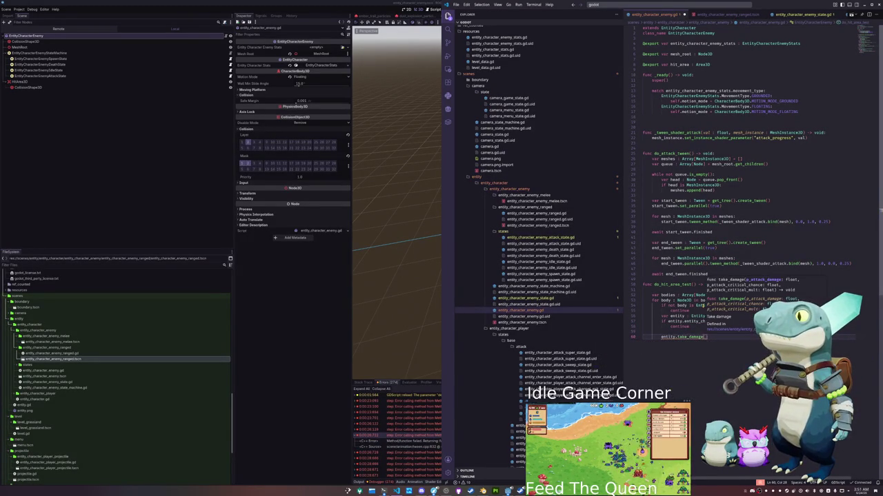
# - Pass attack_damage, attack_critical_chance and attack_critical_mult to entity.take_damage, save, and return to Godot
pyautogui.press('Return')
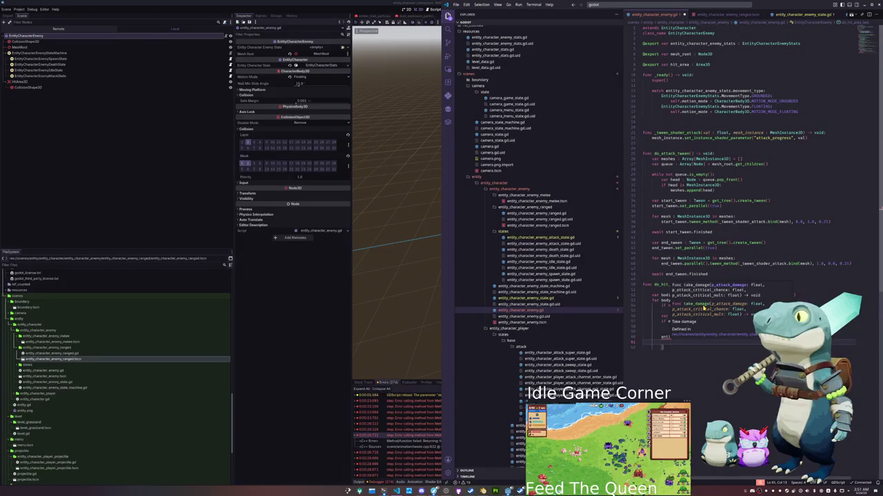
pyautogui.write('self.attack_')
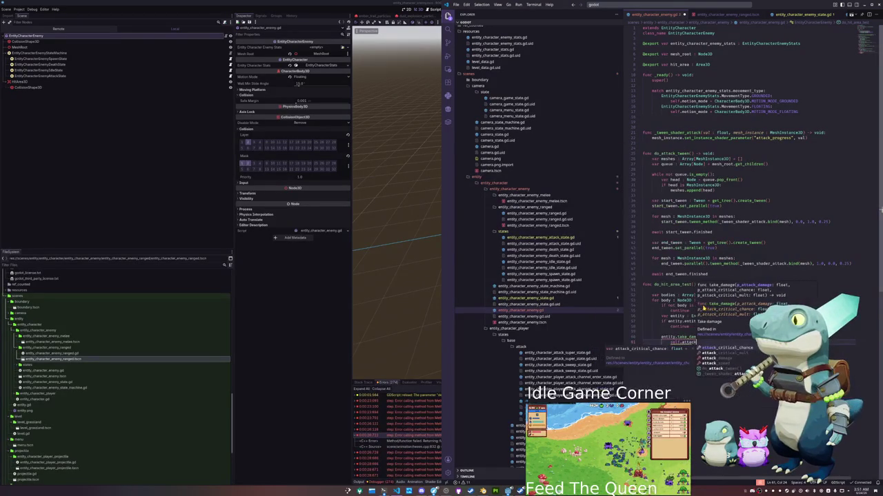
pyautogui.write('dam')
pyautogui.press('Return')
pyautogui.press('Return')
pyautogui.write('self.')
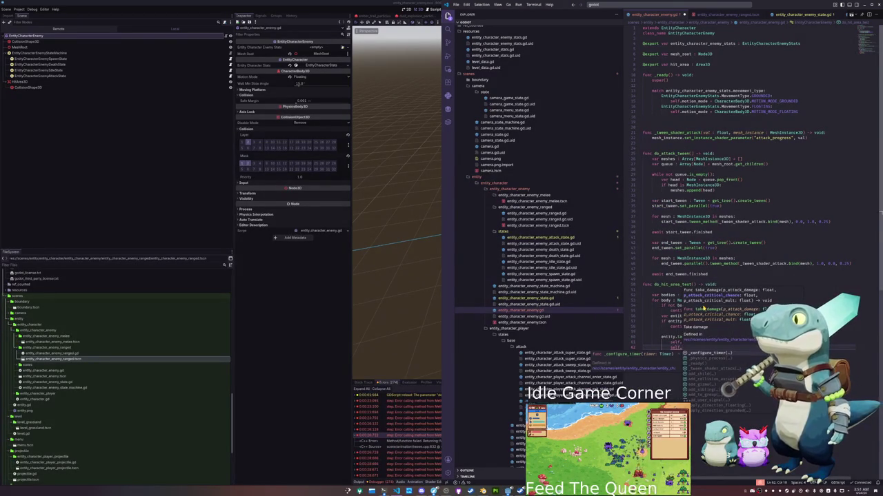
pyautogui.write('critical')
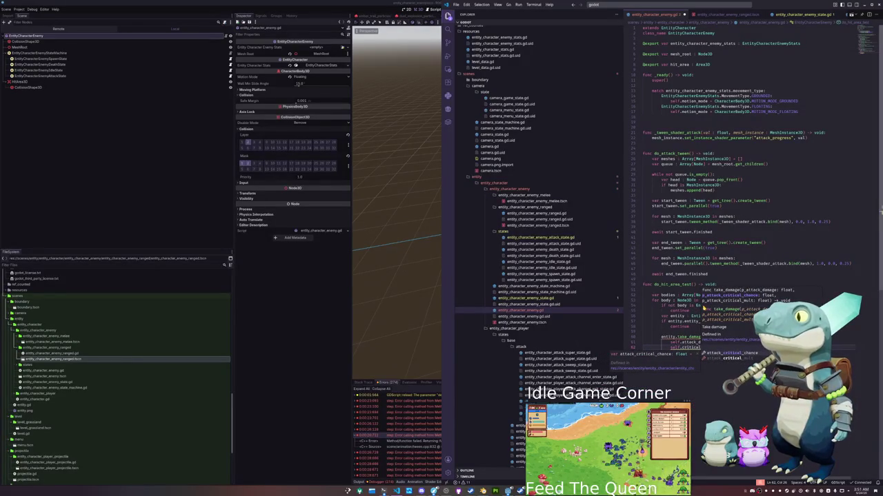
pyautogui.press('Return')
pyautogui.write(',')
pyautogui.press('Return')
pyautogui.write('self.critical_mult')
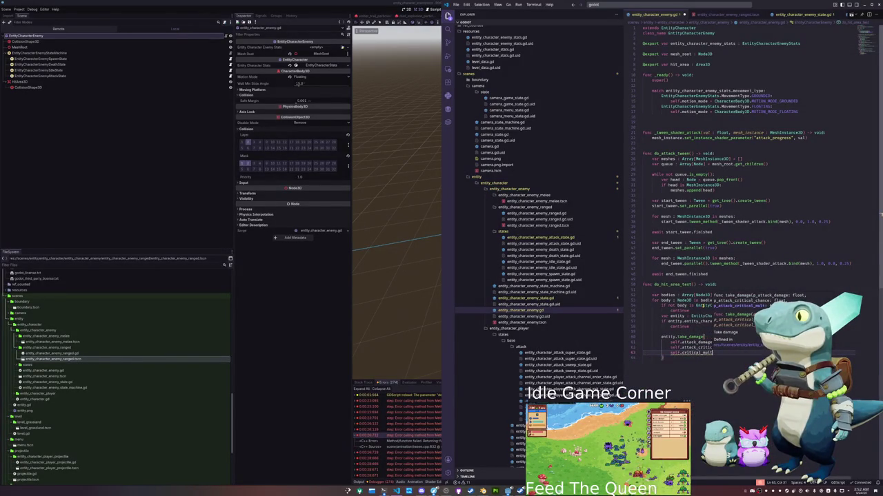
pyautogui.press('Return')
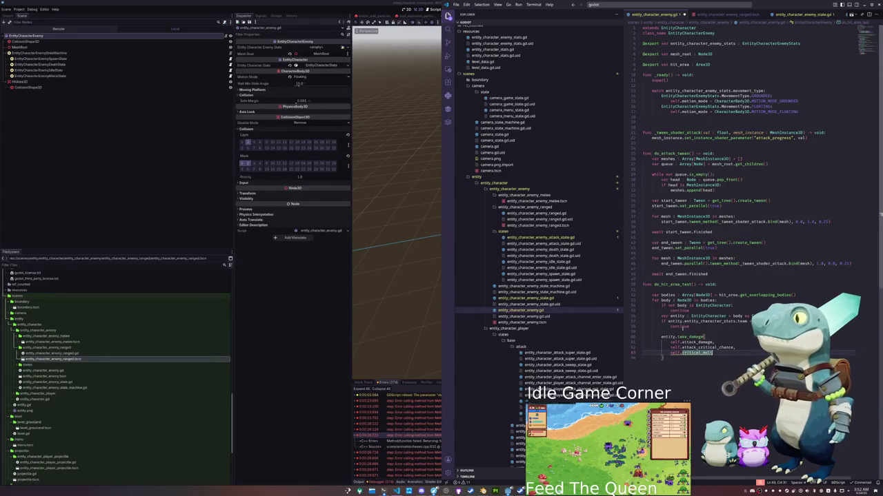
pyautogui.write('mul')
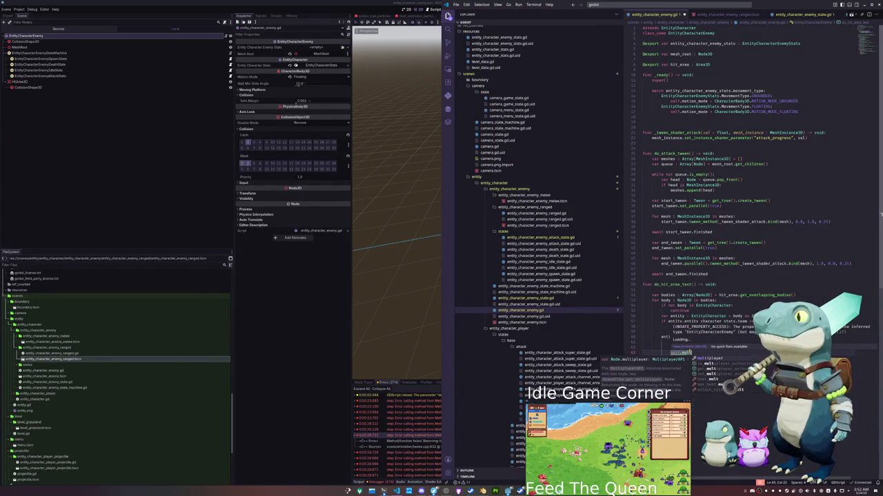
pyautogui.write('t')
pyautogui.press('Return')
pyautogui.press('Return')
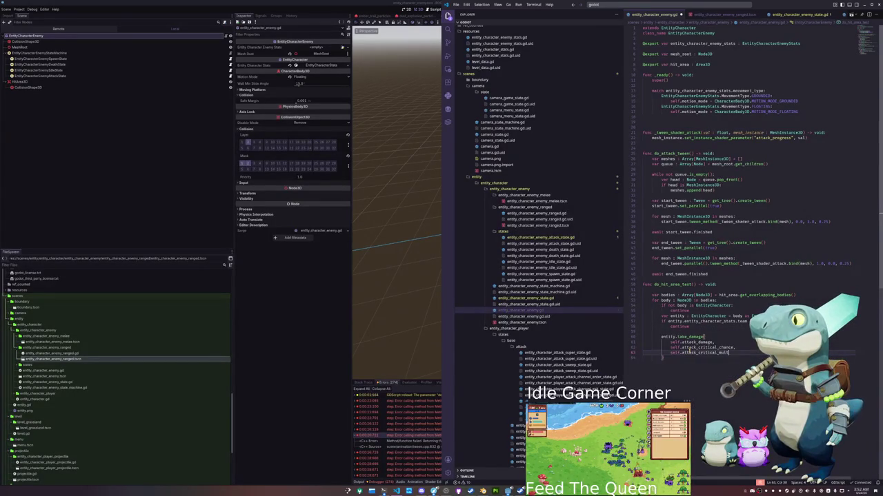
pyautogui.hotkey('ctrl', 's')
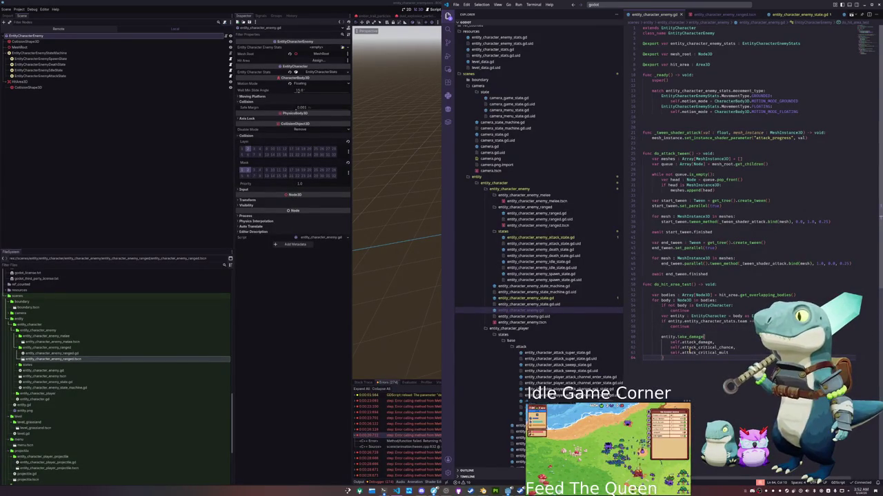
pyautogui.click(316, 347)
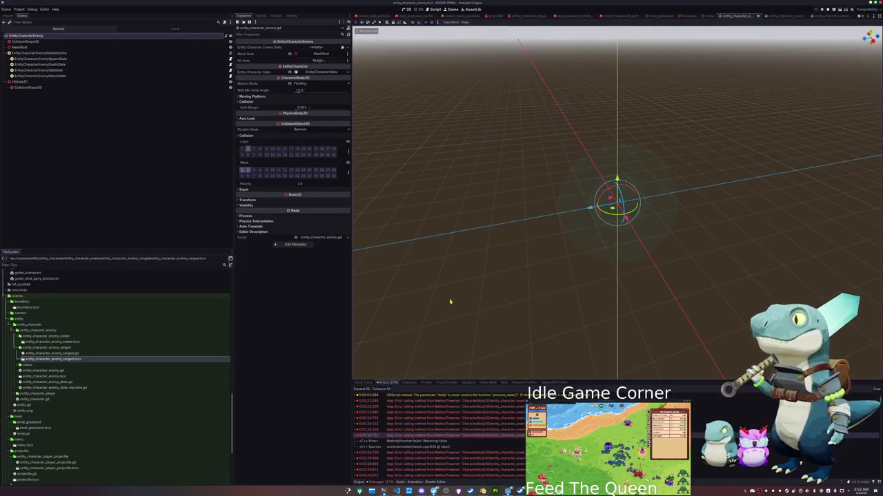
# - Run the project, stop it, relaunch it, and start the game from the main menu
pyautogui.press('F5')
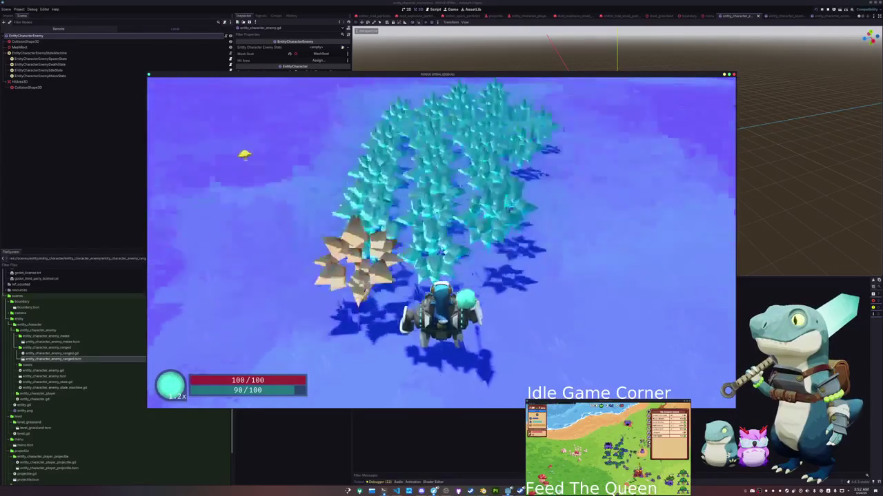
pyautogui.press('F8')
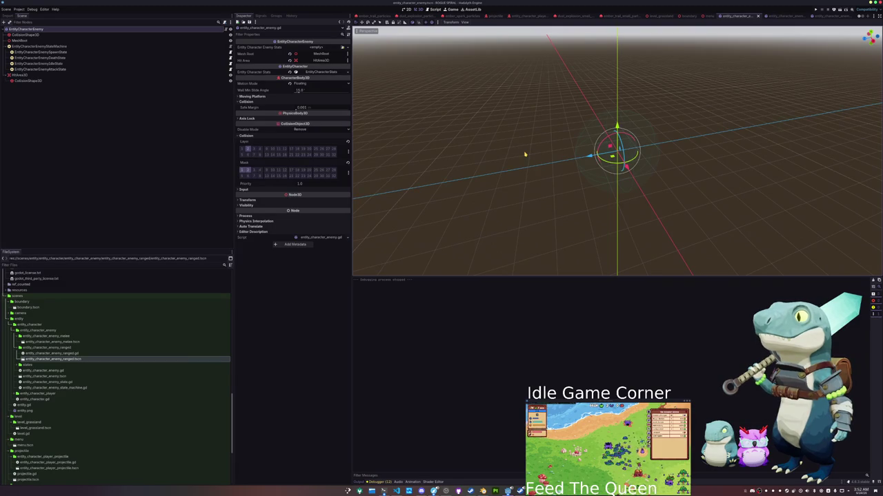
pyautogui.press('F5')
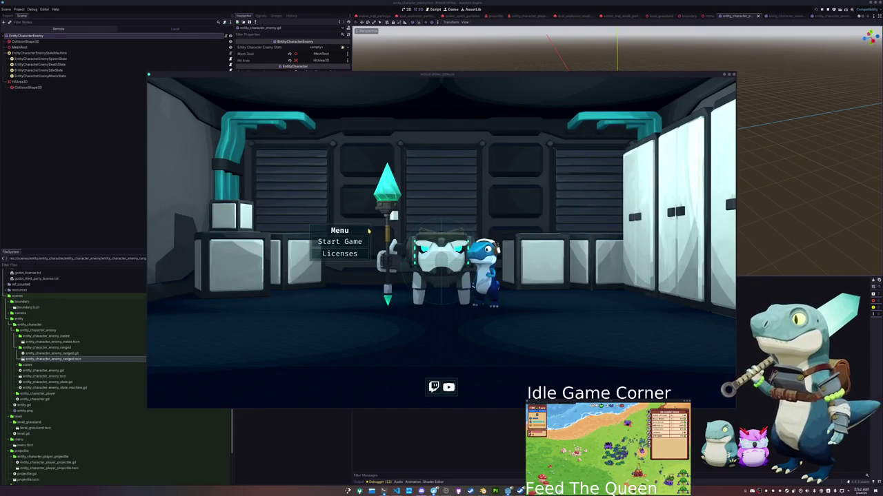
pyautogui.click(339, 241)
# - Steer and dash the player into the crystal enemy swarm to test whether enemies deal damage
pyautogui.press('s')
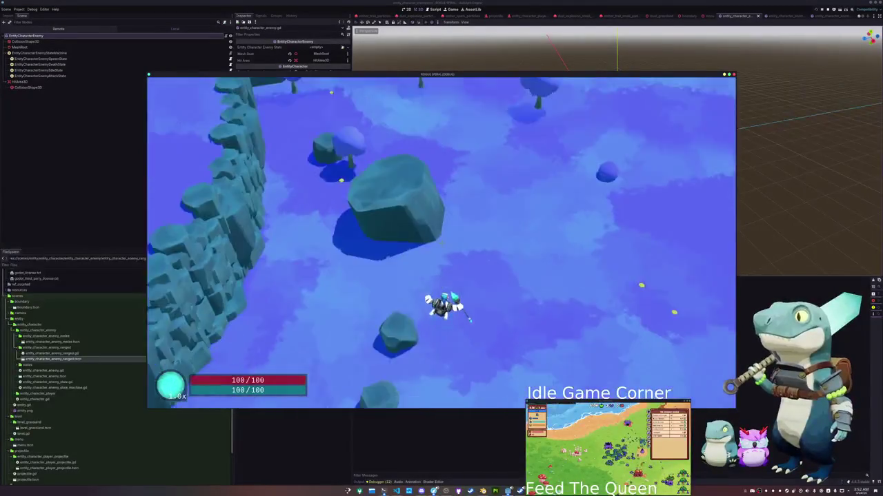
pyautogui.press('space')
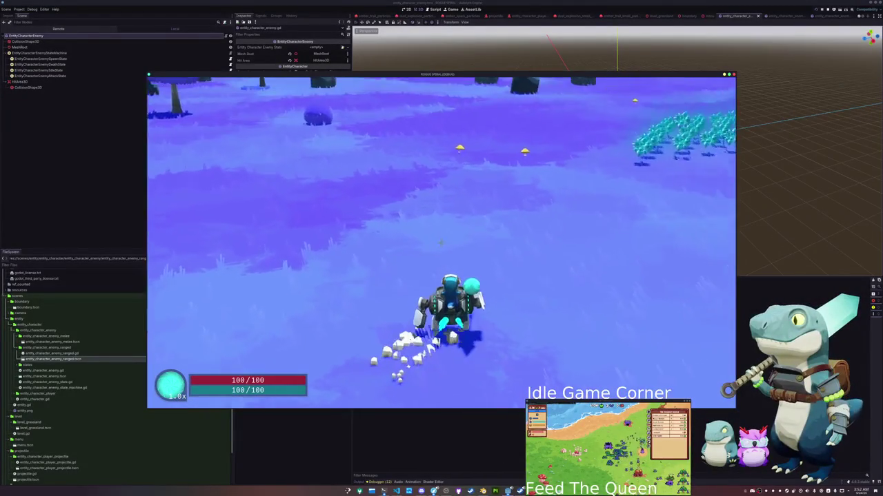
pyautogui.press('w')
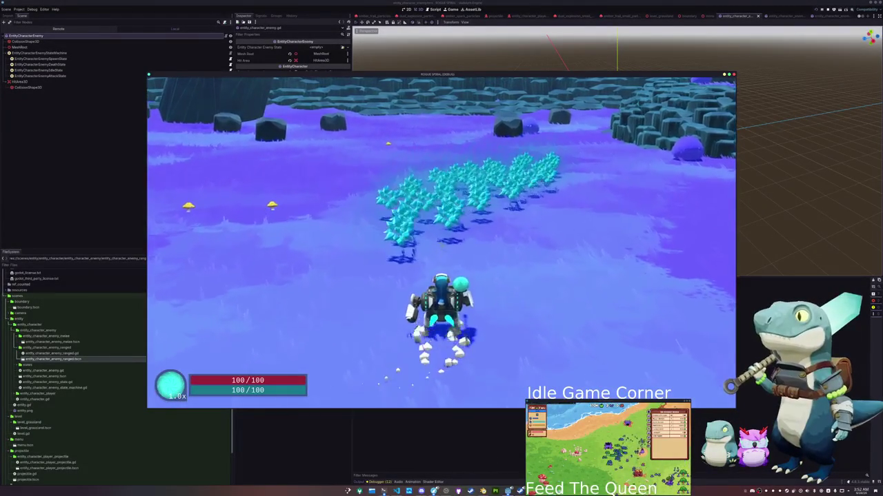
pyautogui.press('w')
pyautogui.press('w')
pyautogui.press('w')
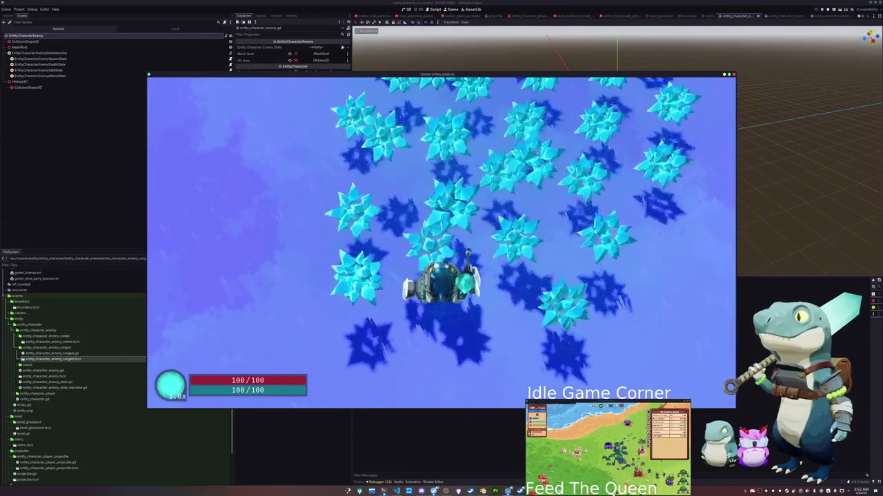
pyautogui.press('w')
pyautogui.press('w')
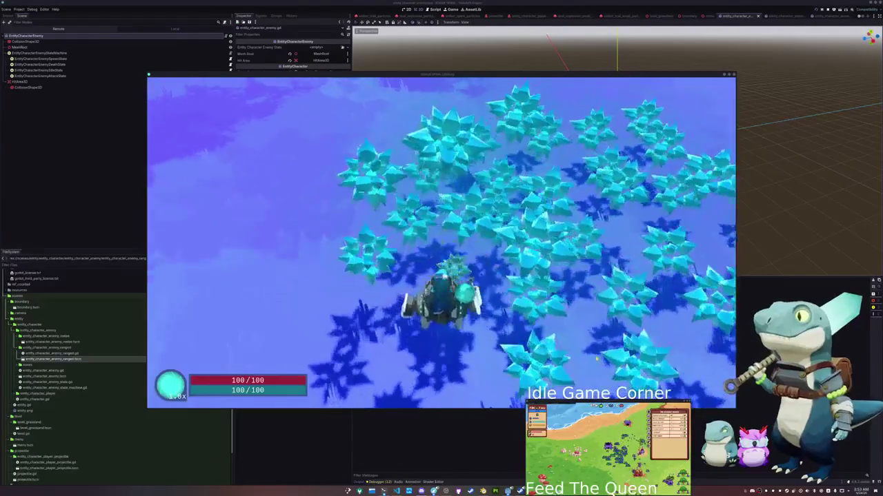
pyautogui.hotkey('alt', 'Tab')
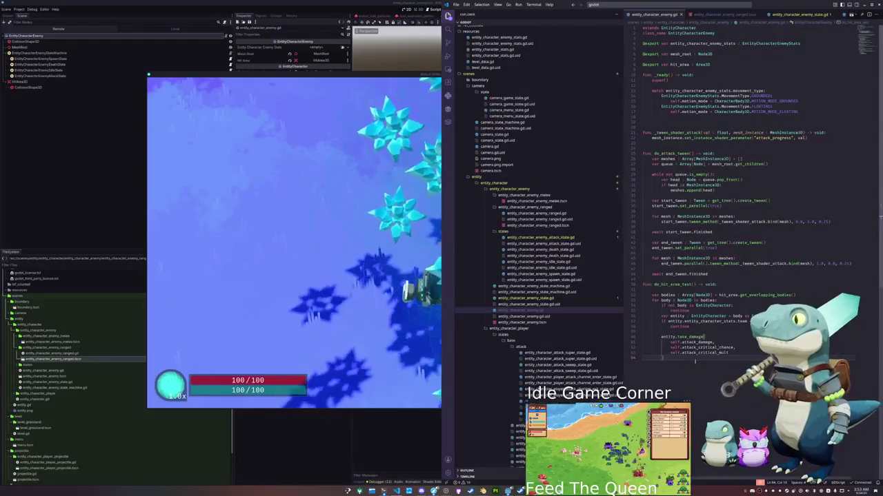
# - In entity_character_enemy_attack_state.gd, delete the blank line after the hit-area test call
pyautogui.click(540, 238)
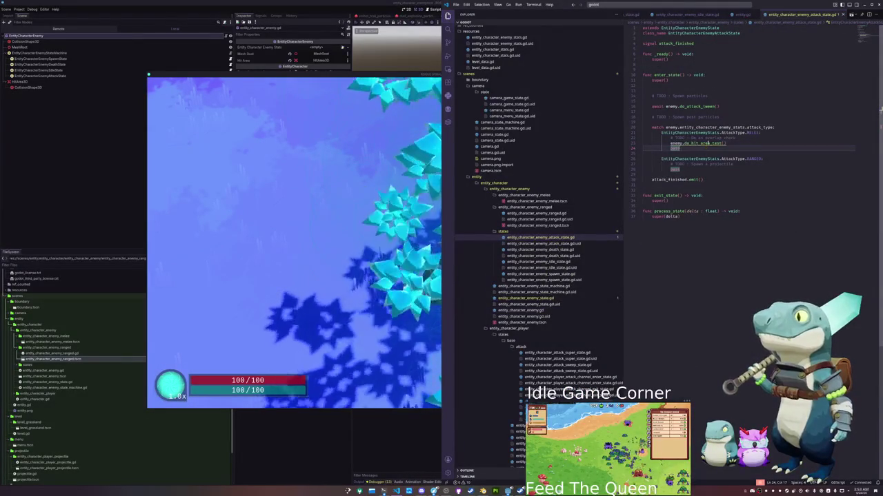
pyautogui.moveTo(708, 142)
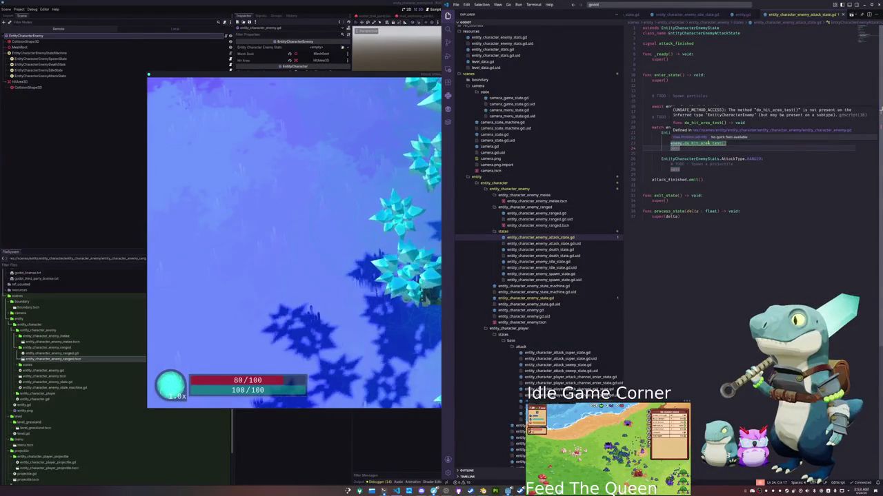
pyautogui.moveTo(680, 170); pyautogui.dragTo(641, 147)
pyautogui.press('Delete')
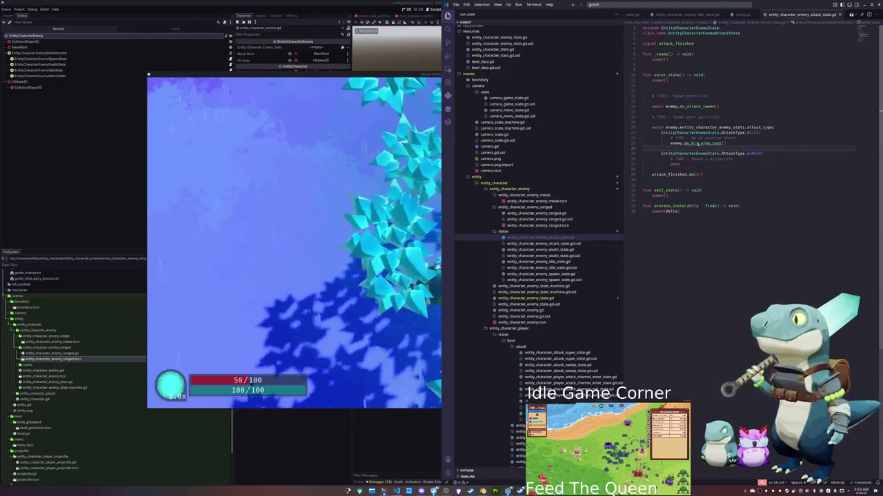
pyautogui.keyDown('ctrl'); pyautogui.click(696, 143); pyautogui.keyUp('ctrl')
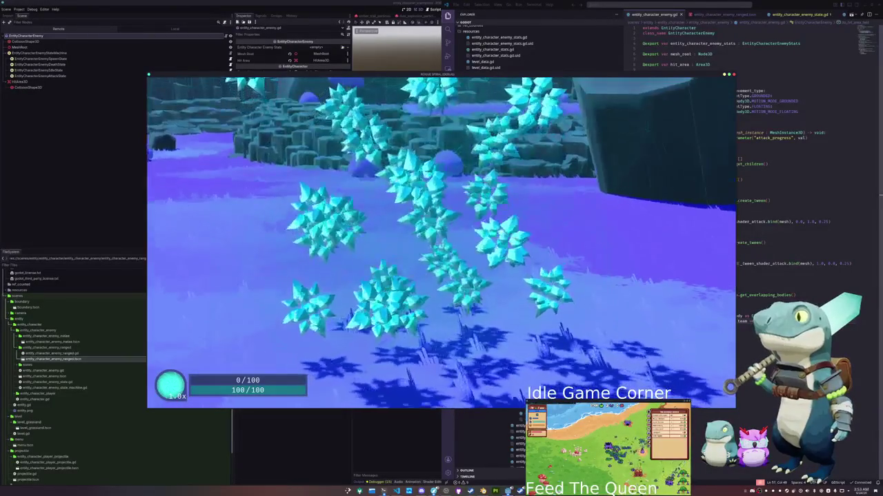
# - Restart a new game from the pause menu and run the player into the enemy swarm
pyautogui.press('Escape')
pyautogui.click(441, 254)
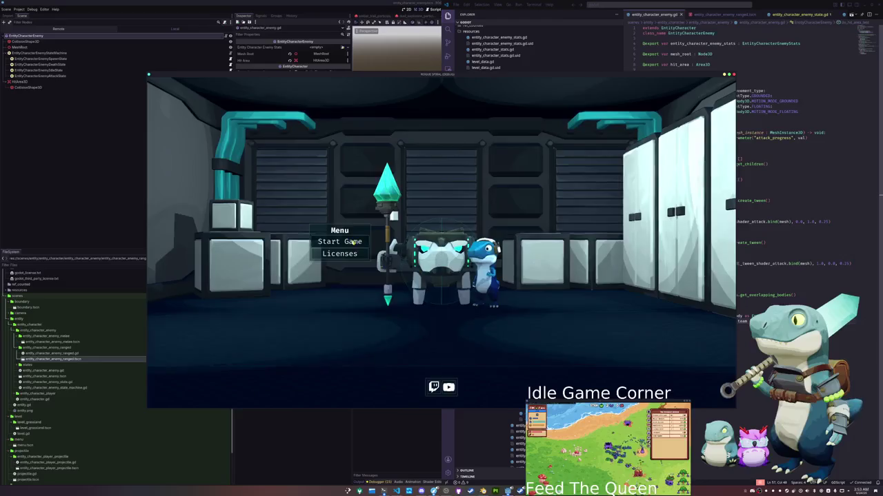
pyautogui.click(356, 243)
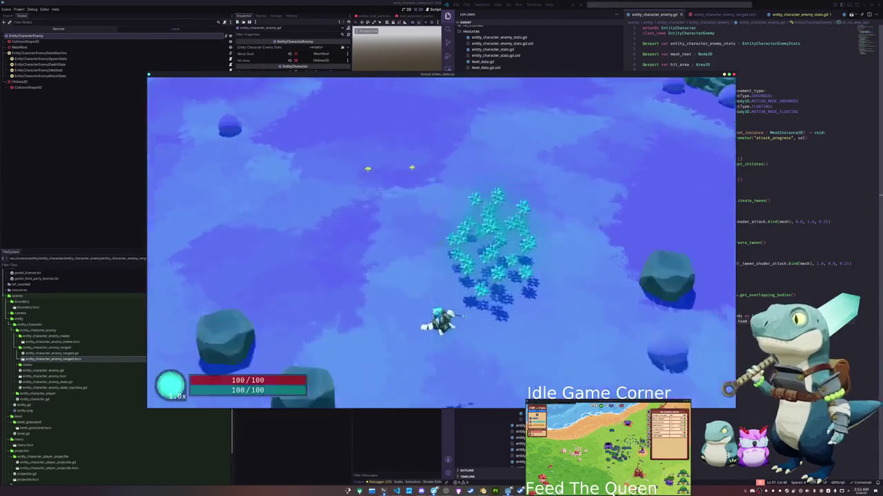
pyautogui.press('w')
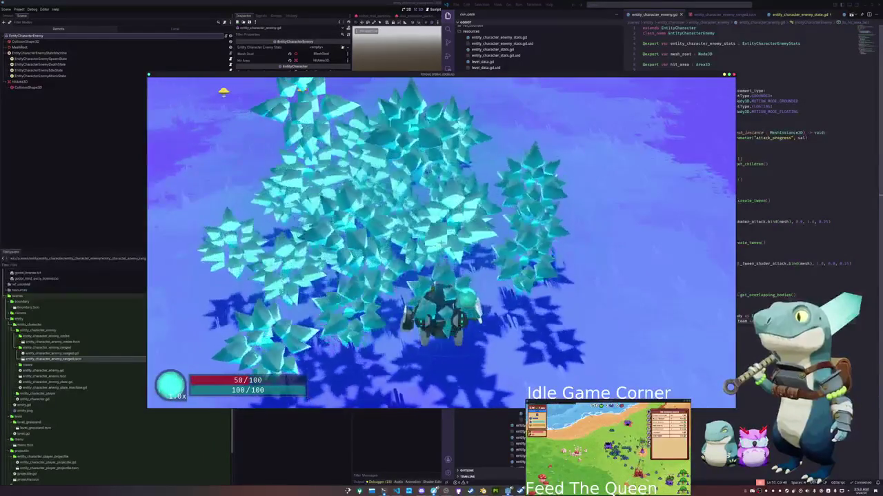
pyautogui.press('w')
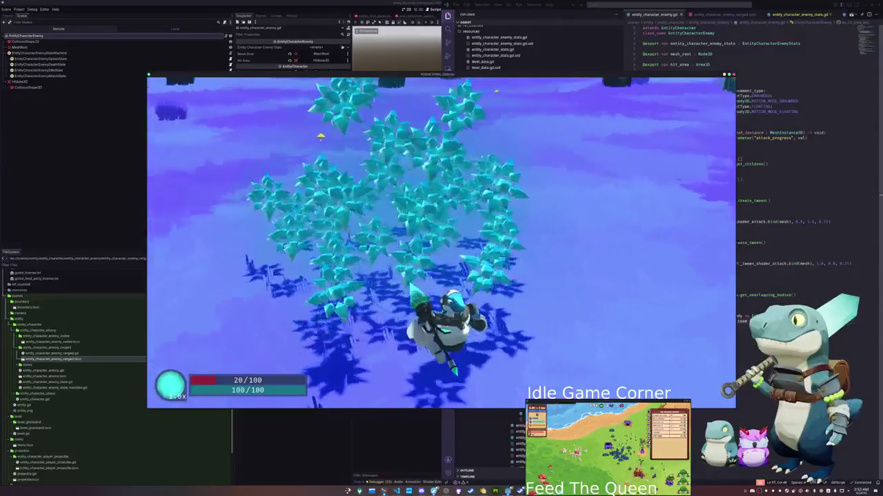
pyautogui.press('w')
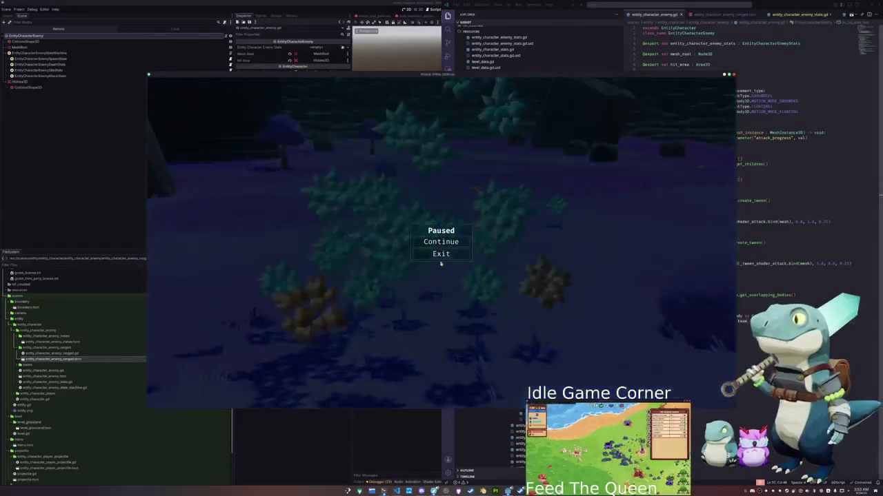
# - Start another run, moving through the crystal field and attacking the nearby enemies
pyautogui.press('F8')
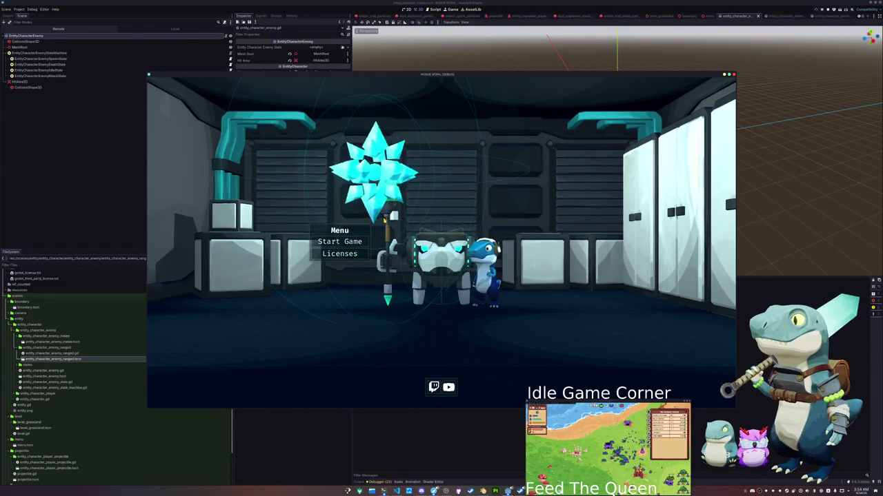
pyautogui.click(350, 243)
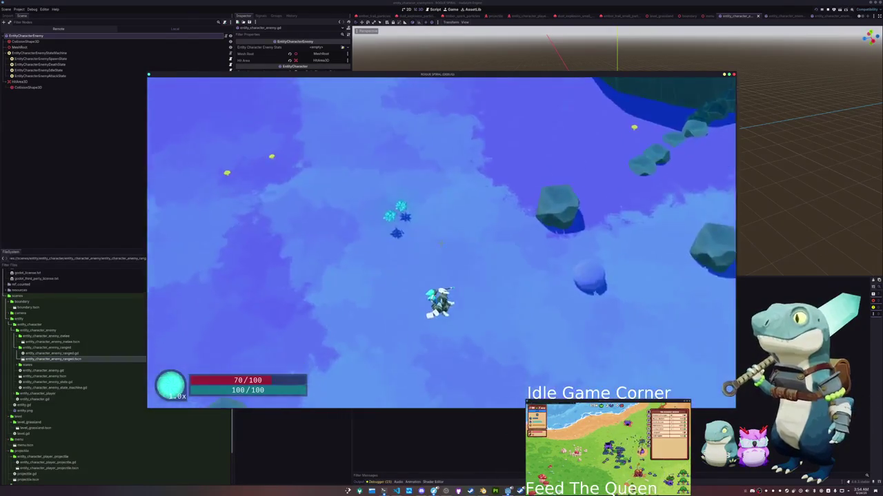
pyautogui.press('w')
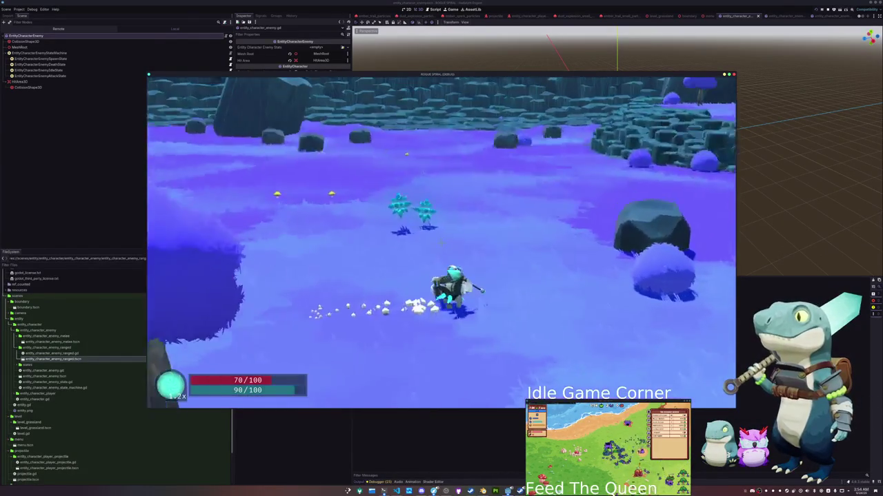
pyautogui.press('a')
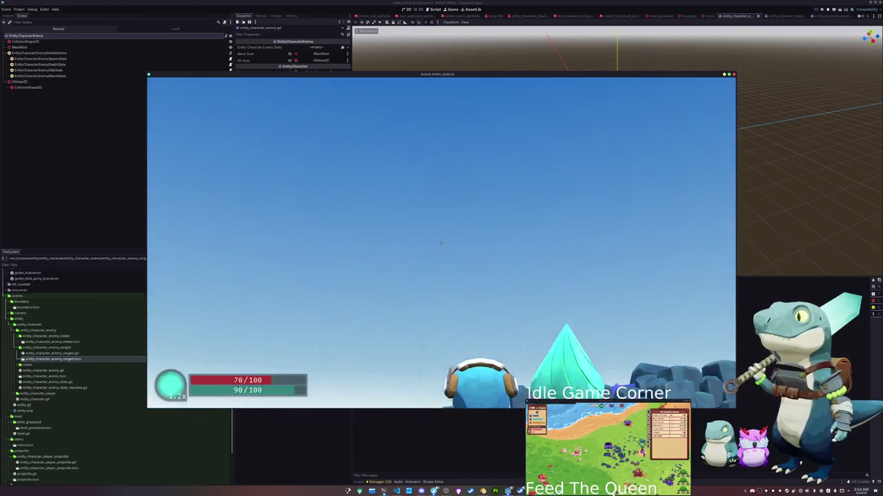
pyautogui.click(441, 242)
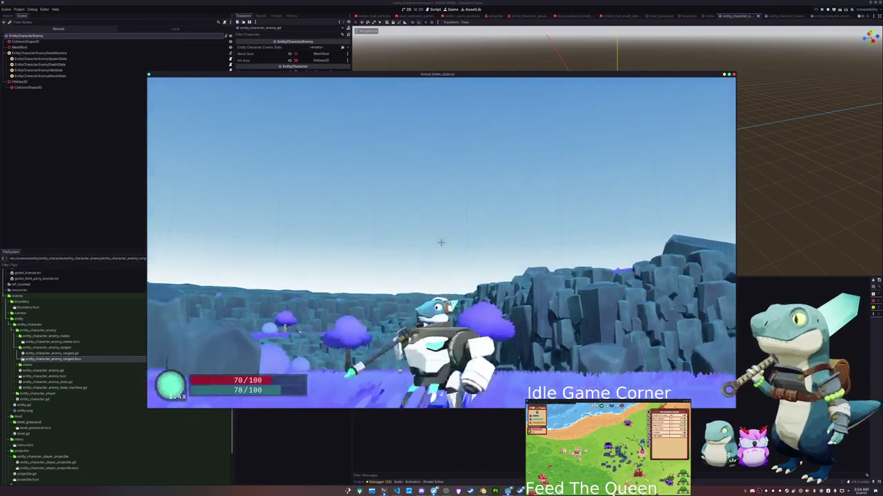
pyautogui.press('a')
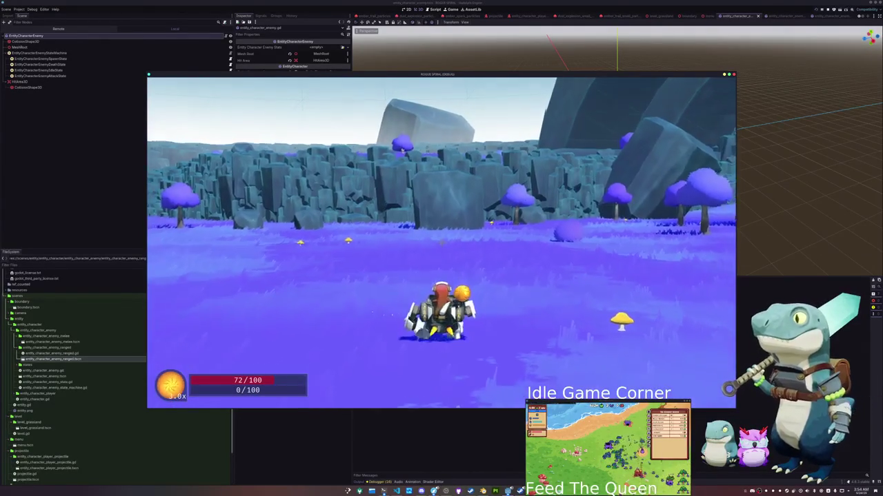
# - Exit the game, delete all 42 enemy nodes from the Main scene, and save it
pyautogui.press('Escape')
pyautogui.click(439, 254)
pyautogui.press('F8')
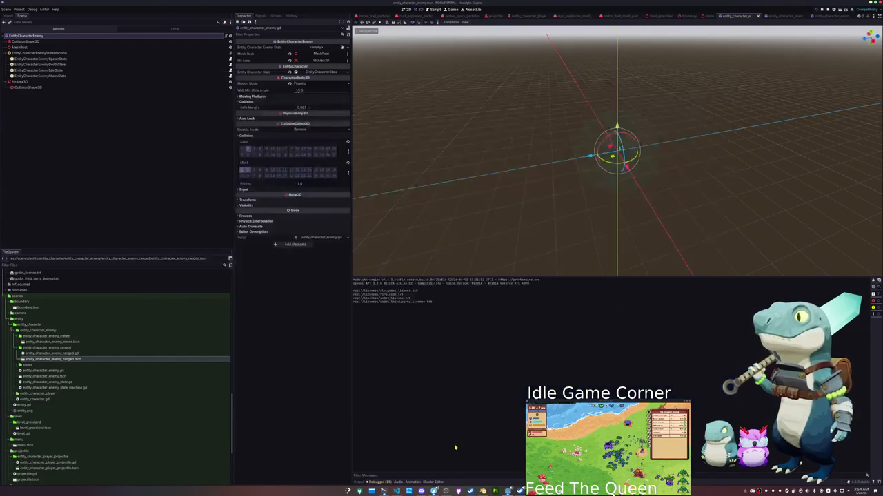
pyautogui.scroll(3, 360, 17)
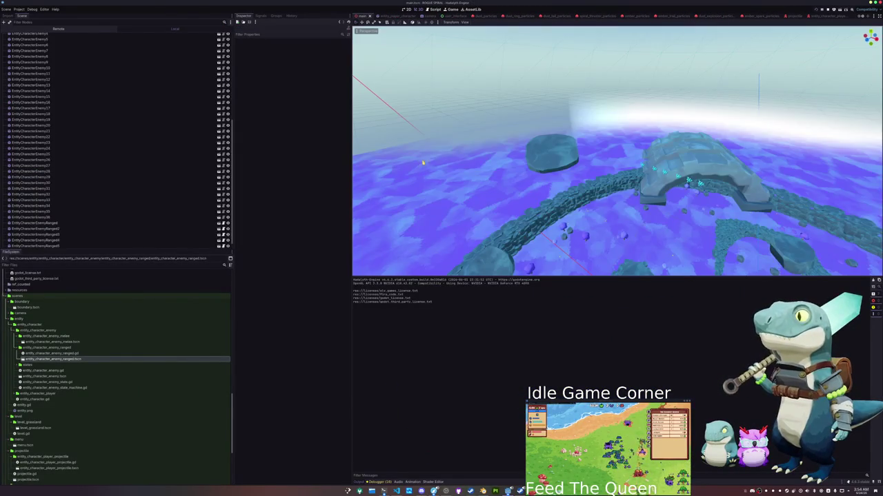
pyautogui.click(41, 245)
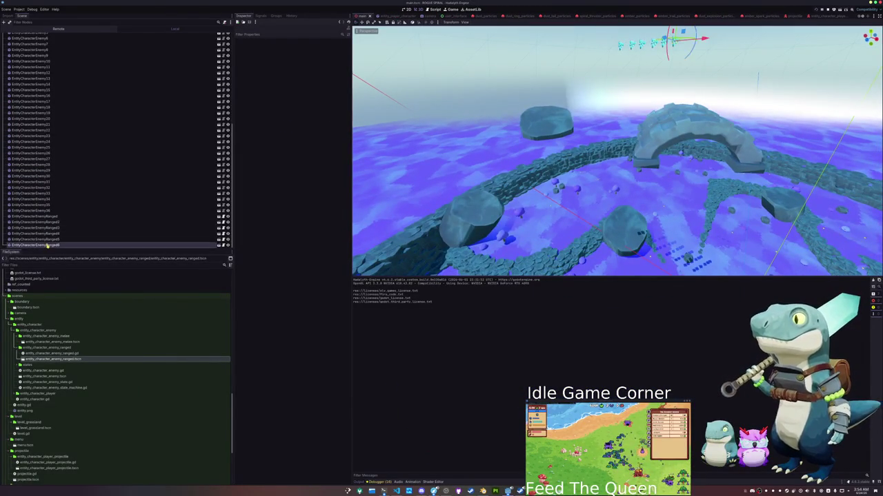
pyautogui.scroll(10, 69, 172)
pyautogui.keyDown('shift'); pyautogui.click(35, 144); pyautogui.keyUp('shift')
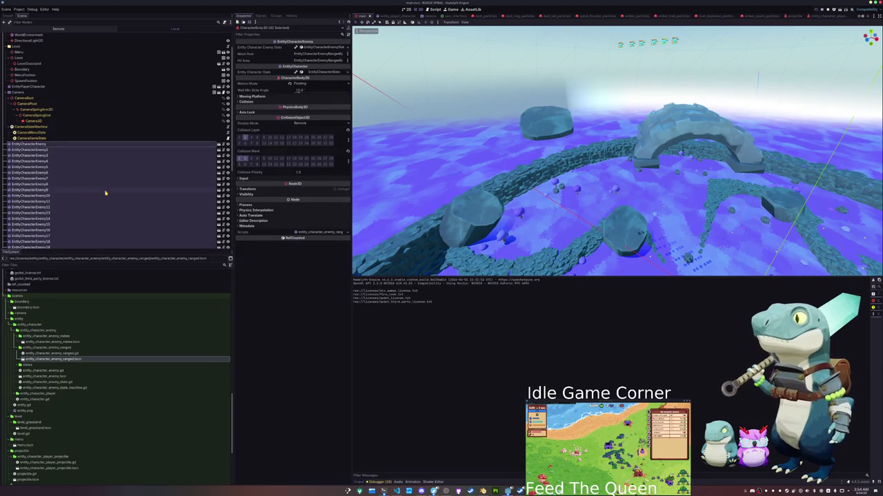
pyautogui.press('Delete')
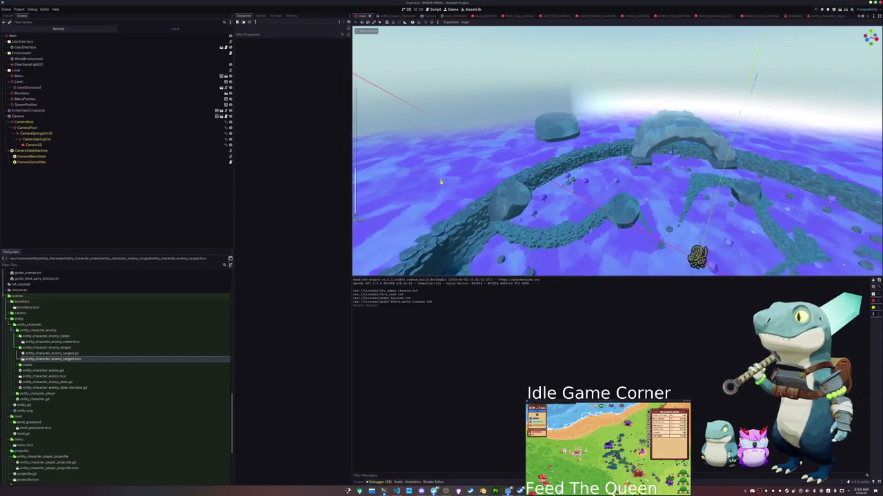
pyautogui.hotkey('ctrl', 's')
pyautogui.click(397, 491)
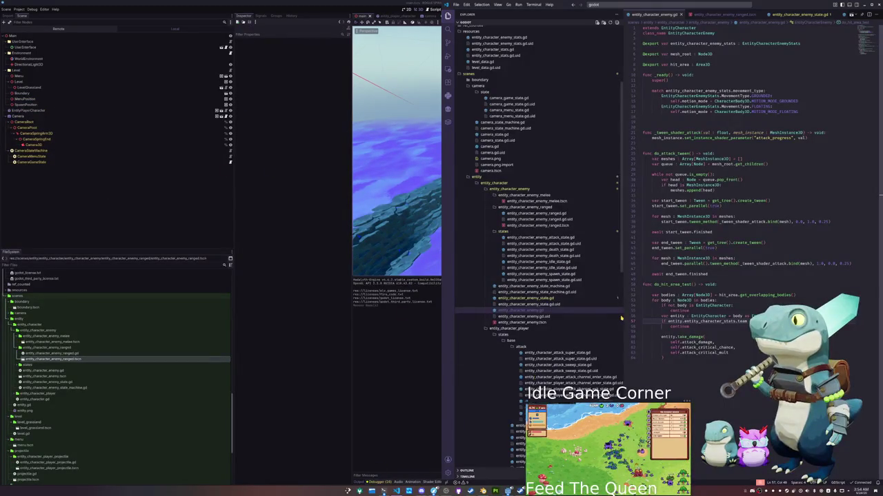
# - Quick-open entity_character_player.gd and place the cursor on empty line 242 after the projectile code
pyautogui.click(530, 298)
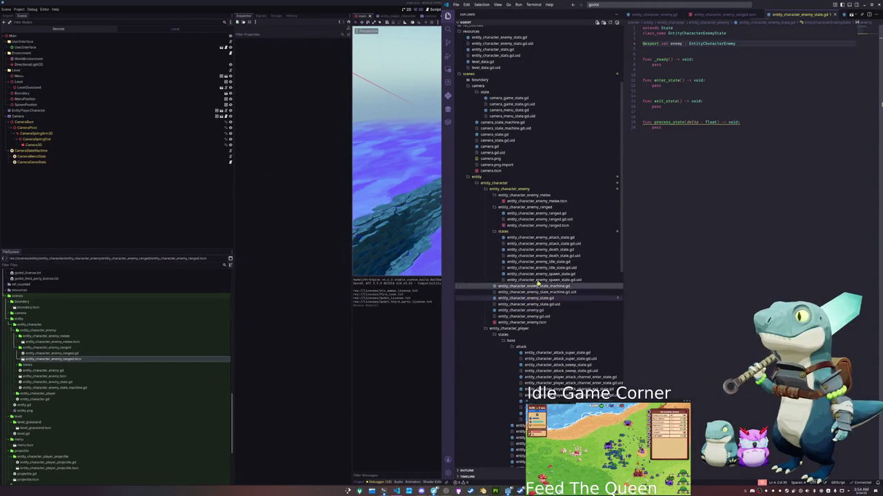
pyautogui.scroll(2, 533, 288)
pyautogui.click(676, 4)
pyautogui.write('entity_character_player')
pyautogui.press('Return')
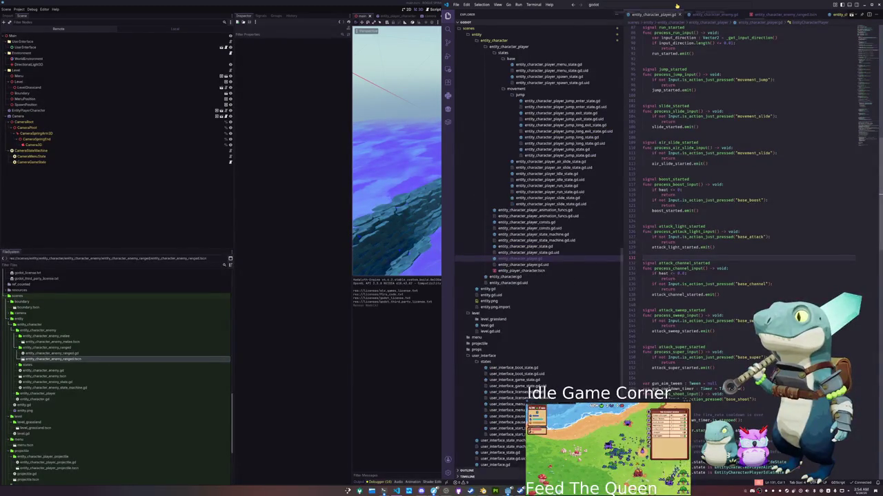
pyautogui.scroll(-7, 675, 310)
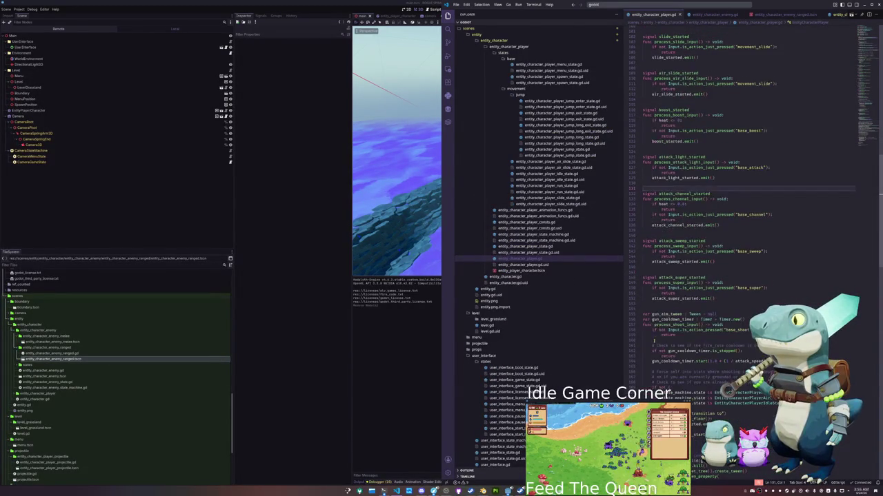
pyautogui.scroll(-4, 653, 341)
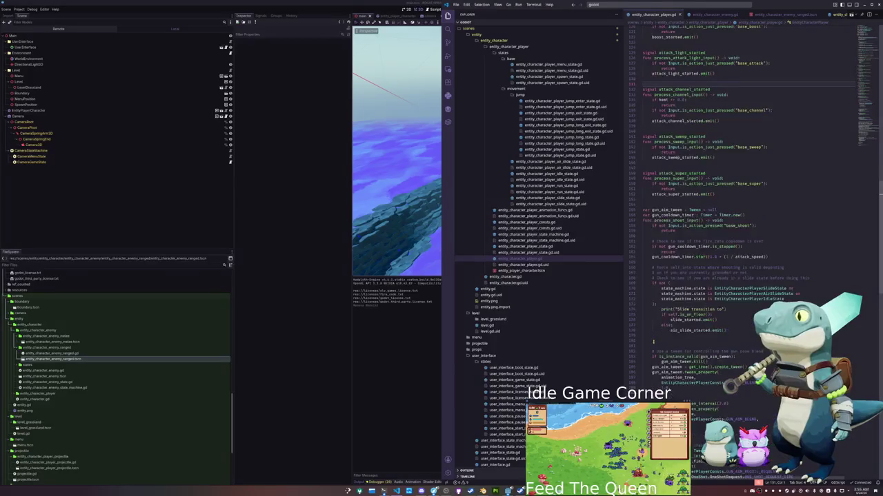
pyautogui.scroll(-20, 653, 343)
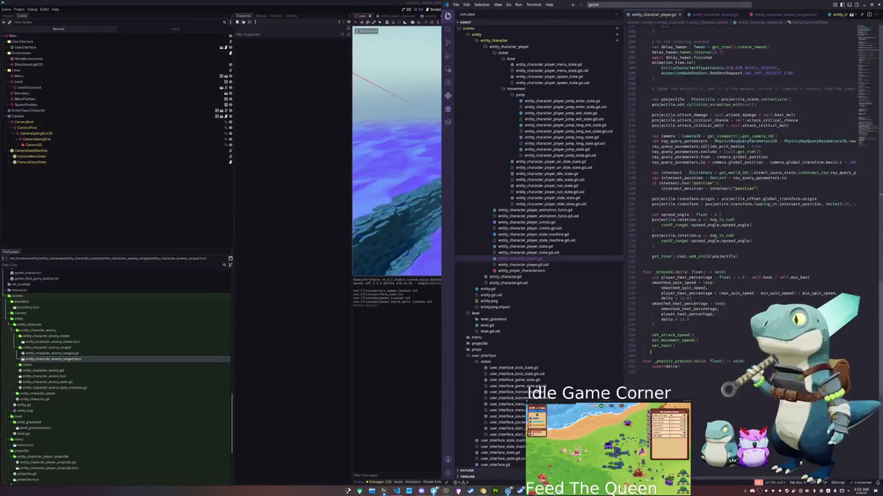
pyautogui.click(648, 321)
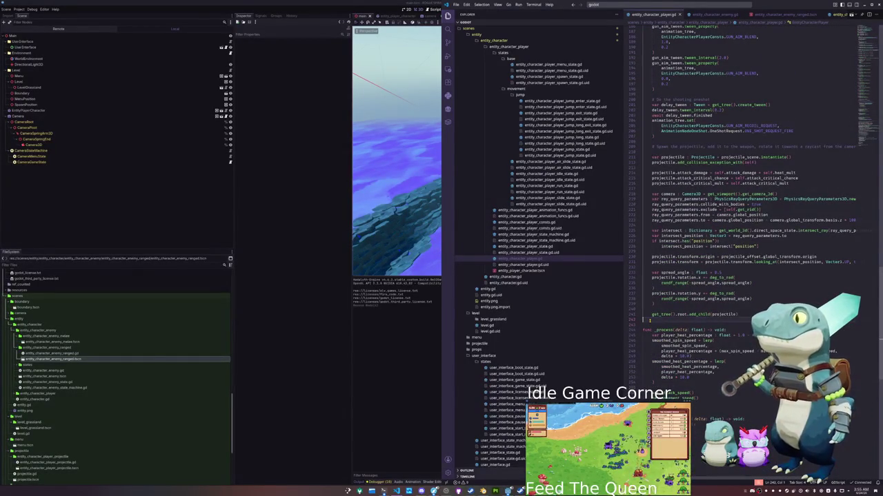
# - Add a take_damage override calling super with p_attack_damage and p_attack_critical_chance
pyautogui.press('Return')
pyautogui.write('func take')
pyautogui.press('Return')
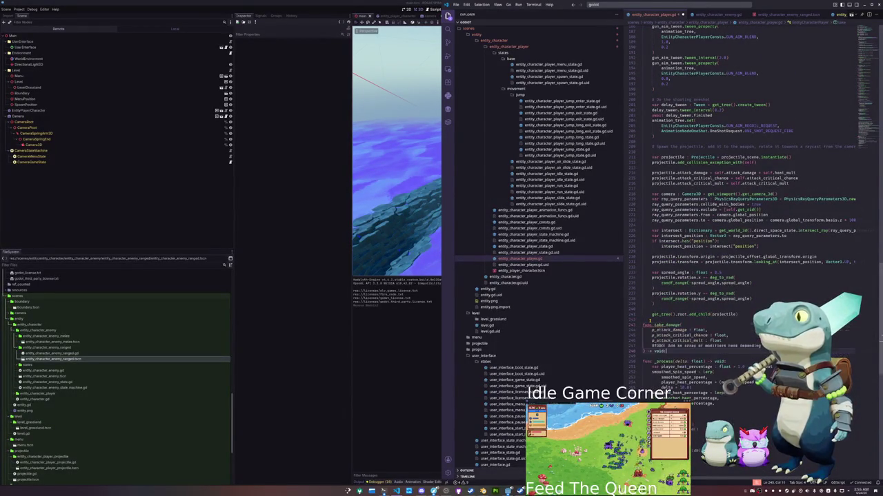
pyautogui.press('Return')
pyautogui.write('super(')
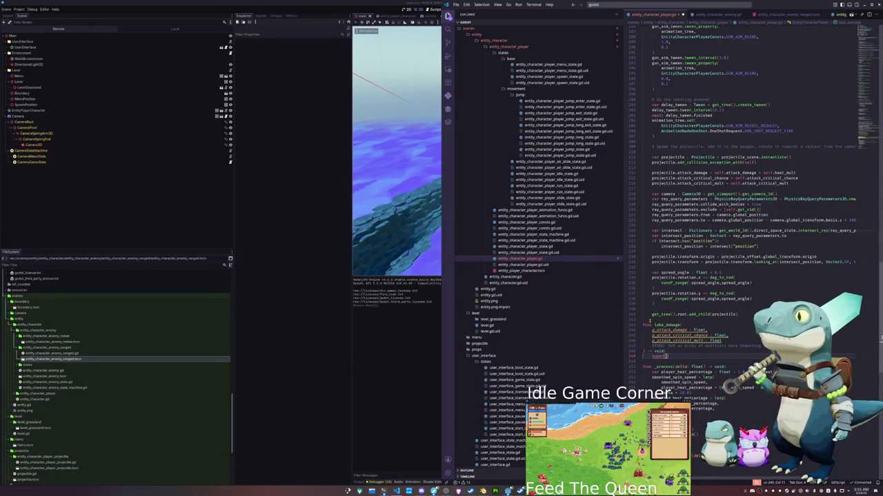
pyautogui.write('p_a')
pyautogui.press('Down')
pyautogui.press('Down')
pyautogui.press('Return')
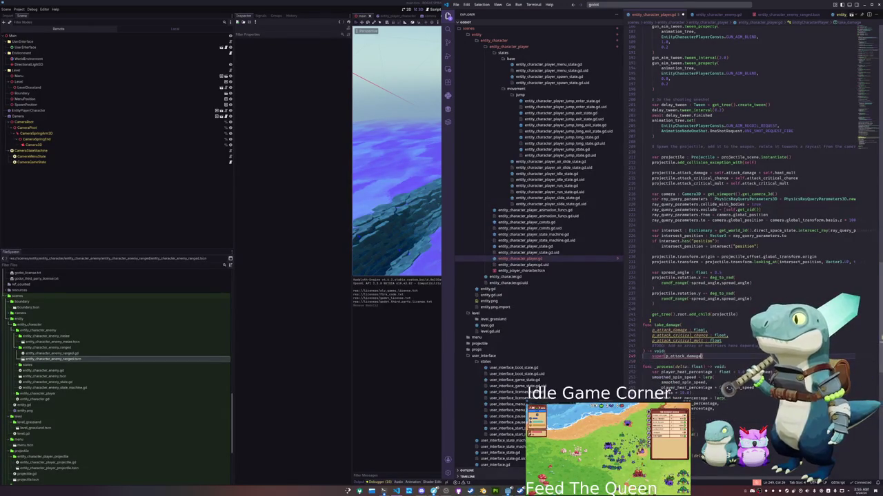
pyautogui.write(', p_attack_')
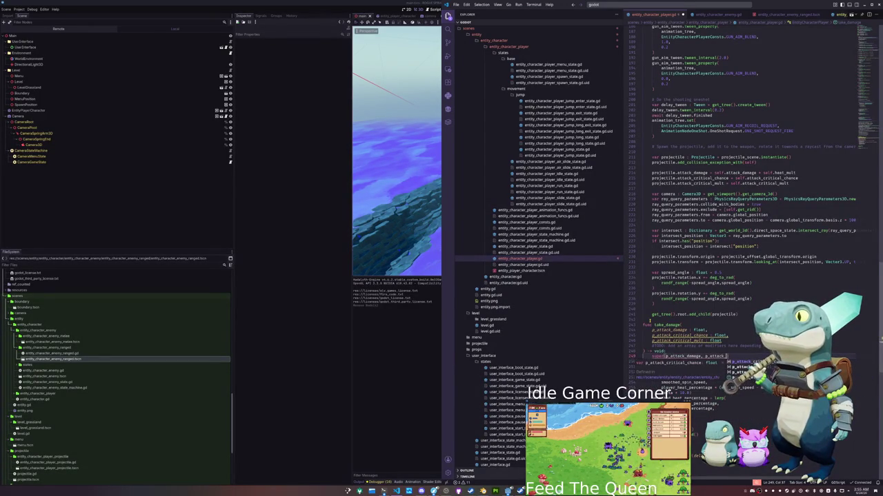
pyautogui.press('Return')
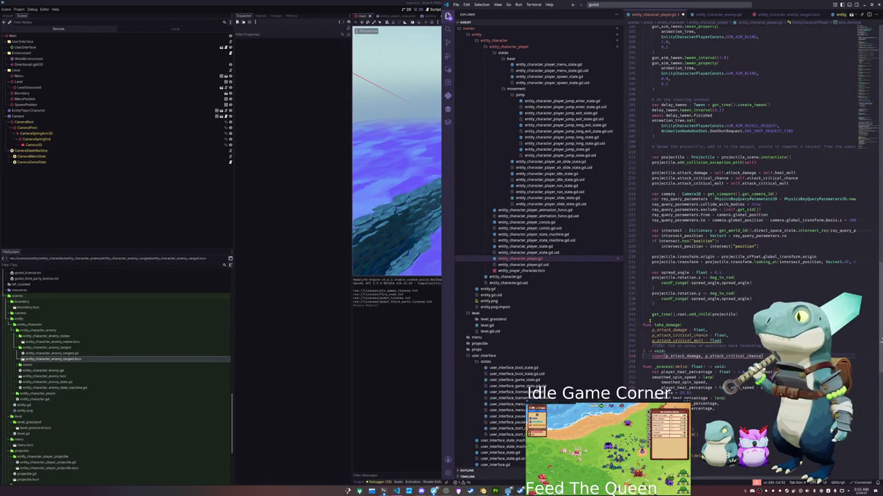
pyautogui.write(', p')
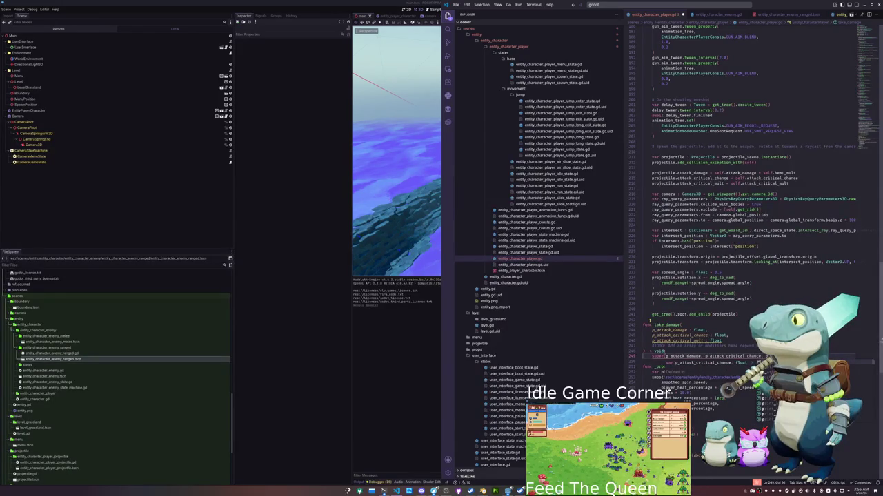
pyautogui.press('Return')
pyautogui.press('Return')
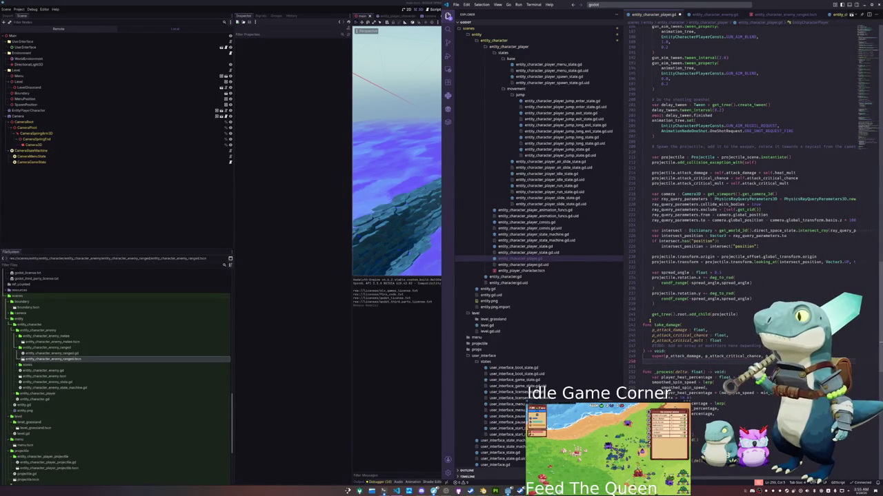
pyautogui.press('Return')
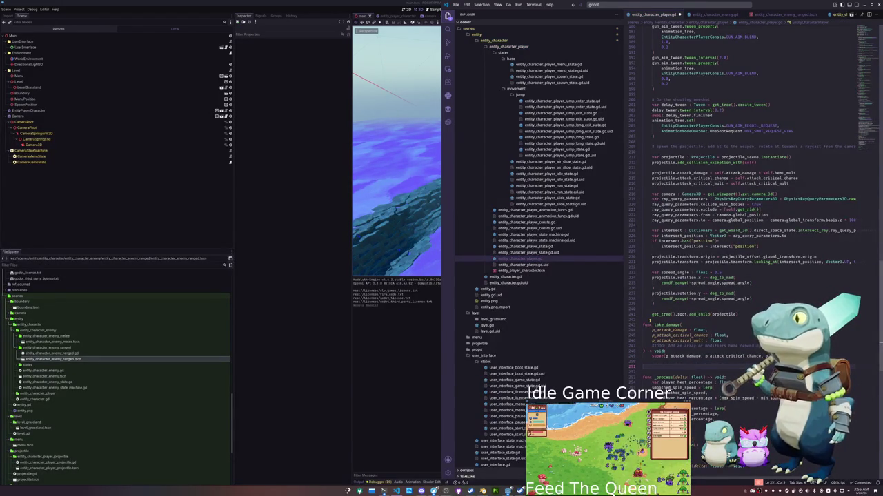
# - Type an EntityCharacterPlayerConsts.H reference and jump to its definition with F12
pyautogui.write('animation')
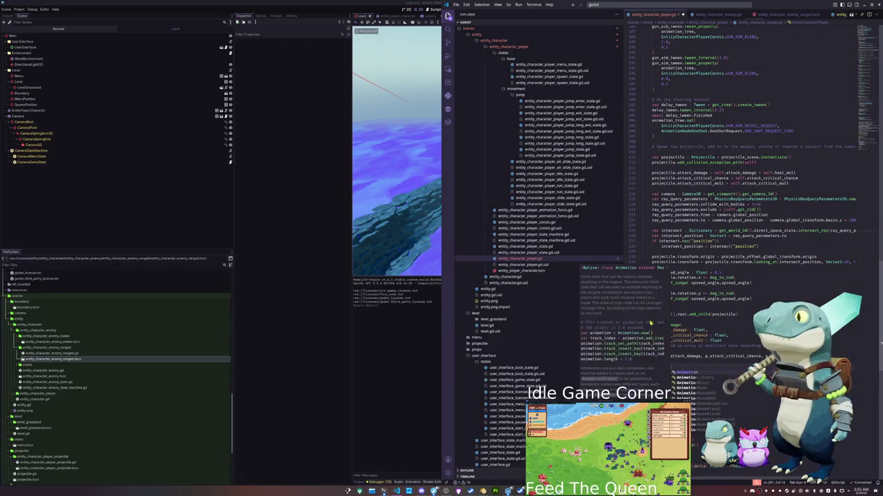
pyautogui.hotkey('shift', 'Home')
pyautogui.write('Const')
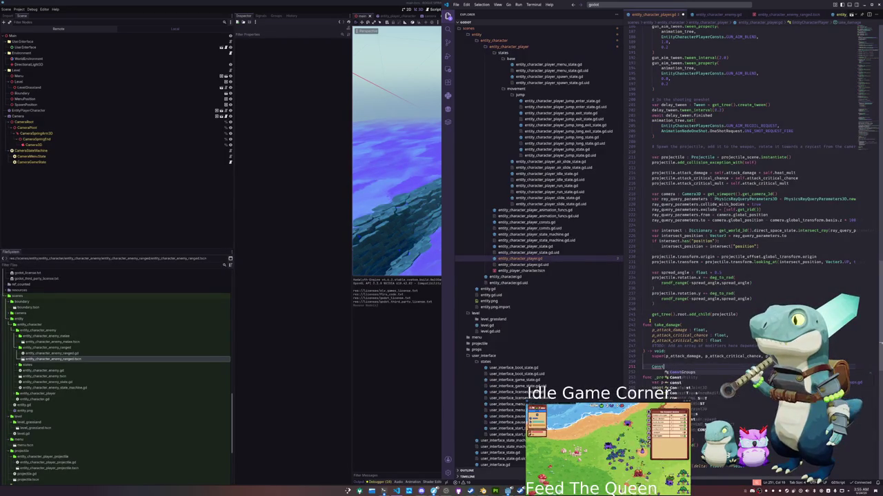
pyautogui.press('Down')
pyautogui.press('Down')
pyautogui.press('Down')
pyautogui.press('Return')
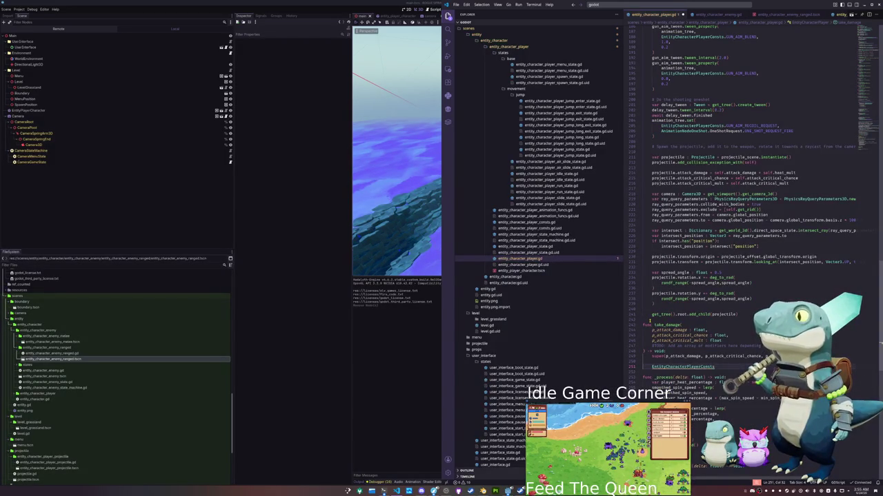
pyautogui.write('.HI')
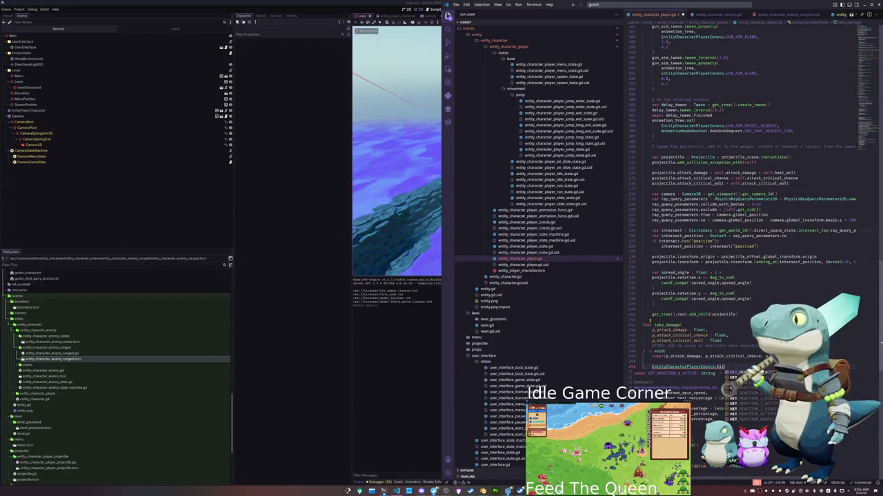
pyautogui.press('Home')
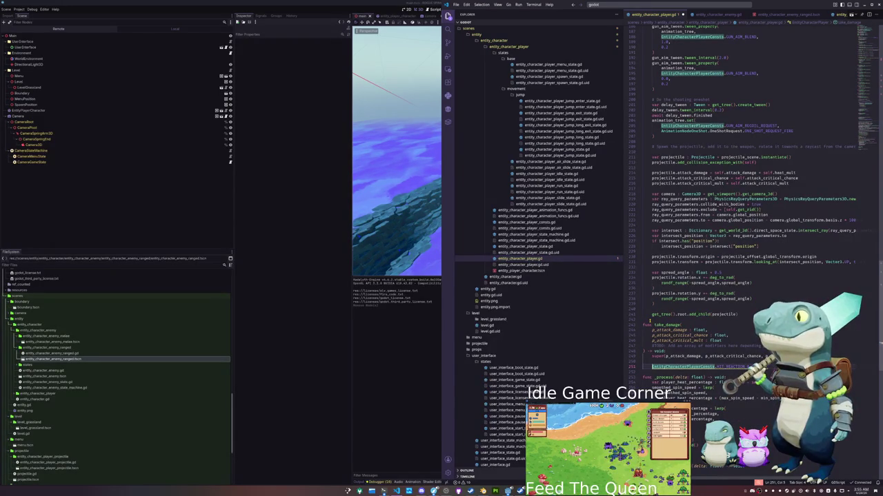
pyautogui.press('Escape')
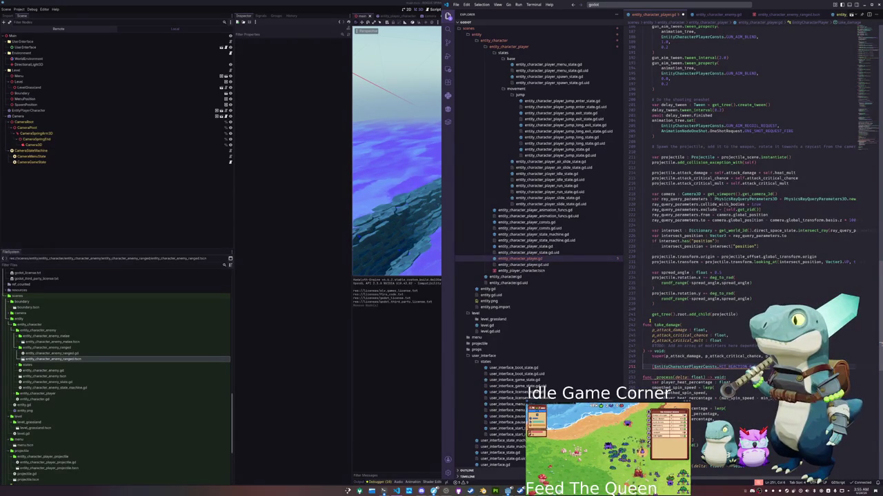
pyautogui.press('End')
pyautogui.hotkey('ctrl', 'shift', 'Left')
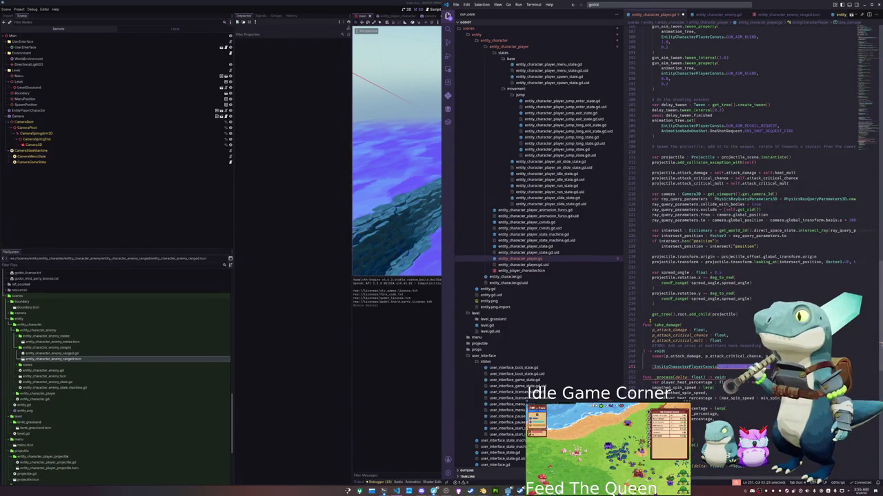
pyautogui.press('F12')
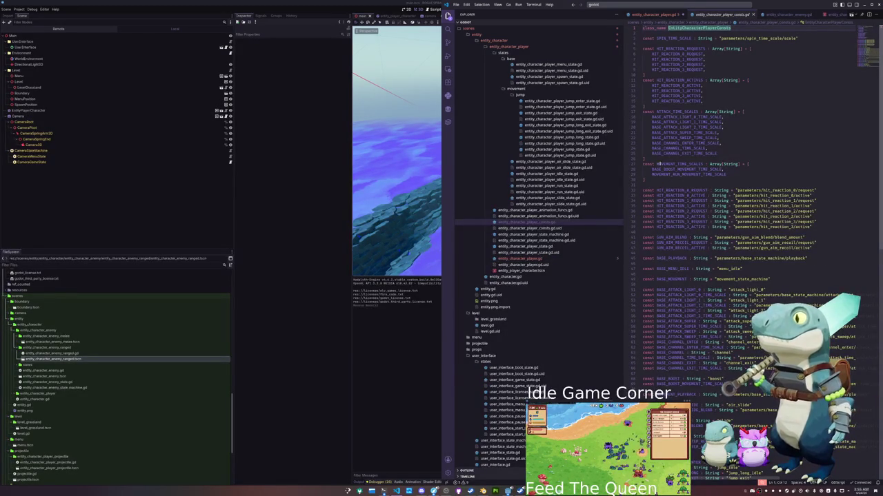
# - Declare var hit_reaction_request : String from the EntityCharacterPlayerConsts hit-reaction constant
pyautogui.doubleClick(686, 80)
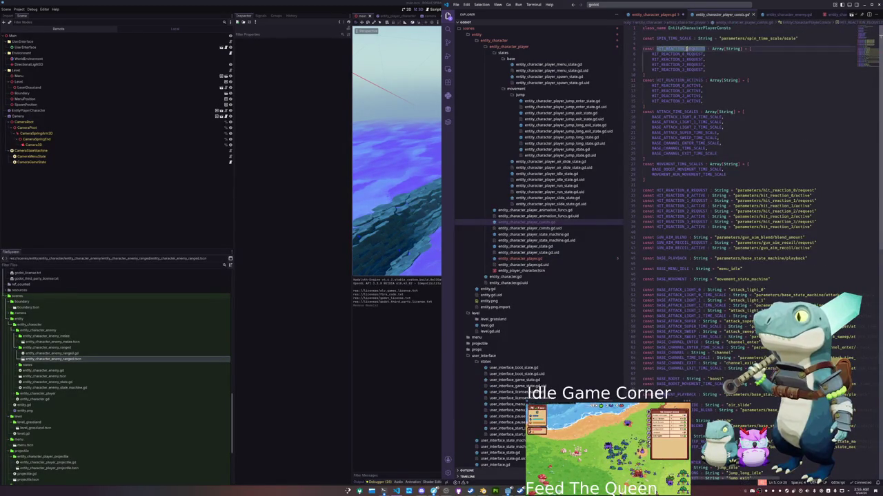
pyautogui.hotkey('alt', 'Left')
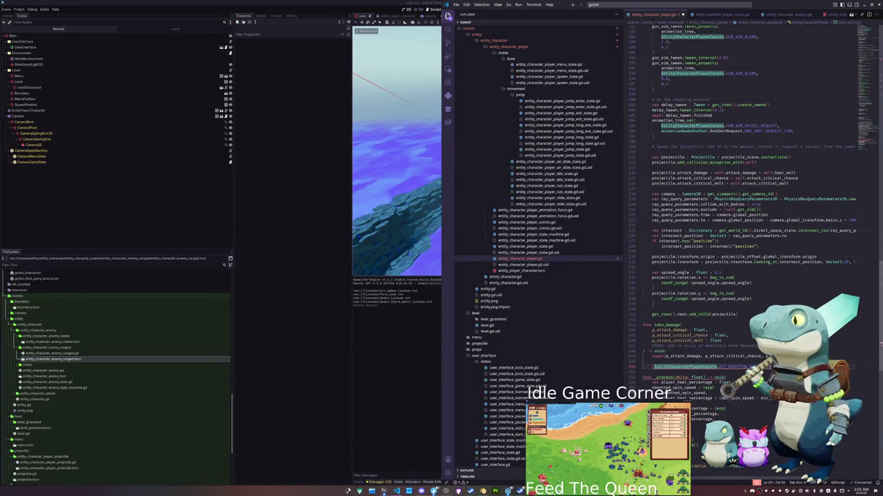
pyautogui.click(661, 367)
pyautogui.write('var hit_reaction_re')
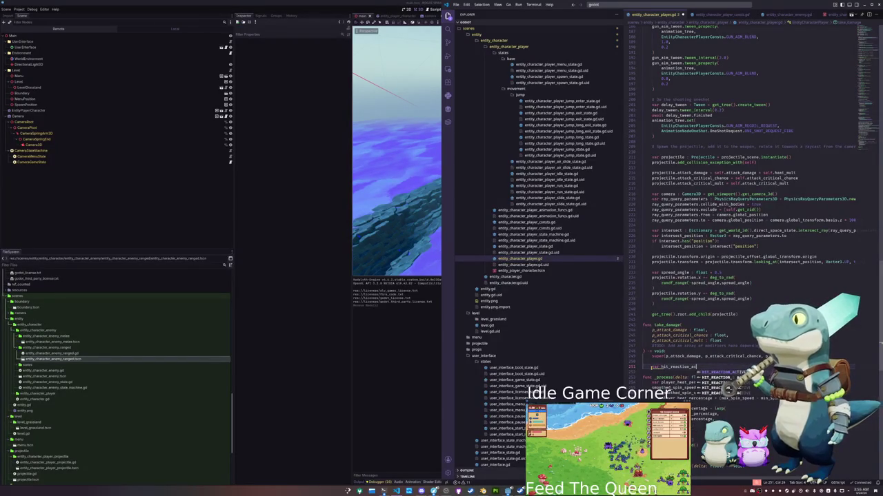
pyautogui.write('quest : String = HIT_')
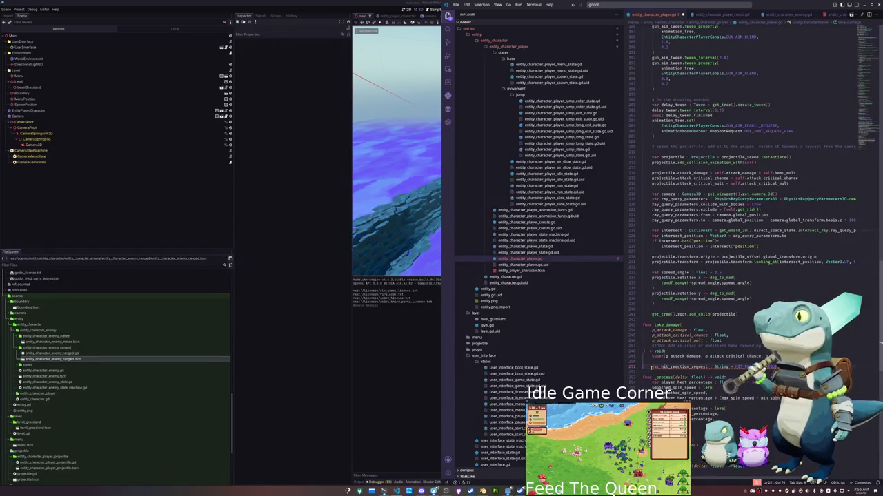
pyautogui.moveTo(671, 367)
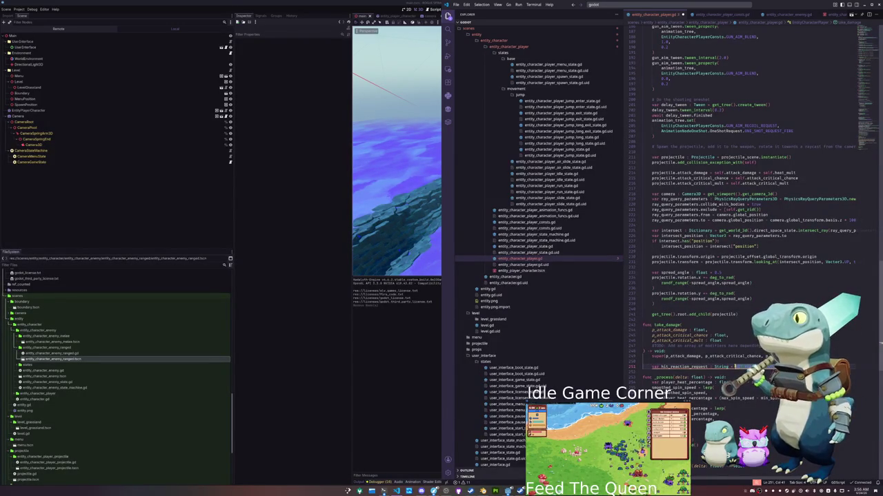
pyautogui.write('Const')
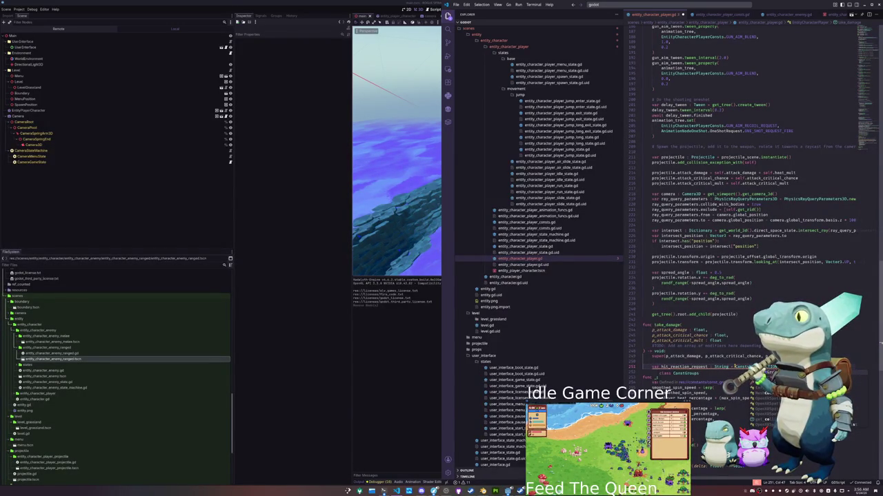
pyautogui.press('Return')
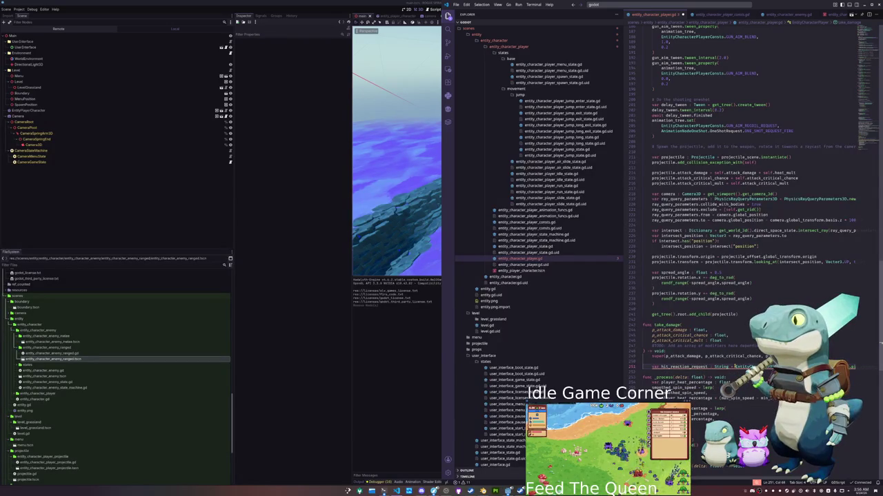
# - Add animation_tree.set(hit_reaction_request, AnimationNodeOneShot.ONE_SHOT_REQUEST_FIRE) to take_damage
pyautogui.press('Return')
pyautogui.write('animation_tree.set(')
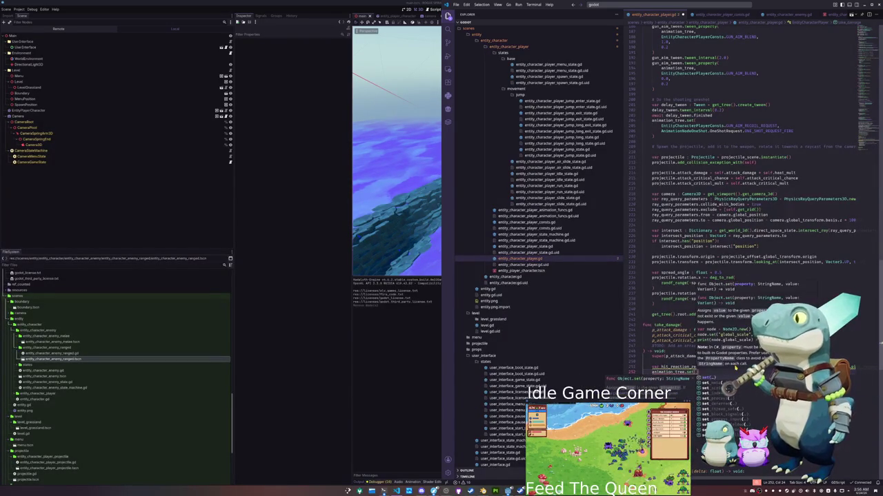
pyautogui.write('hit_r')
pyautogui.press('Return')
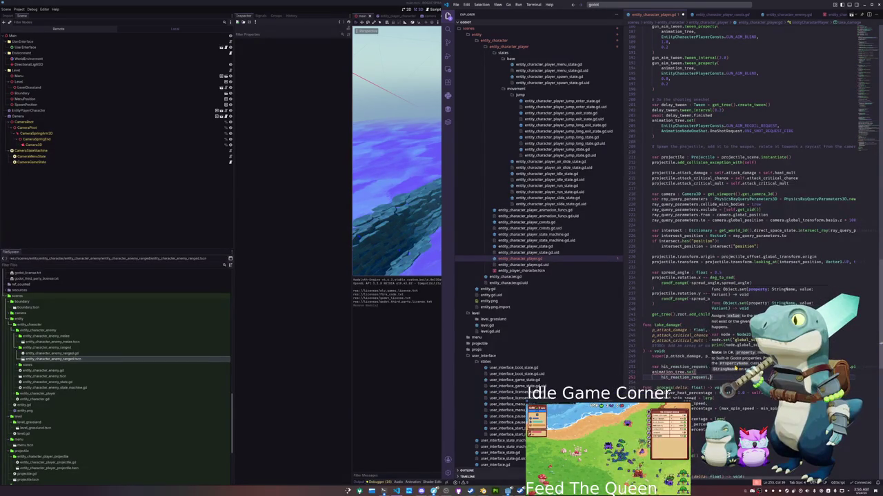
pyautogui.press('Return')
pyautogui.write('AnimationNod')
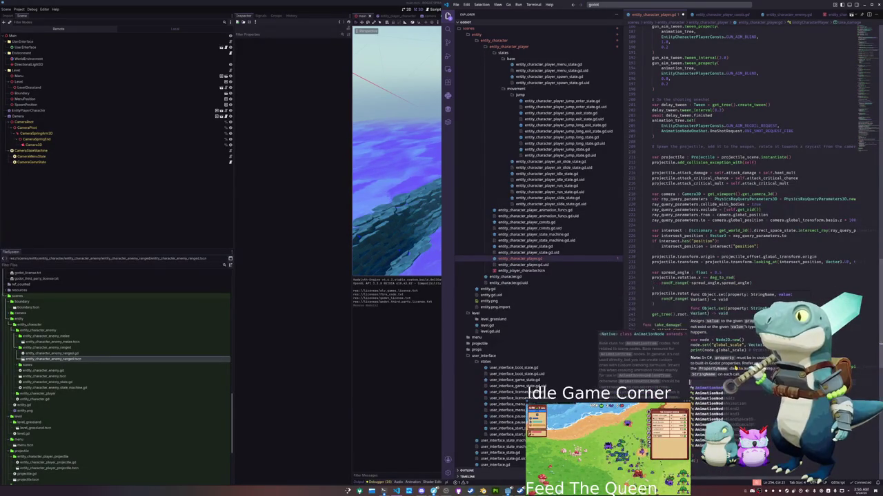
pyautogui.press('Return')
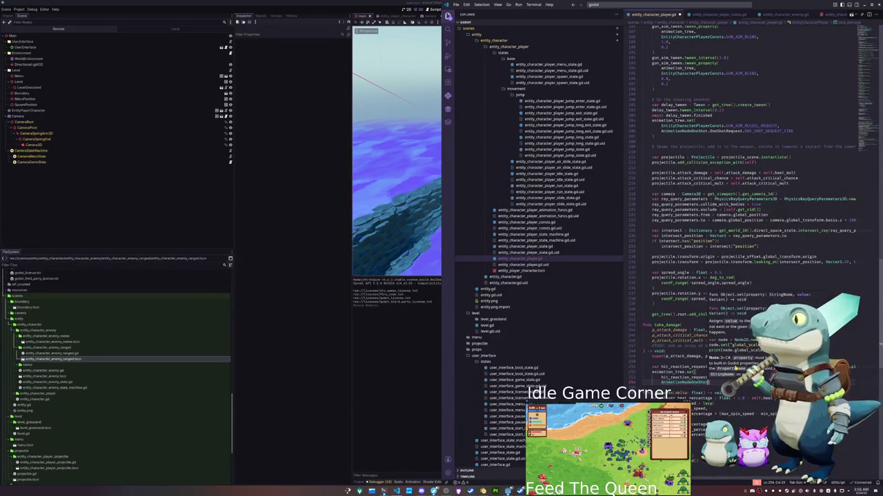
pyautogui.write('.')
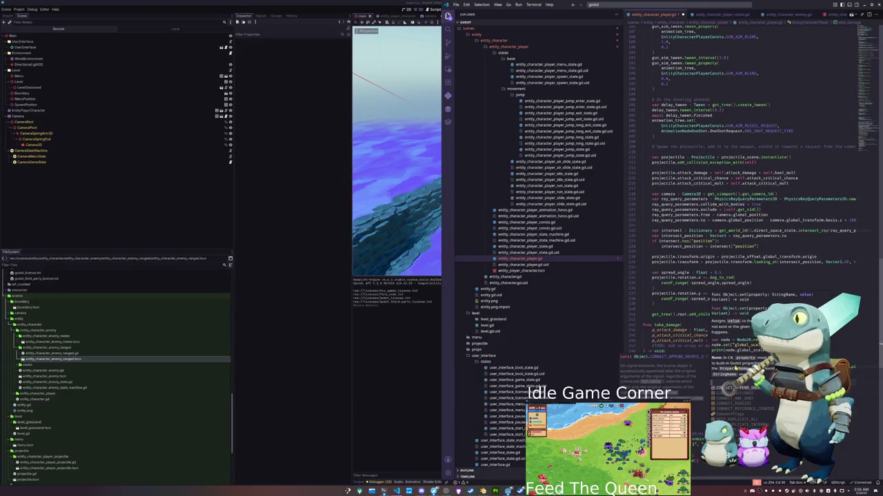
pyautogui.write('O')
pyautogui.press('Return')
pyautogui.press('Return')
# - Put each super argument on its own line, adding p_attack_critical_mult
pyautogui.press('Up')
pyautogui.press('Up')
pyautogui.press('Up')
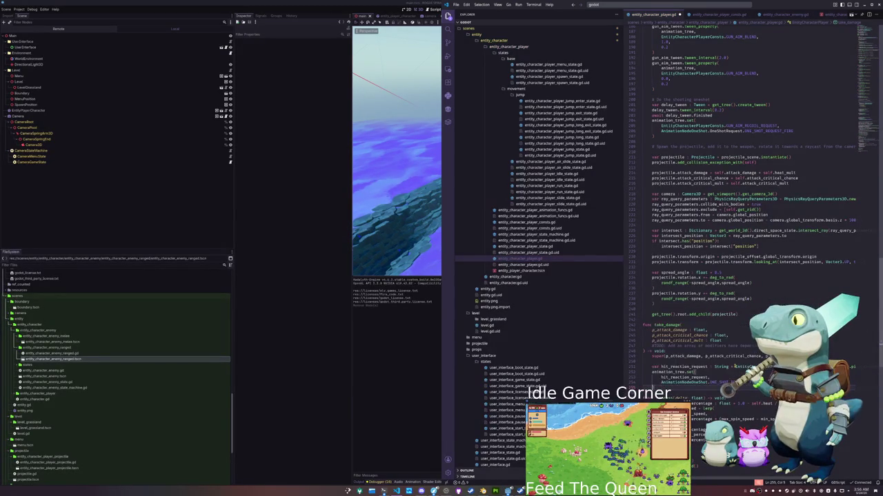
pyautogui.press('Return')
pyautogui.doubleClick(744, 361)
pyautogui.press('Left')
pyautogui.press('Return')
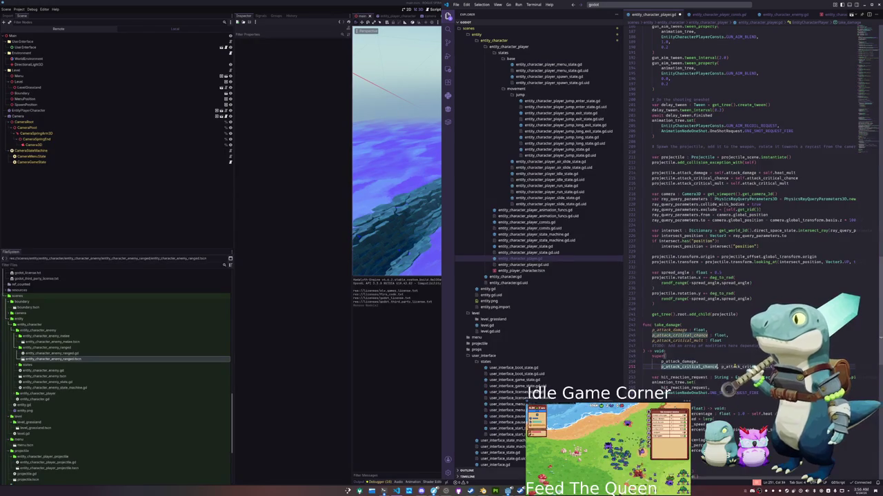
pyautogui.press('End')
pyautogui.press('Return')
pyautogui.write('p_attack_critical_mult')
pyautogui.press('Return')
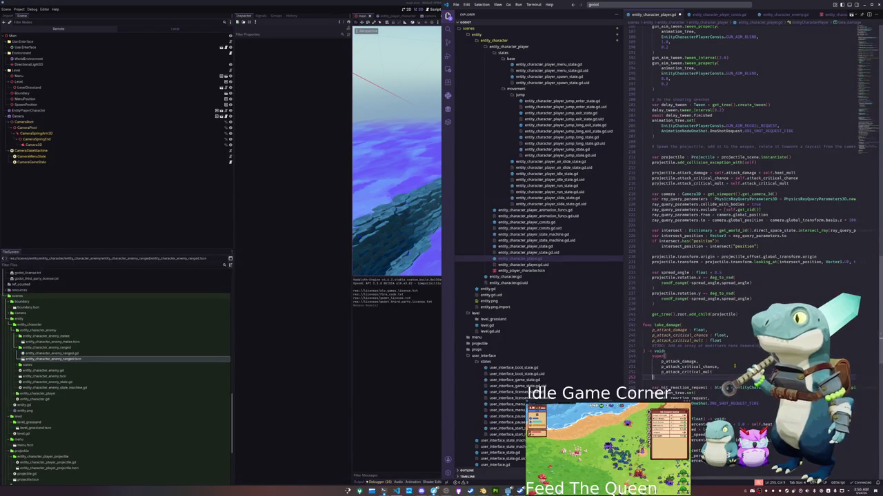
# - Add a blank line above take_damage, then run the game in Godot with F5
pyautogui.press('Up')
pyautogui.press('Up')
pyautogui.press('Up')
pyautogui.press('Home')
pyautogui.press('Return')
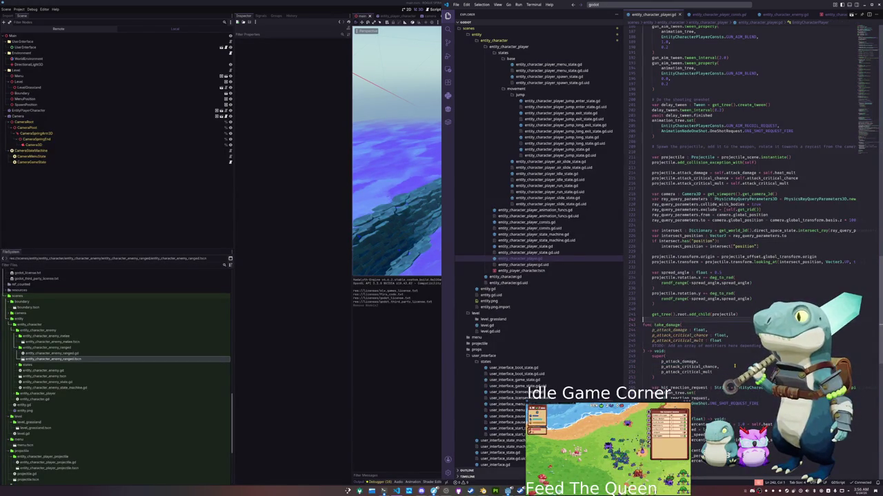
pyautogui.press('Down')
pyautogui.press('Down')
pyautogui.press('Down')
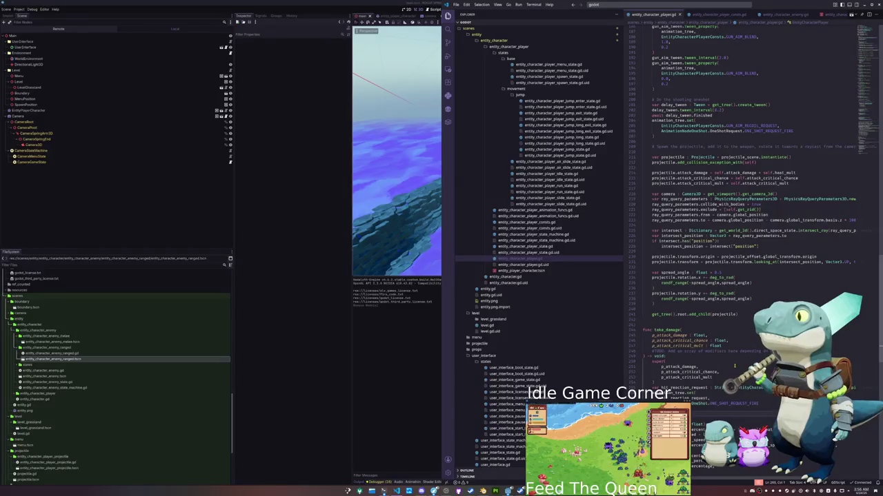
pyautogui.click(392, 365)
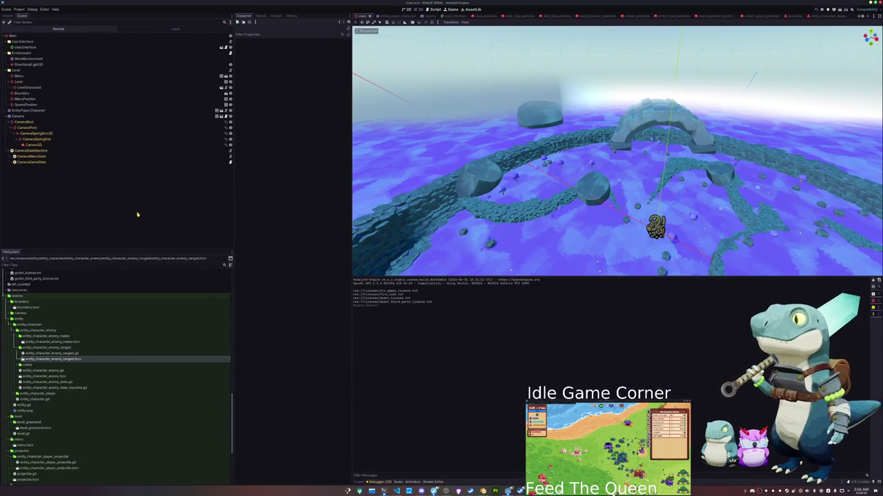
pyautogui.press('F5')
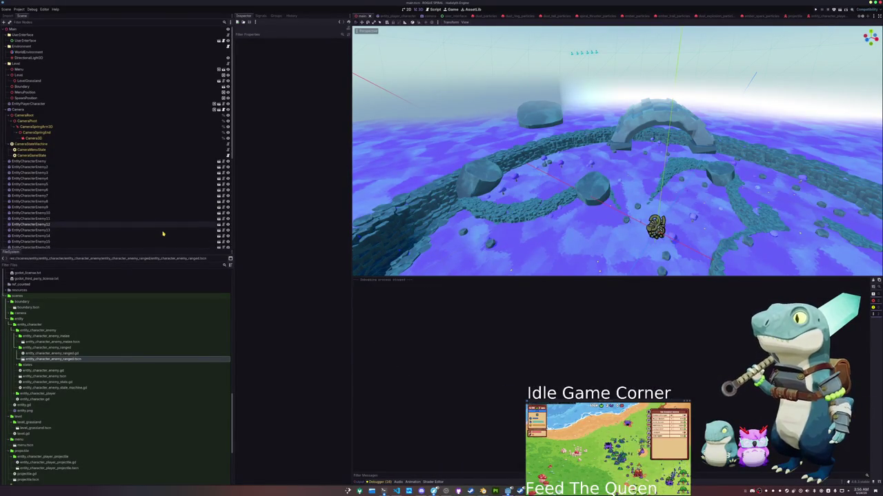
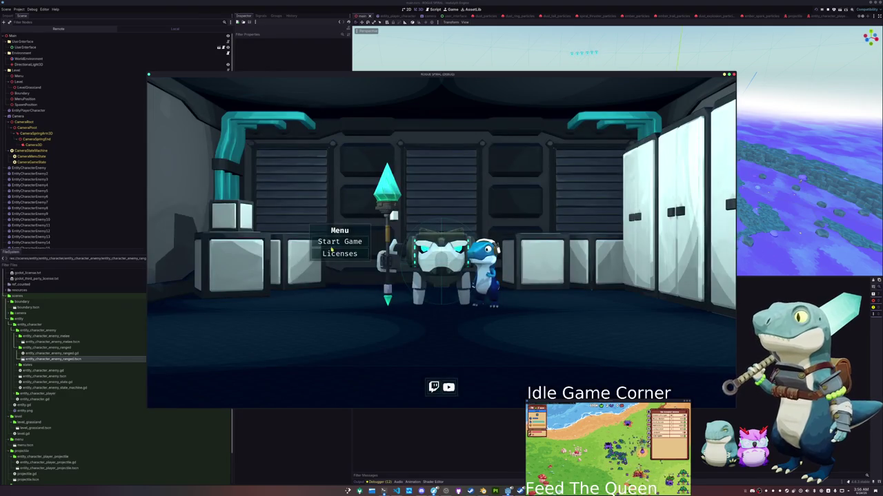
# - Start a game and fight the crystal enemies until health hits 30/100, then exit to the editor
pyautogui.click(332, 249)
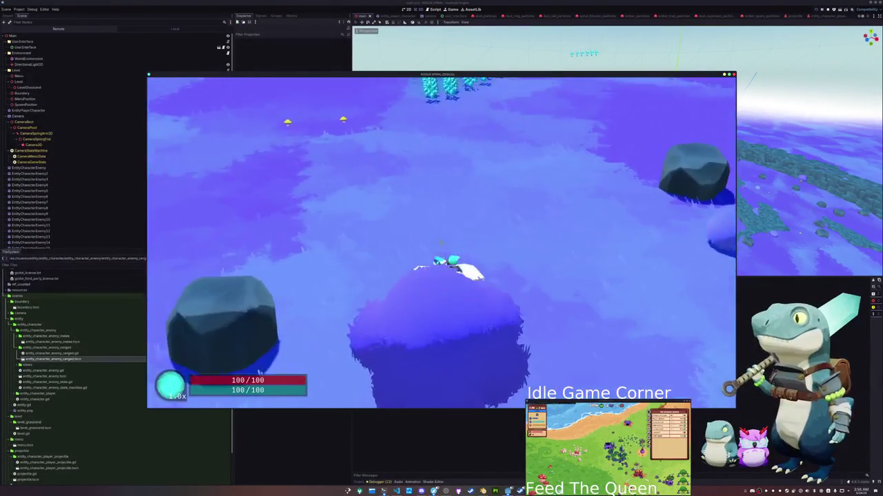
pyautogui.press('w')
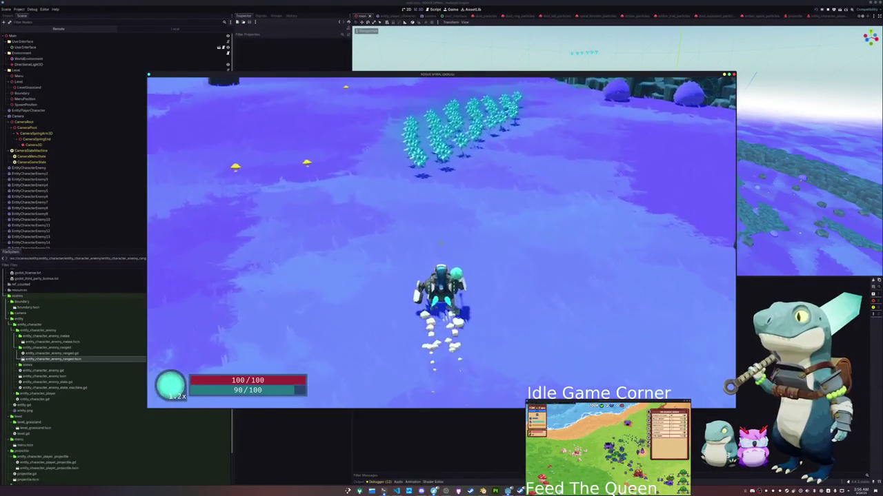
pyautogui.press('w')
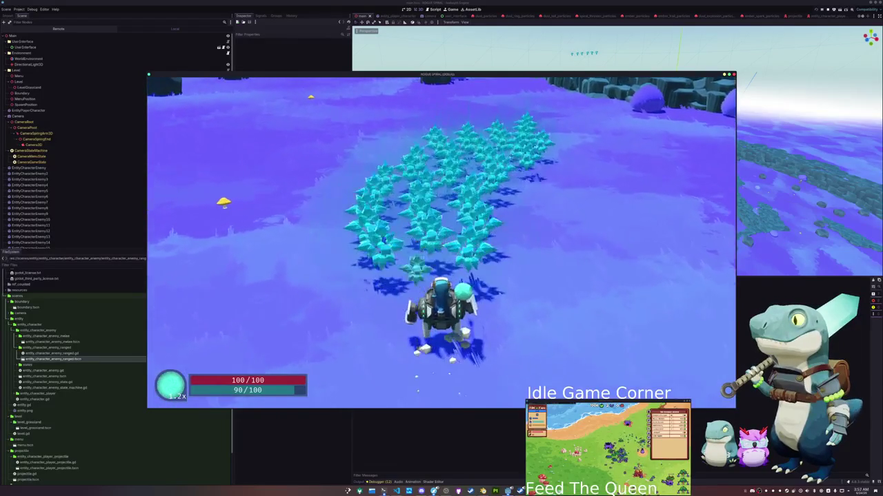
pyautogui.press('w')
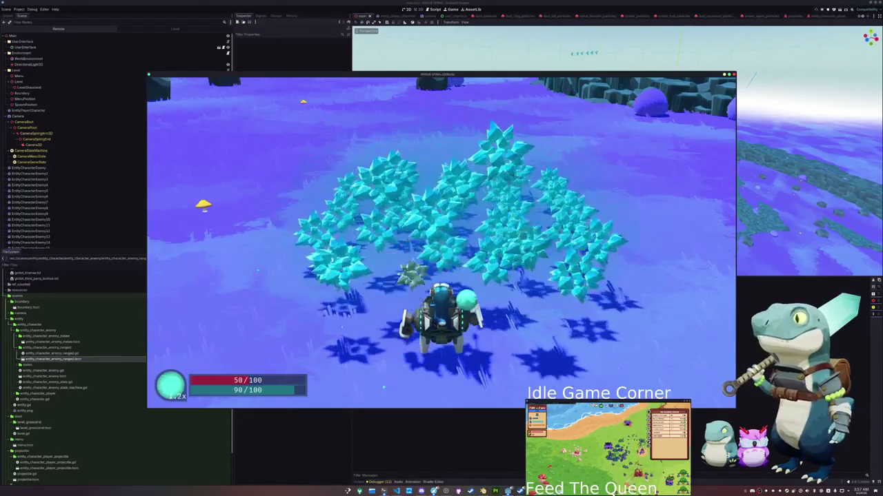
pyautogui.press('a')
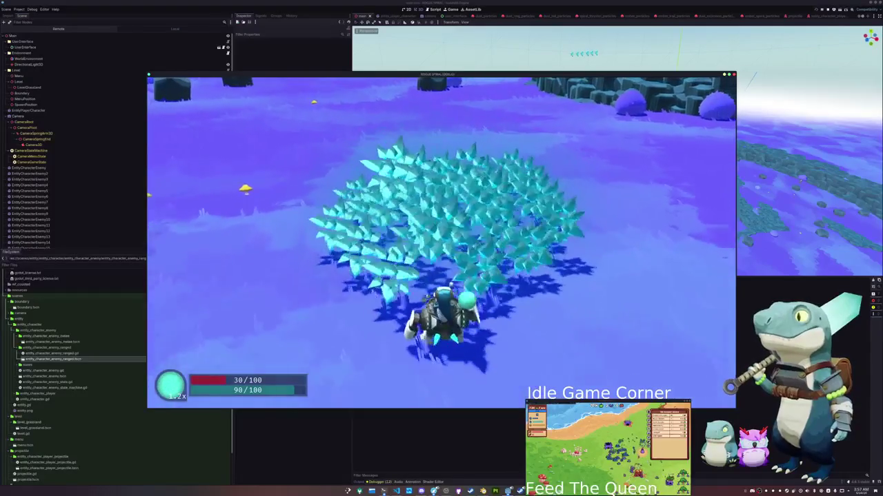
pyautogui.press('d')
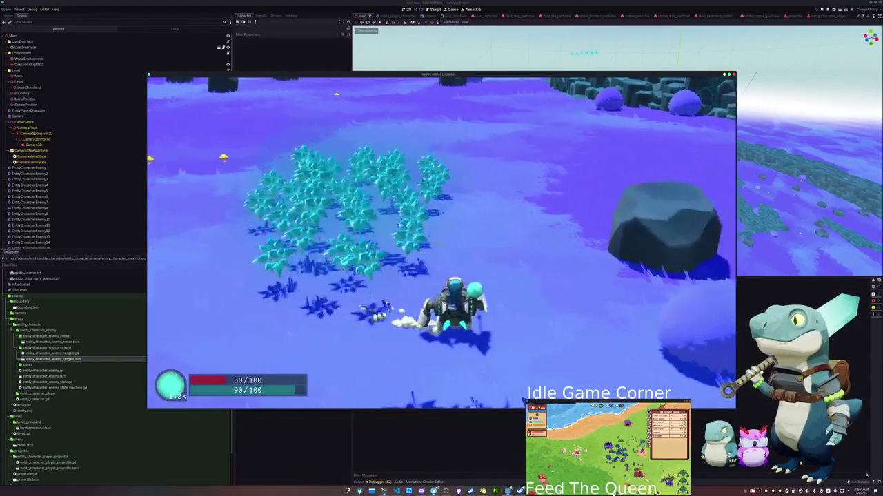
pyautogui.press('Escape')
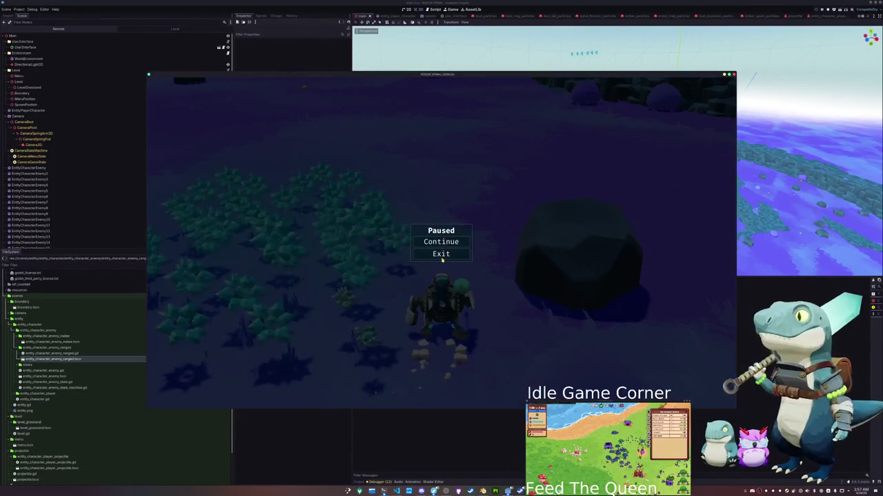
pyautogui.click(441, 254)
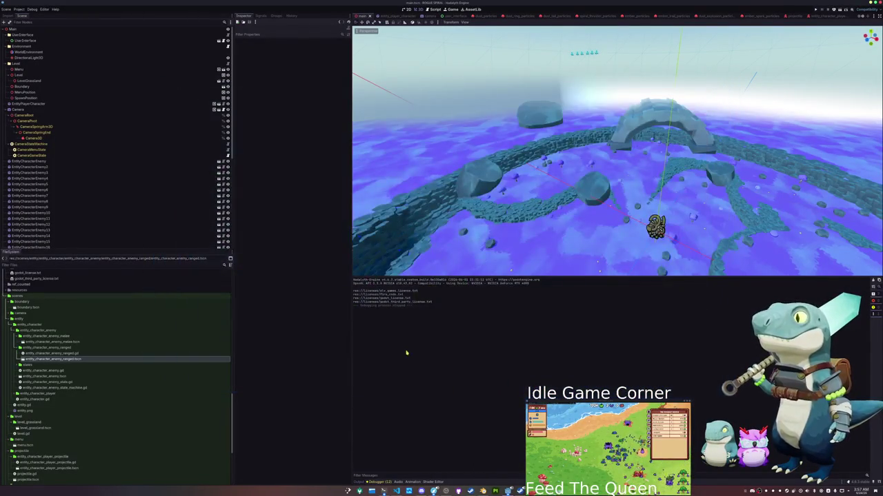
# - Shift-select every enemy node in the Scene tree through EntityCharacterEnemyRanged8
pyautogui.click(30, 162)
pyautogui.scroll(-5, 65, 207)
pyautogui.keyDown('shift'); pyautogui.click(64, 245); pyautogui.keyUp('shift')
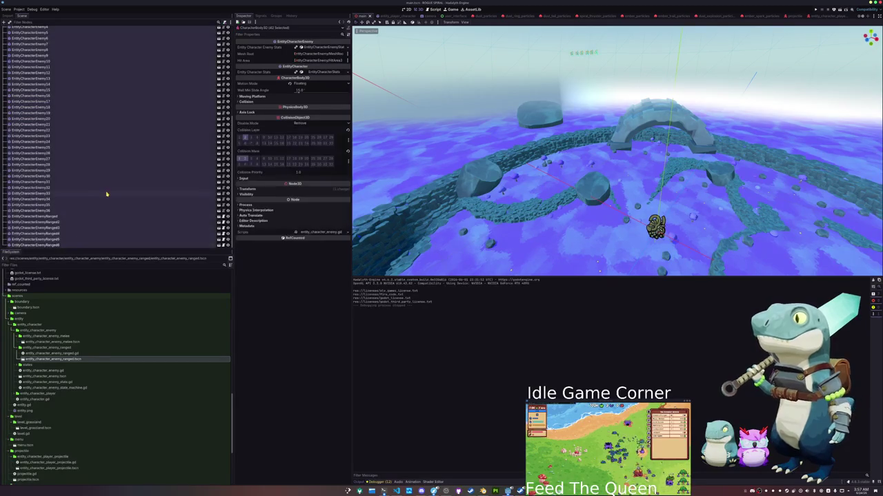
# - Delete the 42 enemy nodes and open entity_character_player_death_state.gd in VS Code
pyautogui.press('Delete')
pyautogui.press('Return')
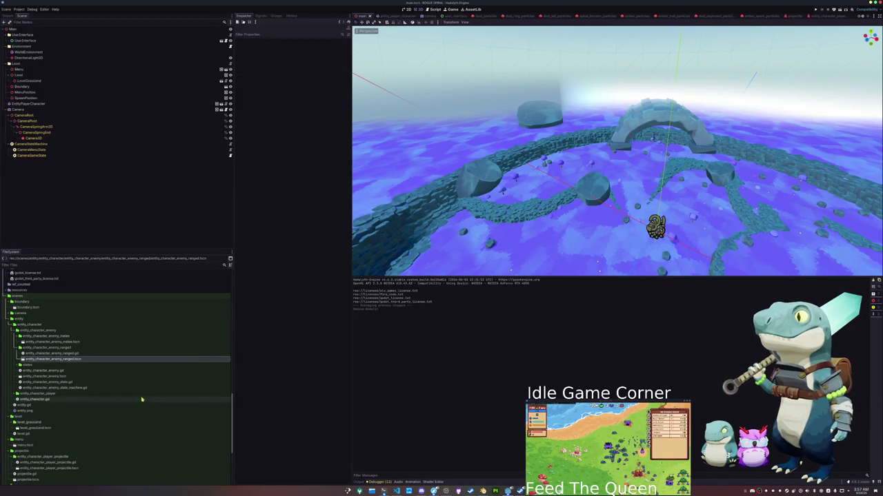
pyautogui.click(396, 491)
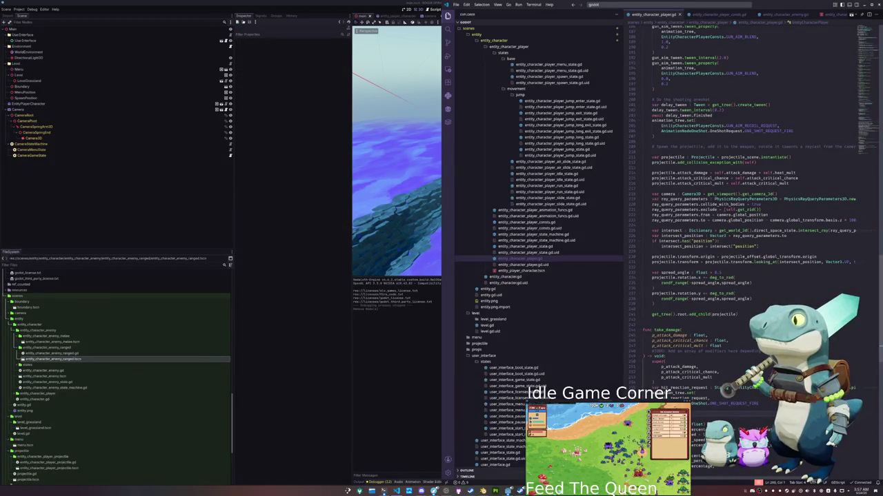
pyautogui.scroll(5, 552, 314)
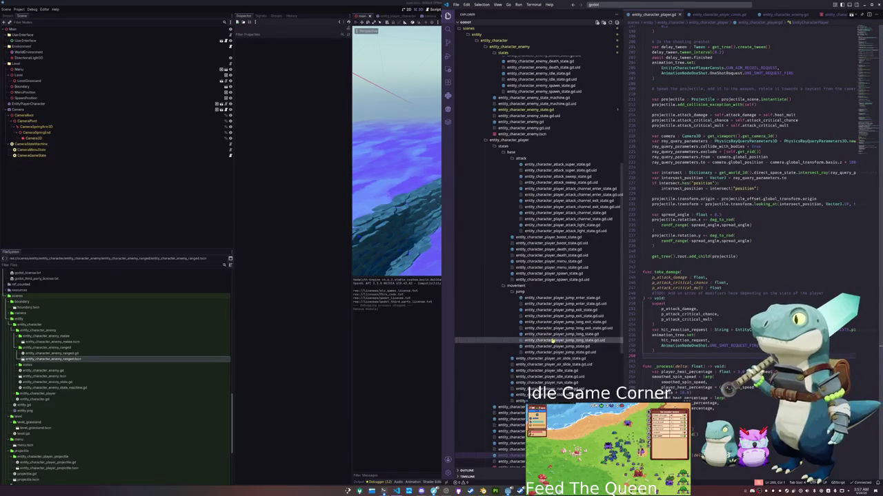
pyautogui.click(561, 250)
# - Add GlobalSignals.game_over.emit() in enter_state, just below the visibility line
pyautogui.click(679, 181)
pyautogui.click(680, 102)
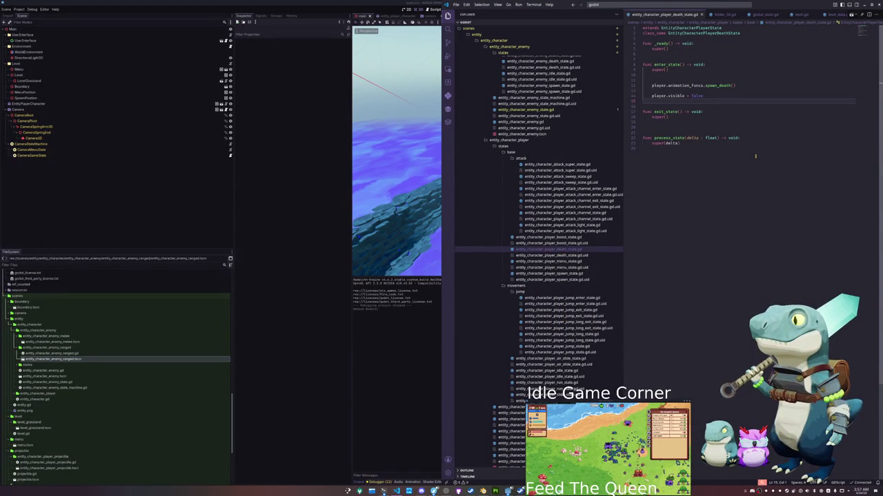
pyautogui.press('Return')
pyautogui.press('Return')
pyautogui.write('glob')
pyautogui.press('Return')
pyautogui.write('.game')
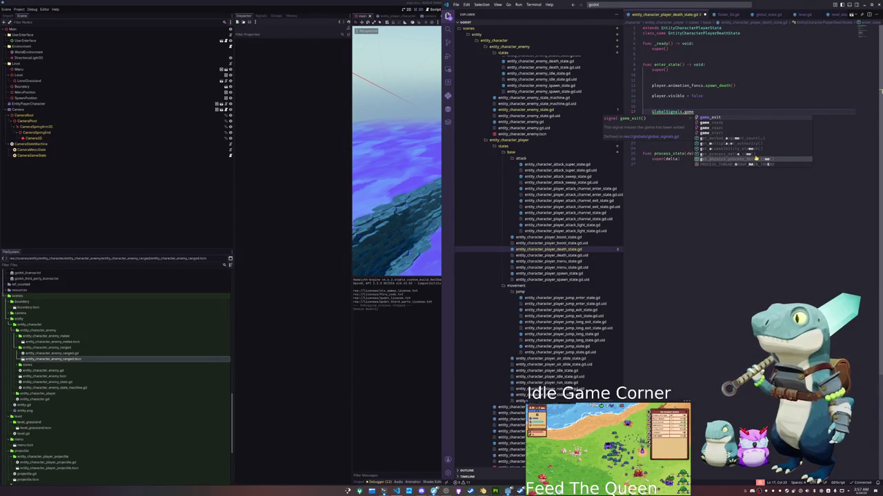
pyautogui.write('_over.emit()')
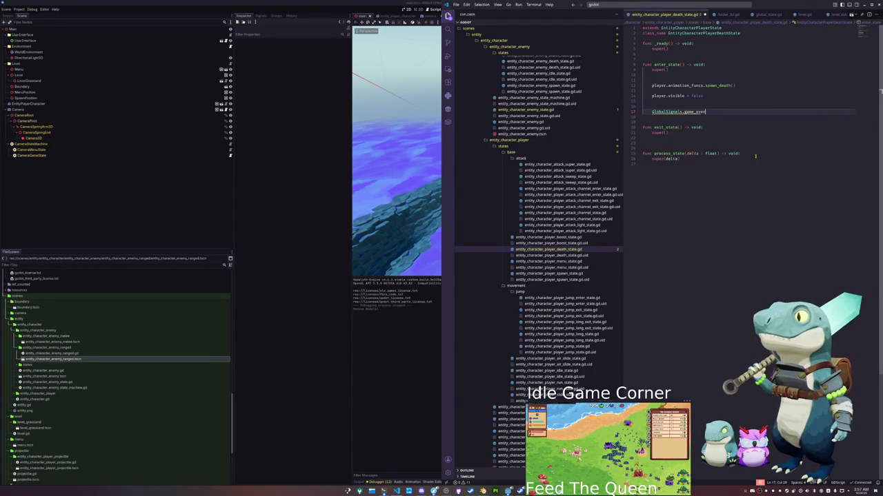
pyautogui.press('Up')
pyautogui.hotkey('ctrl', 'shift', 'k')
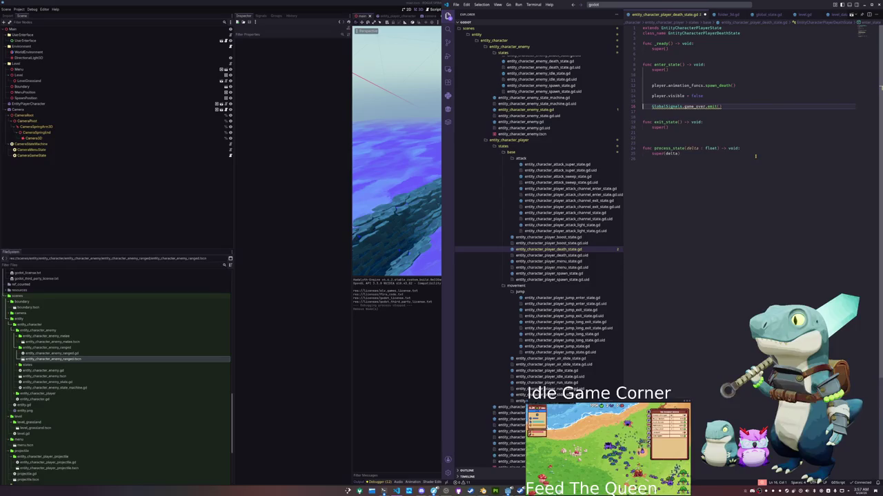
pyautogui.click(653, 4)
# - In global_signals.gd, add 'signal game_over' after game_exit with a 'player has died' comment
pyautogui.write('global_signals')
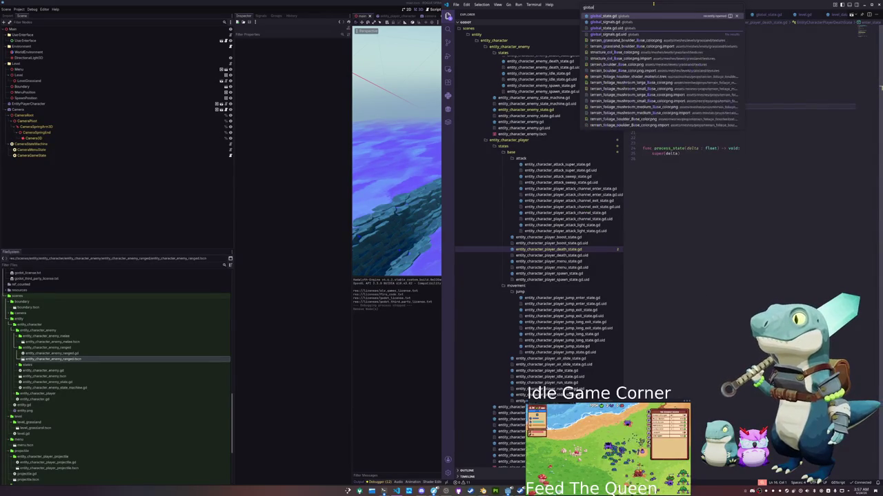
pyautogui.press('Return')
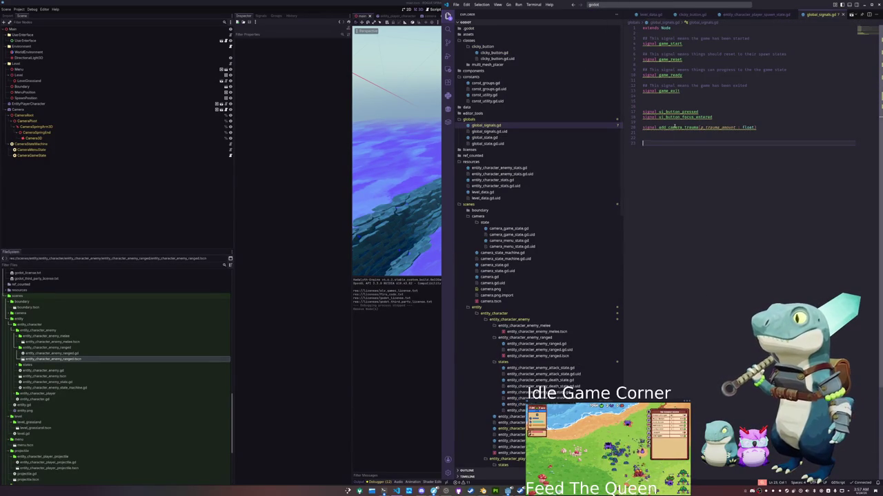
pyautogui.click(663, 100)
pyautogui.write('signal')
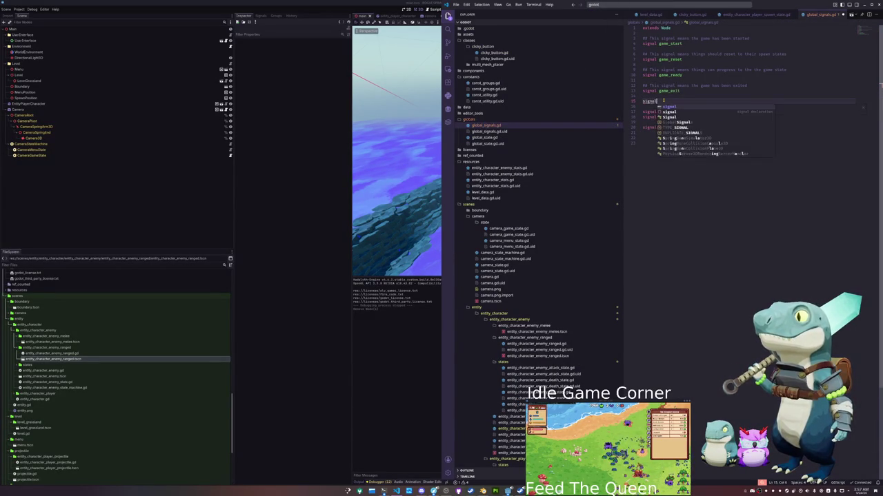
pyautogui.write(' game_over')
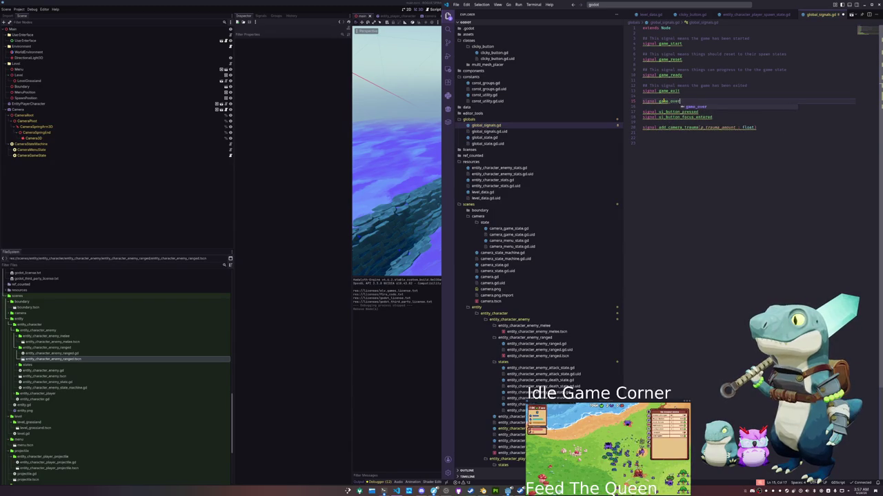
pyautogui.hotkey('ctrl', 'shift', 'Return')
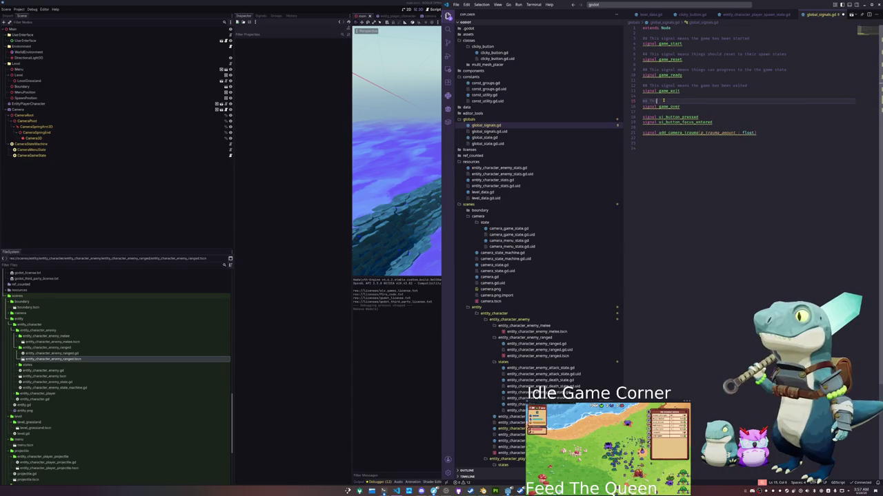
pyautogui.write('is signal means the player has died')
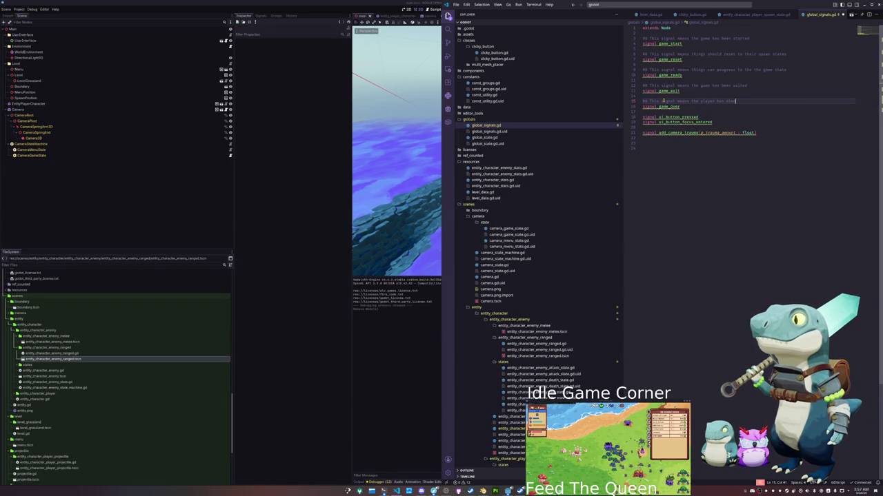
pyautogui.press('Down')
pyautogui.press('Return')
# - Return to the Godot editor and open the user_interface scene
pyautogui.hotkey('ctrl', 'p')
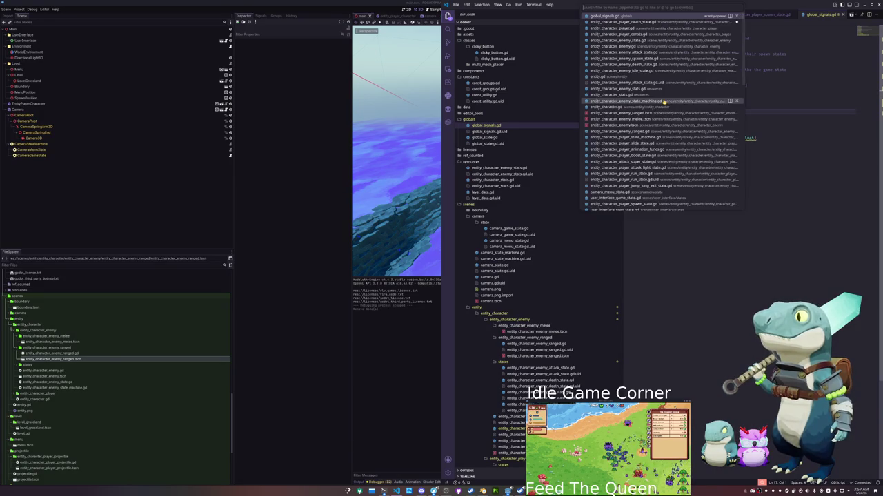
pyautogui.press('Escape')
pyautogui.click(199, 41)
pyautogui.click(220, 42)
# - Inspect the user_interface scene, collapsing GameRoot and checking the PauseRoot node
pyautogui.scroll(-5, 364, 152)
pyautogui.scroll(2, 451, 175)
pyautogui.moveTo(425, 180); pyautogui.dragTo(475, 159)
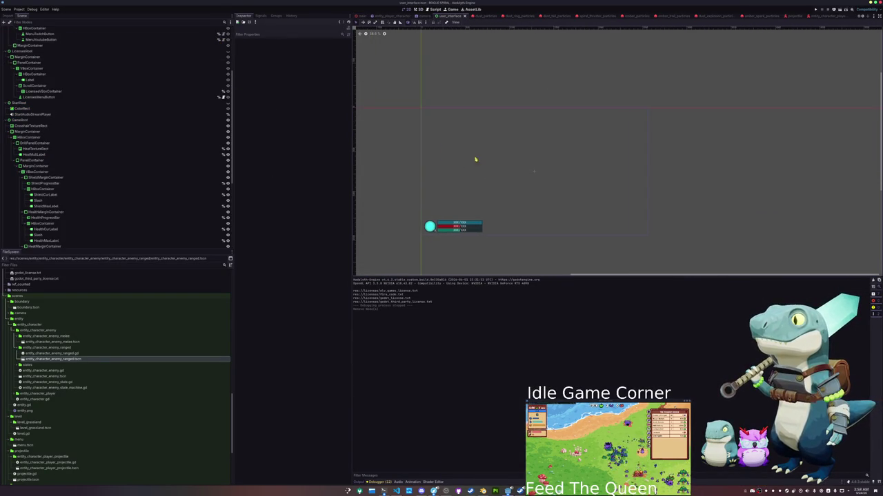
pyautogui.click(5, 119)
pyautogui.click(6, 154)
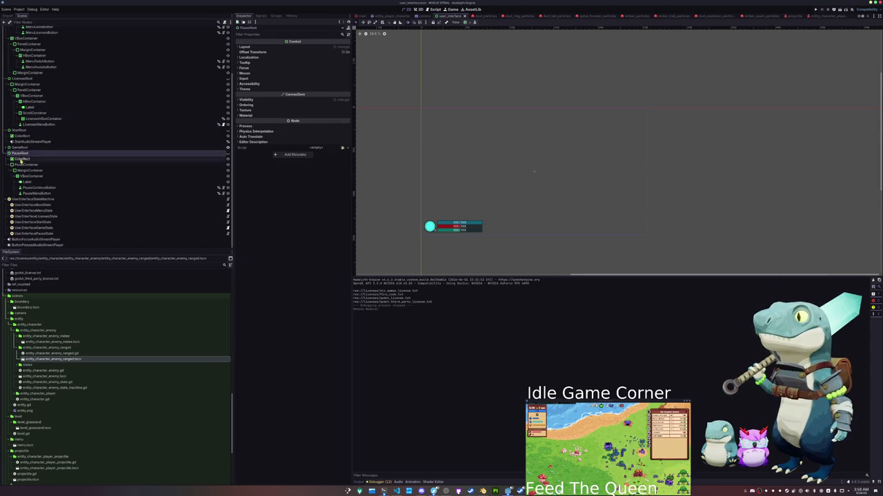
pyautogui.scroll(3, 21, 110)
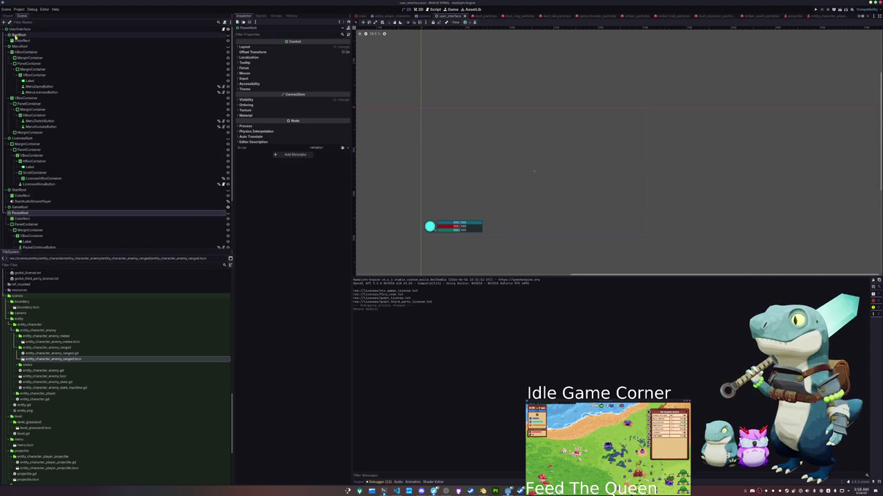
# - Add a Control child to UserInterface and drag it directly below PauseRoot
pyautogui.click(21, 29)
pyautogui.rightClick(21, 29)
pyautogui.click(42, 34)
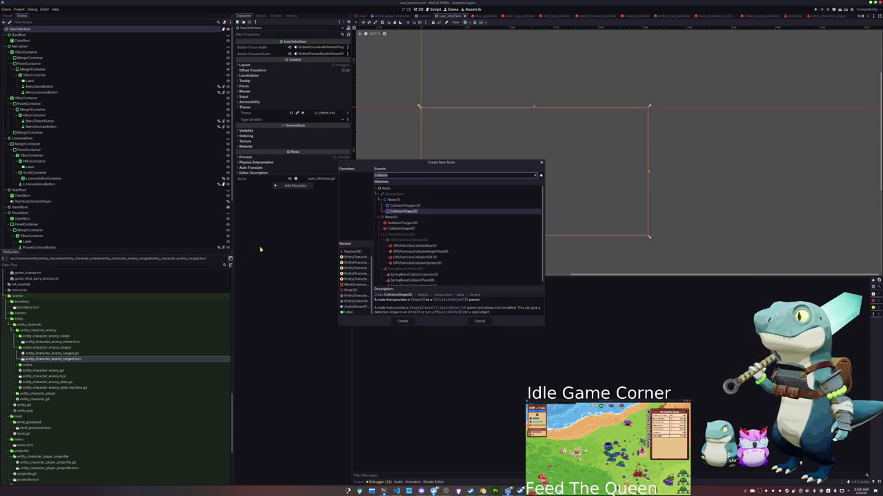
pyautogui.write('control')
pyautogui.press('Return')
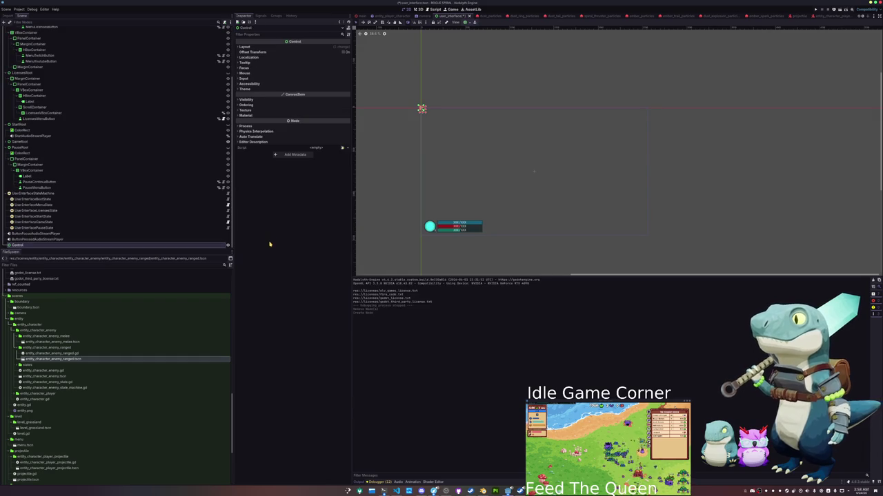
pyautogui.moveTo(19, 246)
pyautogui.mouseDown()
pyautogui.moveTo(6, 159)
pyautogui.moveTo(7, 193)
pyautogui.mouseUp()
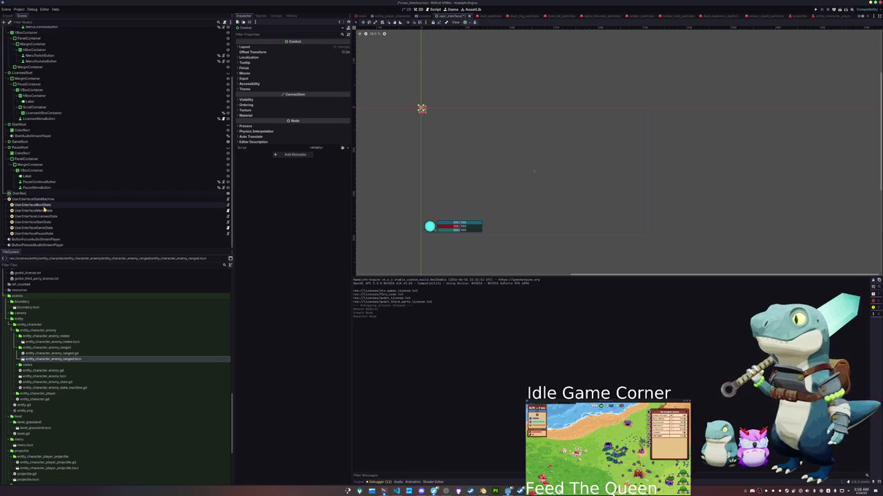
pyautogui.rightClick(55, 194)
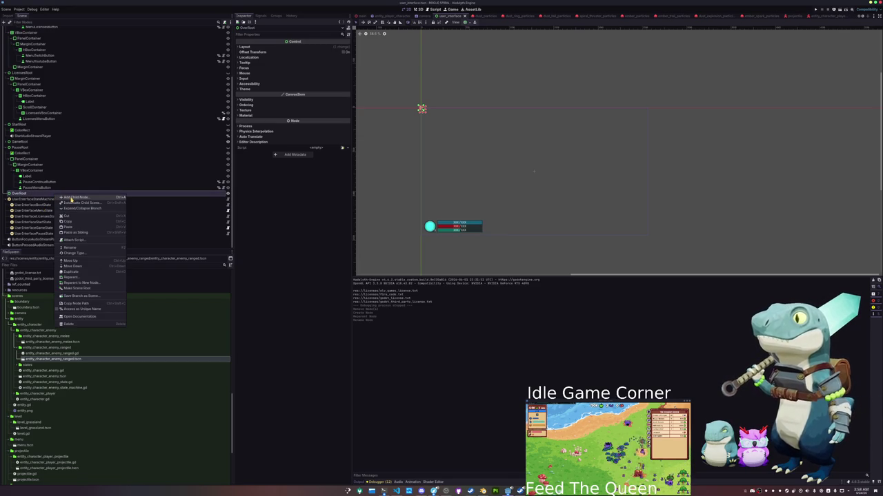
# - Paste a ColorRect backdrop under OverRoot and set OverRoot's anchors to Full Rect
pyautogui.click(75, 198)
pyautogui.press('Return')
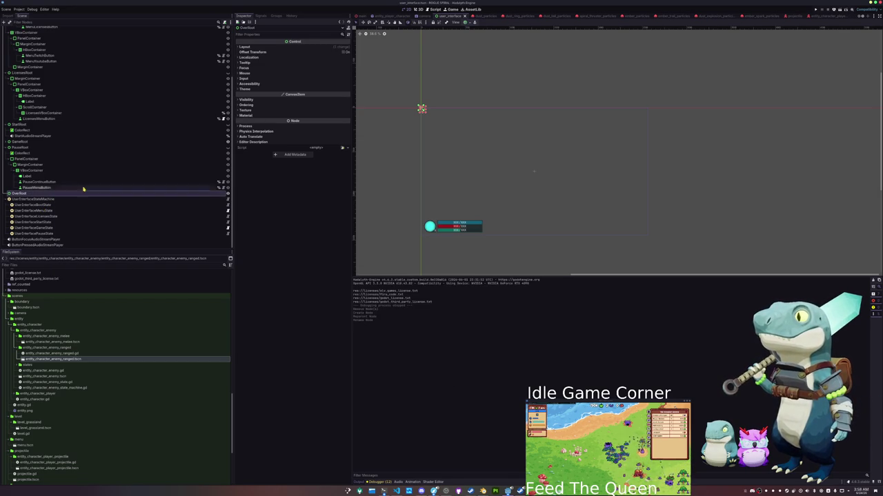
pyautogui.hotkey('ctrl', 'v')
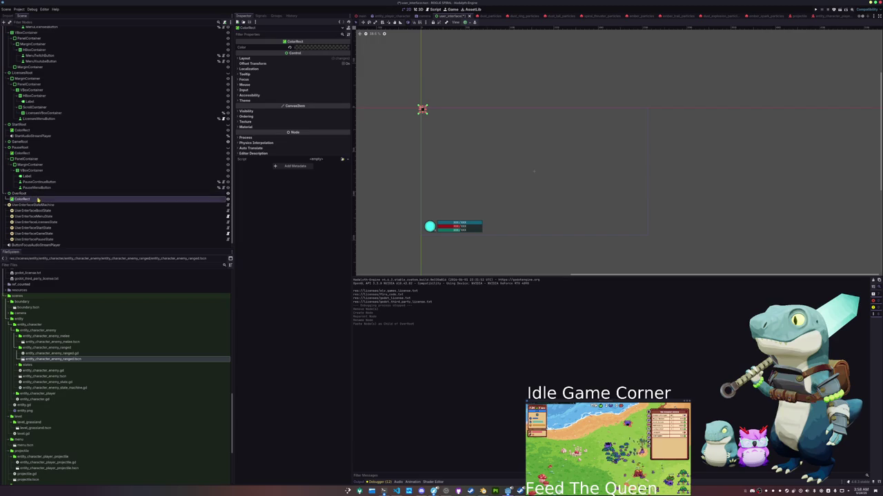
pyautogui.click(467, 23)
pyautogui.click(28, 194)
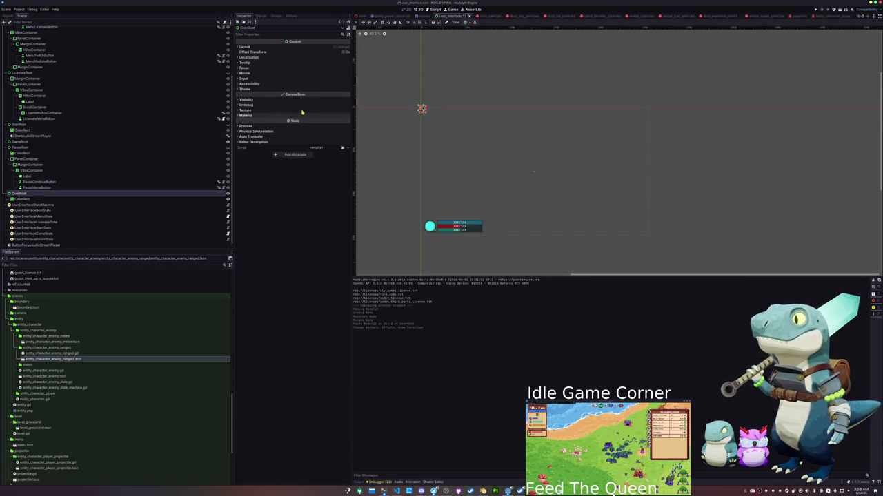
pyautogui.click(466, 23)
pyautogui.click(492, 63)
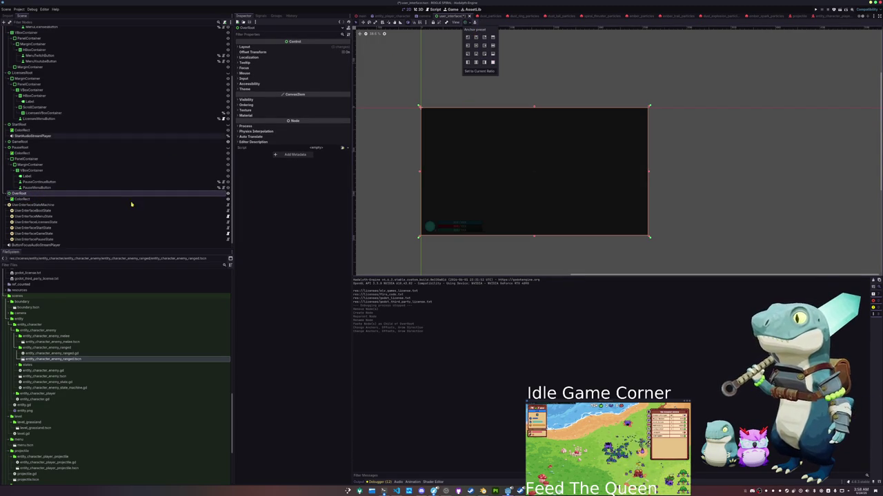
pyautogui.click(159, 199)
# - Add a VBoxContainer under OverRoot, replacing an accidentally added HBoxContainer
pyautogui.rightClick(46, 195)
pyautogui.click(66, 195)
pyautogui.write('hbox')
pyautogui.press('Return')
pyautogui.hotkey('ctrl', 'z')
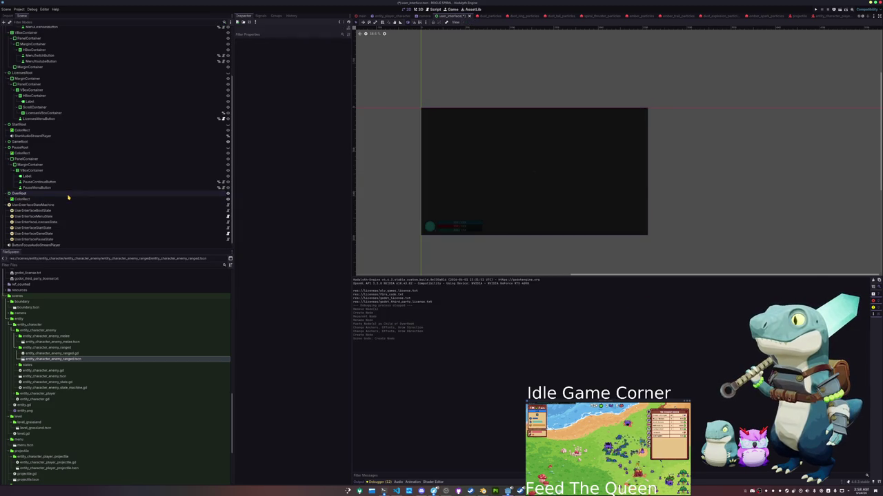
pyautogui.click(71, 195)
pyautogui.rightClick(70, 194)
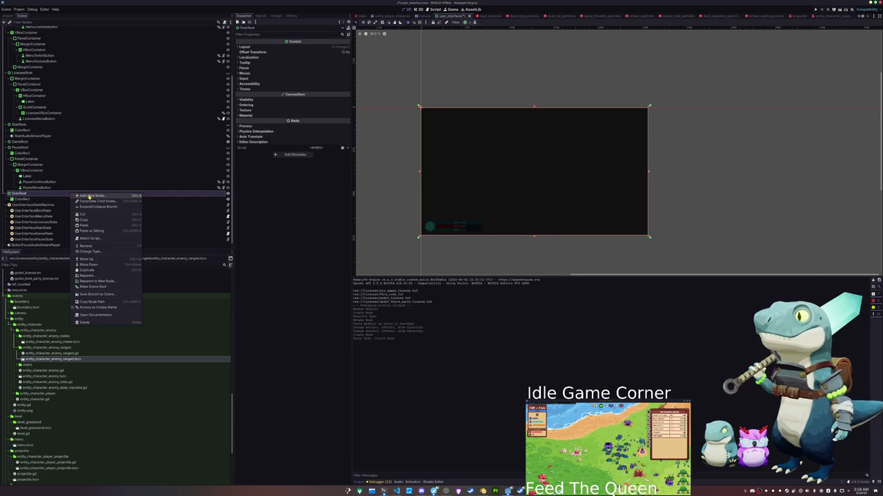
pyautogui.click(89, 198)
pyautogui.write('vbox')
pyautogui.press('Return')
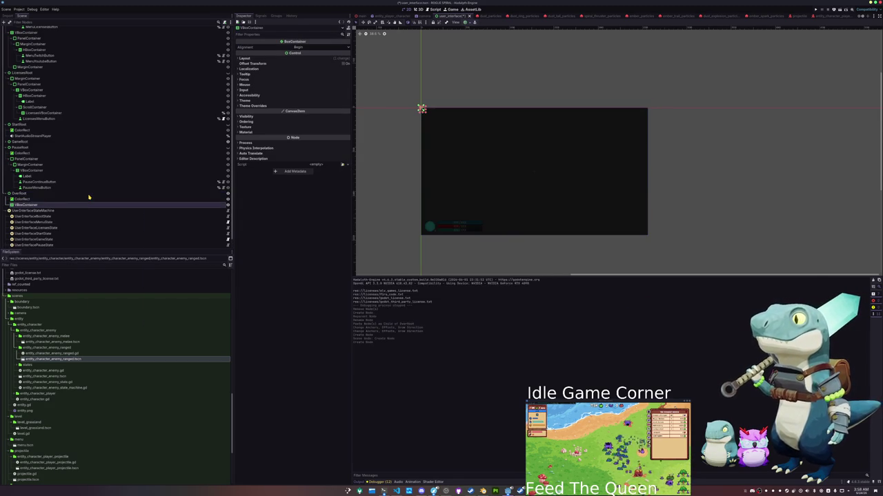
pyautogui.scroll(-1, 61, 201)
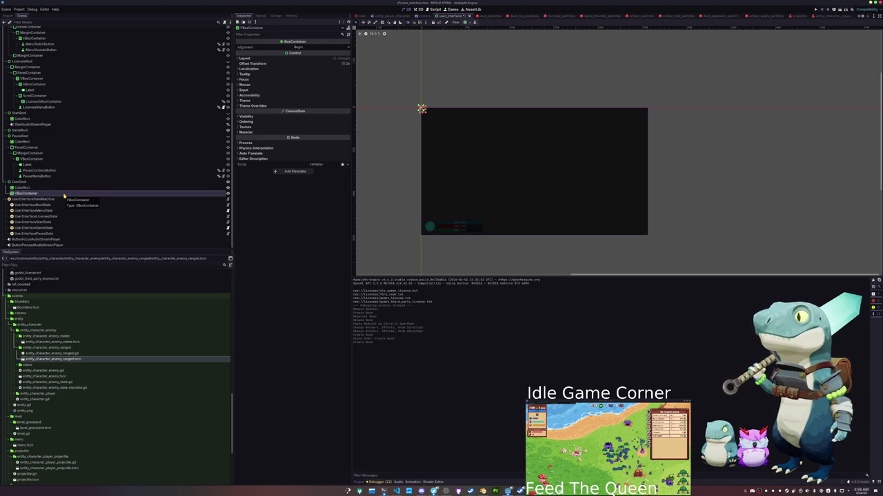
# - Add a Label child to the VBoxContainer
pyautogui.rightClick(36, 194)
pyautogui.click(56, 198)
pyautogui.write('label')
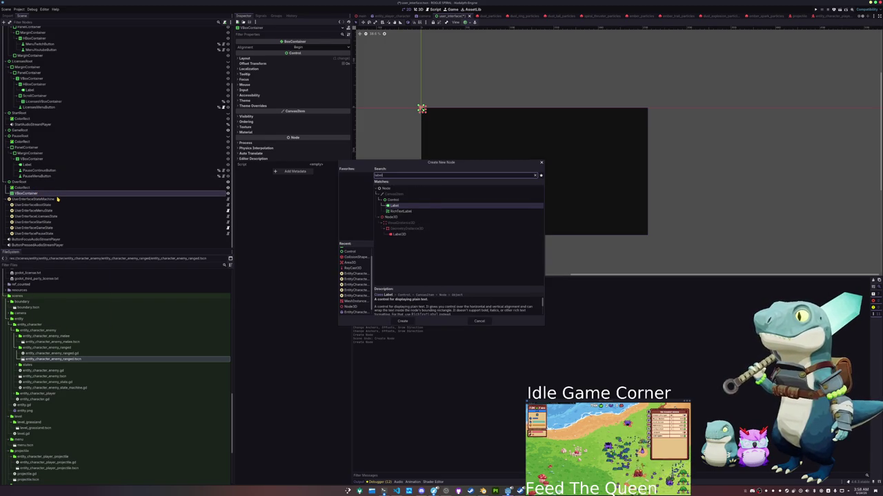
pyautogui.press('Return')
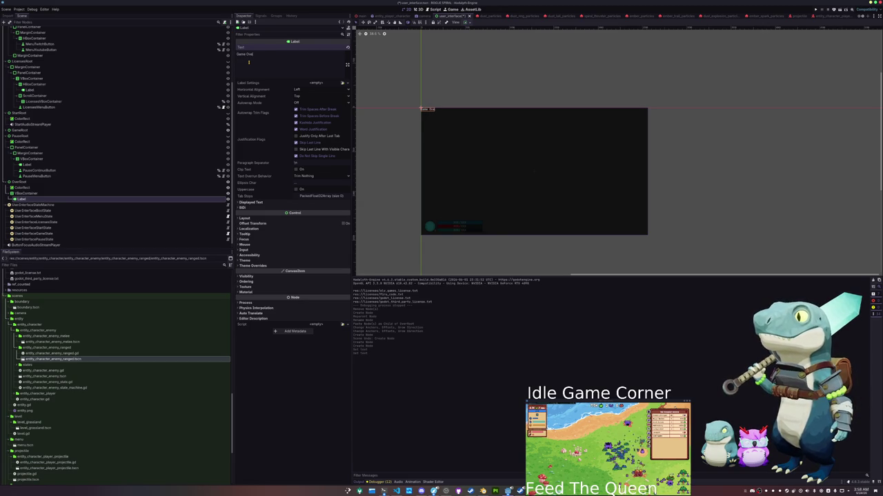
# - Adjust the label's horizontal sizing and centre the VBoxContainer on screen
pyautogui.click(466, 23)
pyautogui.click(475, 38)
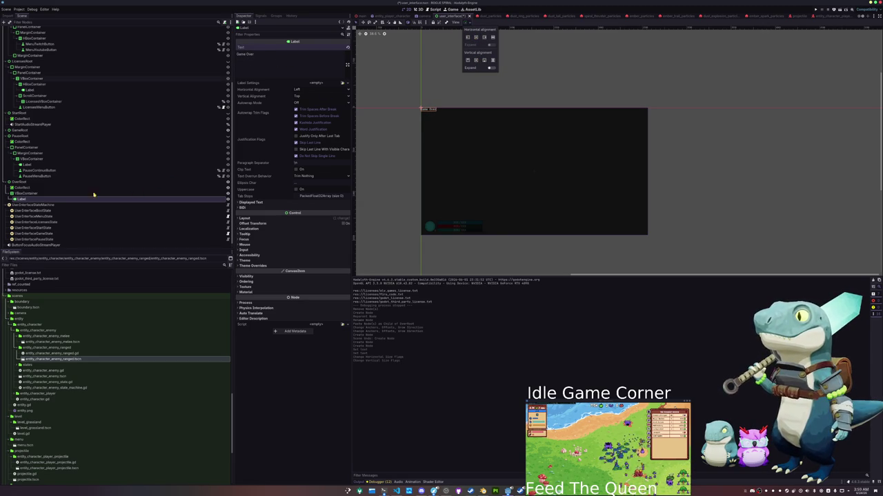
pyautogui.click(63, 194)
pyautogui.click(62, 194)
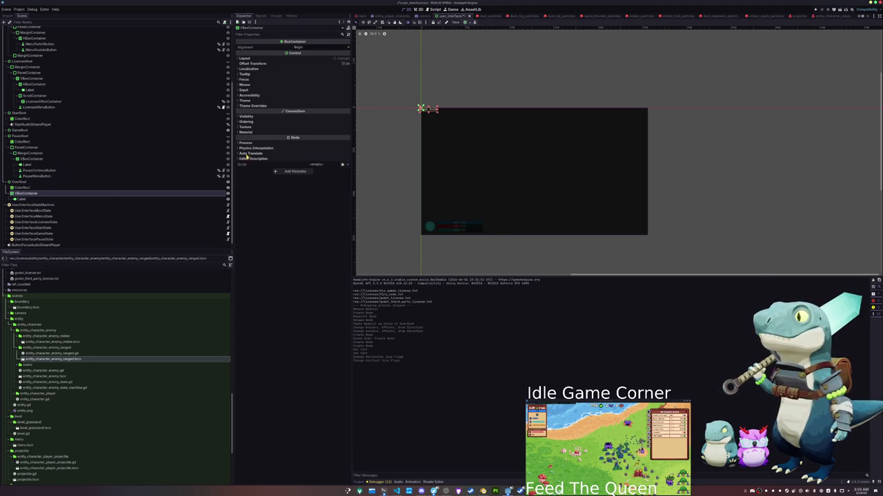
pyautogui.click(469, 23)
pyautogui.click(476, 47)
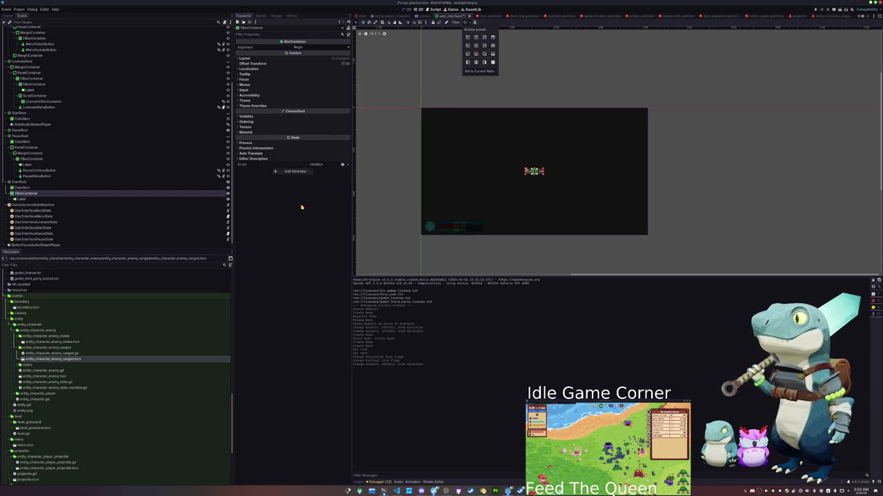
# - Style the Game Over label with header_label_settings.tres
pyautogui.click(49, 199)
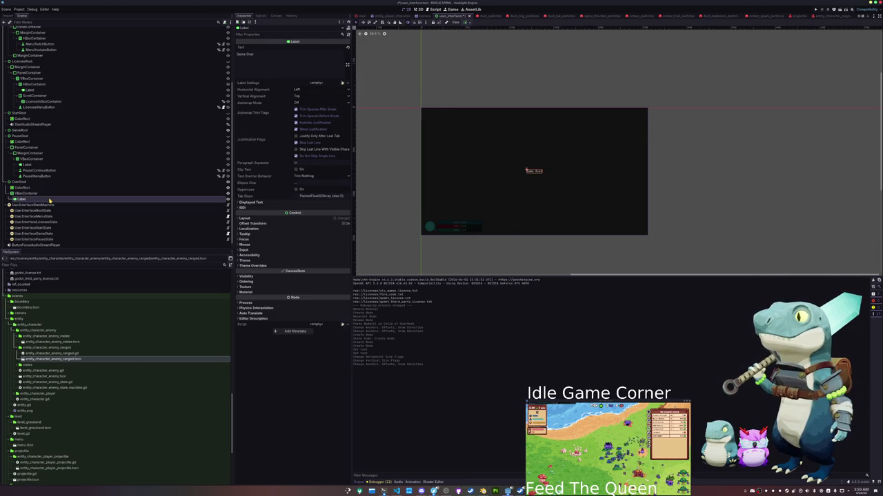
pyautogui.click(50, 194)
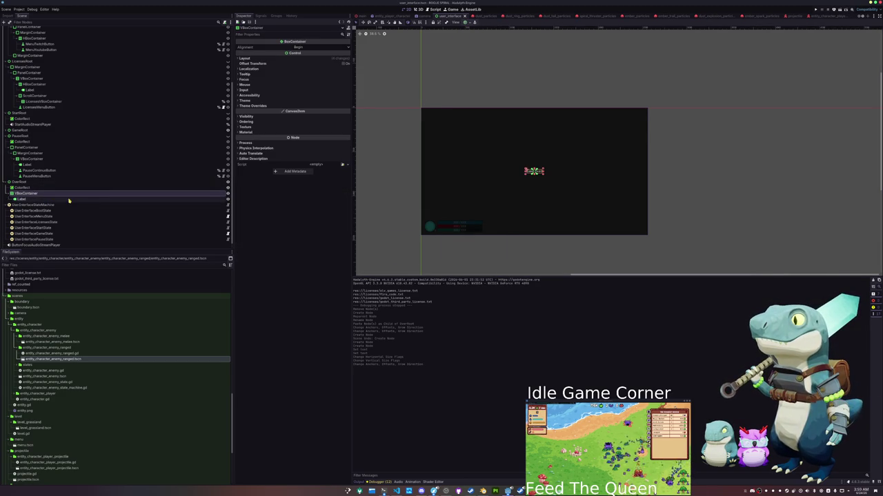
pyautogui.click(69, 199)
pyautogui.click(343, 83)
pyautogui.doubleClick(372, 187)
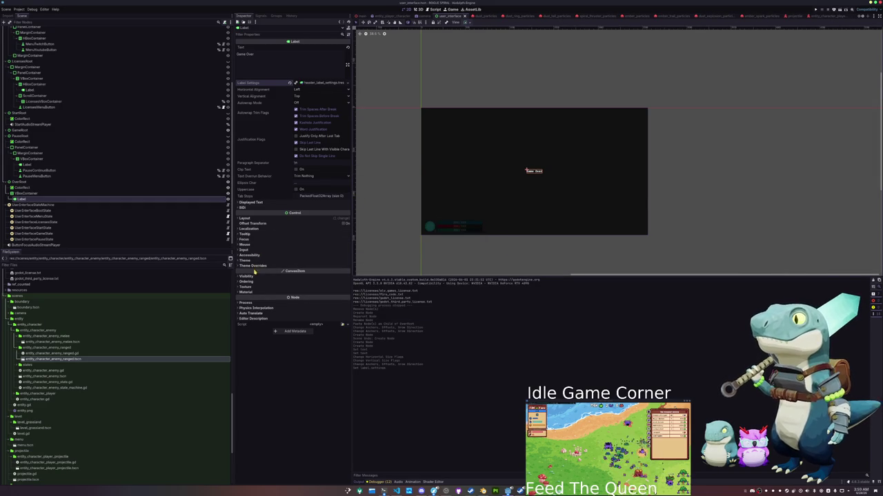
pyautogui.rightClick(37, 193)
pyautogui.click(93, 200)
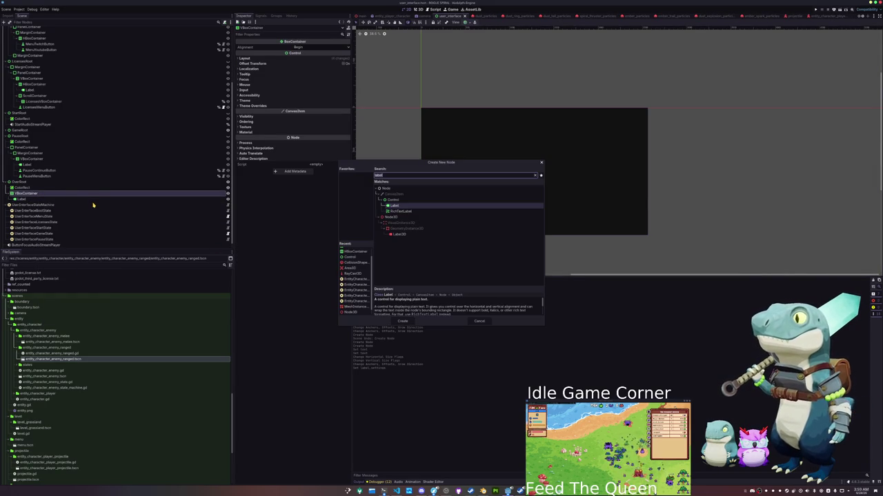
# - Nest PanelContainer > MarginContainer > VBoxContainer > ClickyButton, naming the button OverMenuButton
pyautogui.write('p')
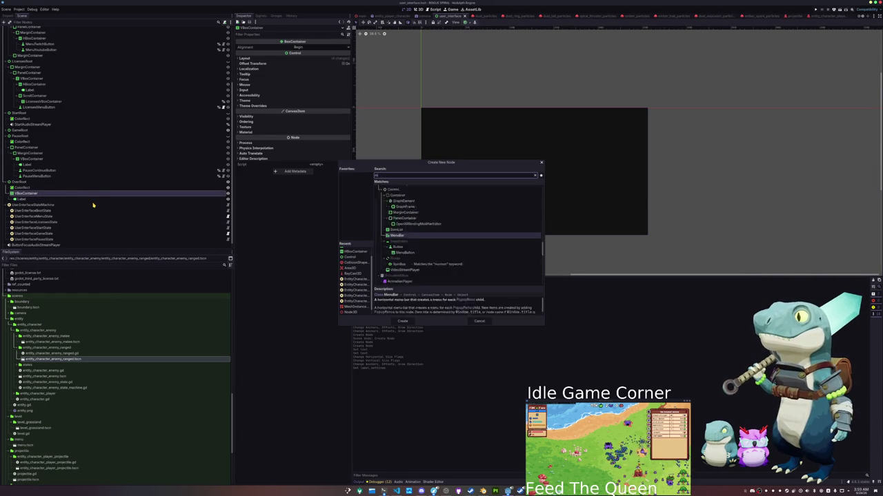
pyautogui.write('anelcon')
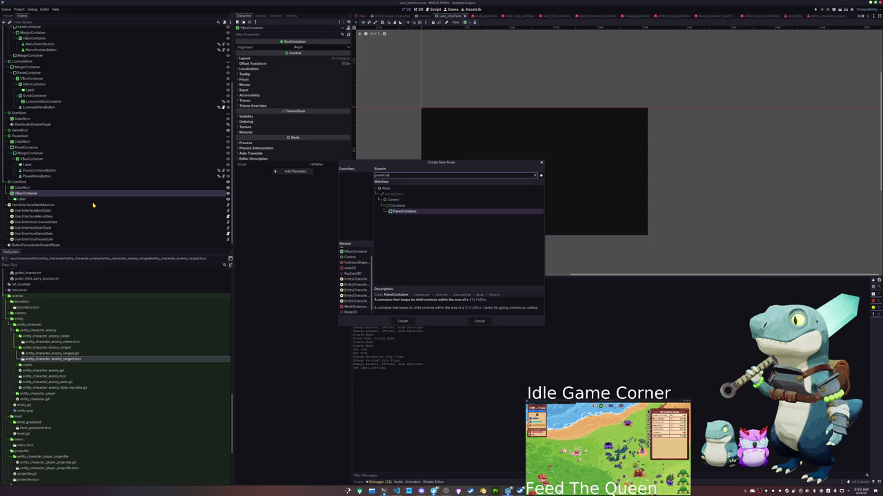
pyautogui.press('Return')
pyautogui.hotkey('ctrl', 'a')
pyautogui.write('margin')
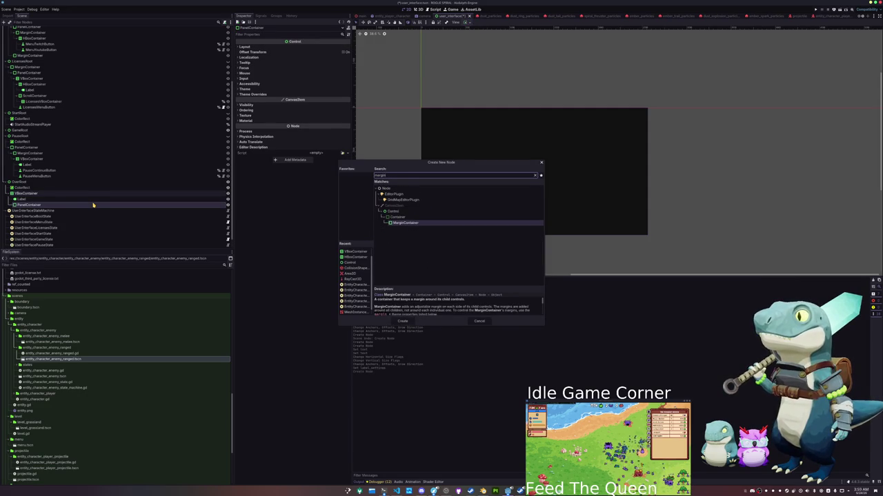
pyautogui.press('Return')
pyautogui.hotkey('ctrl', 'a')
pyautogui.write('vbox')
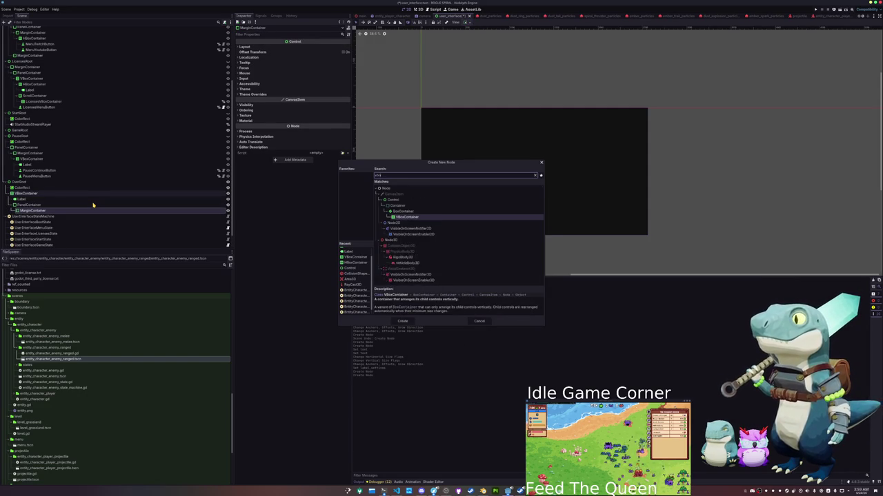
pyautogui.press('Return')
pyautogui.hotkey('ctrl', 'a')
pyautogui.write('click')
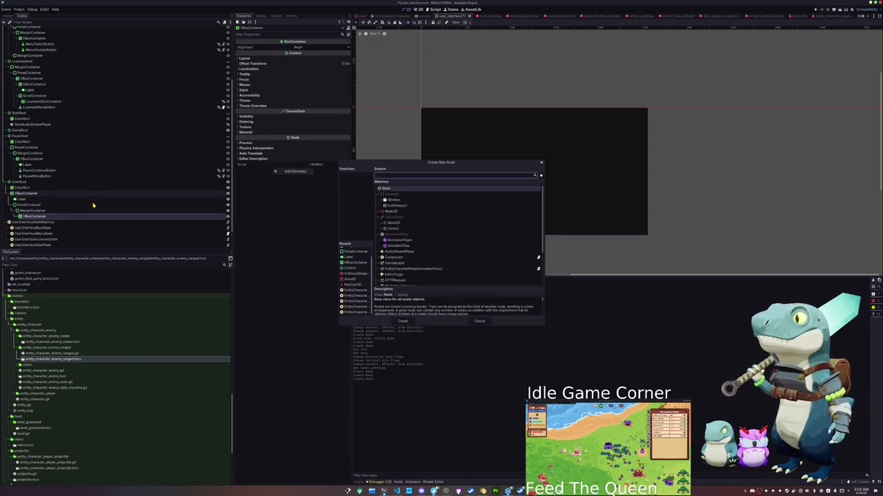
pyautogui.press('Return')
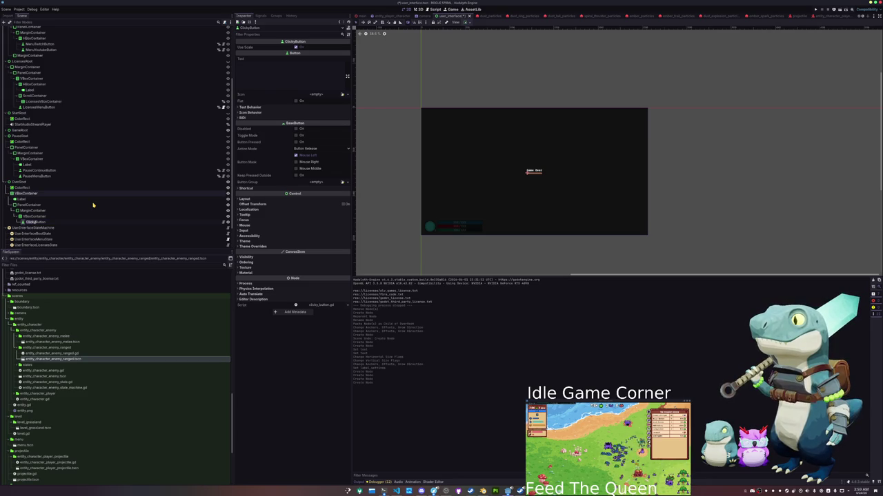
pyautogui.press('Return')
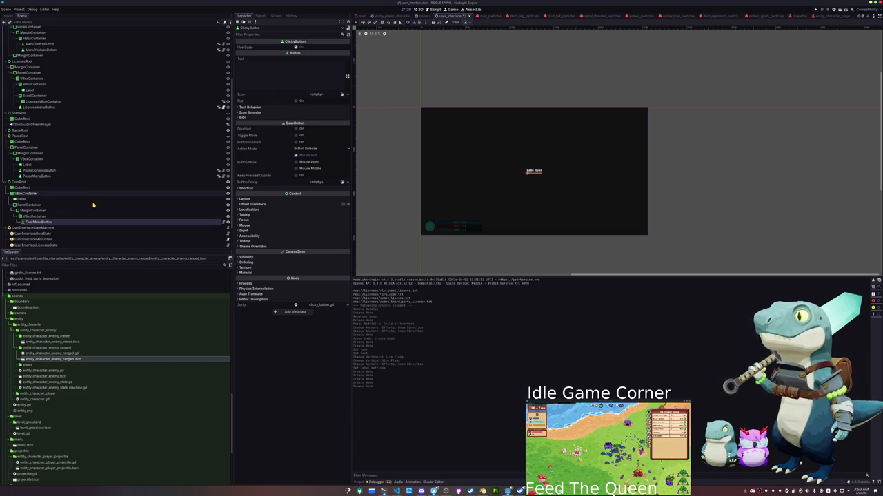
pyautogui.click(272, 75)
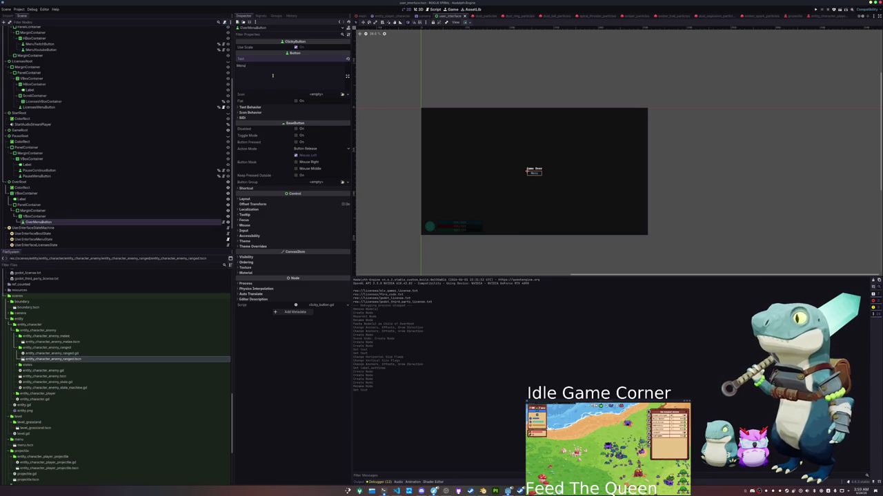
# - Give the inner VBoxContainer a minimum width of 250 pixels
pyautogui.scroll(2, 453, 175)
pyautogui.moveTo(494, 176); pyautogui.dragTo(458, 167)
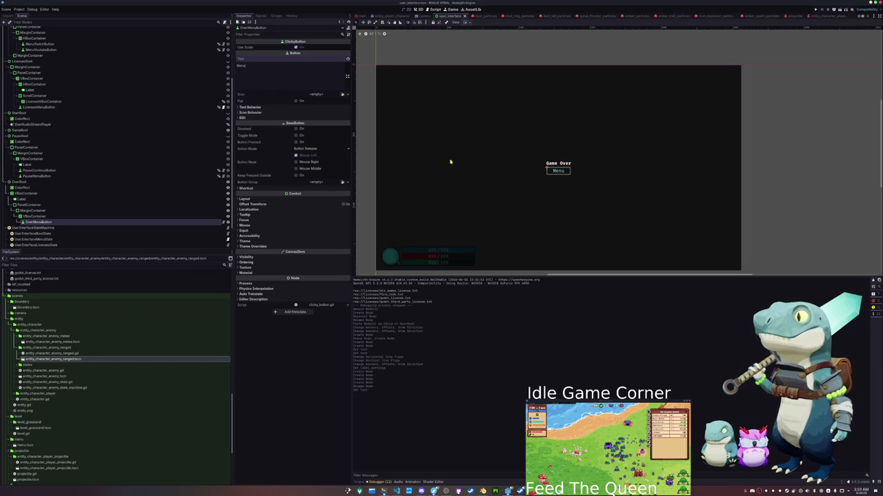
pyautogui.write('Continue')
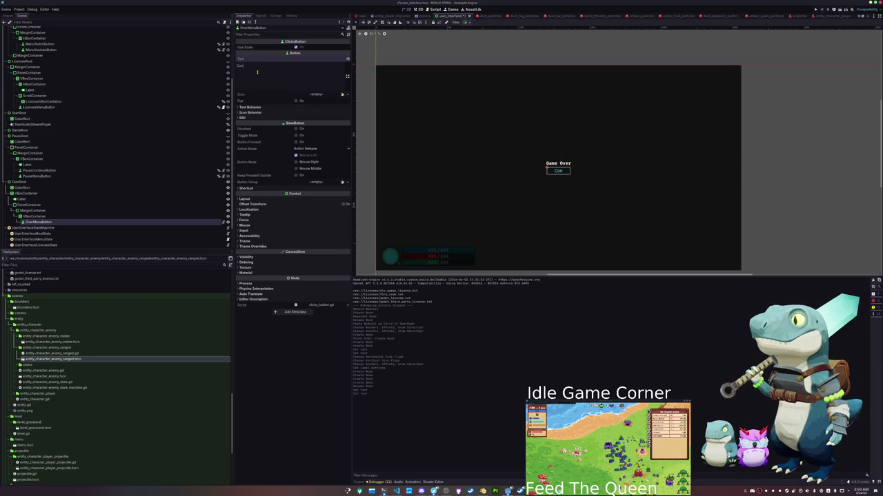
pyautogui.click(72, 216)
pyautogui.click(73, 206)
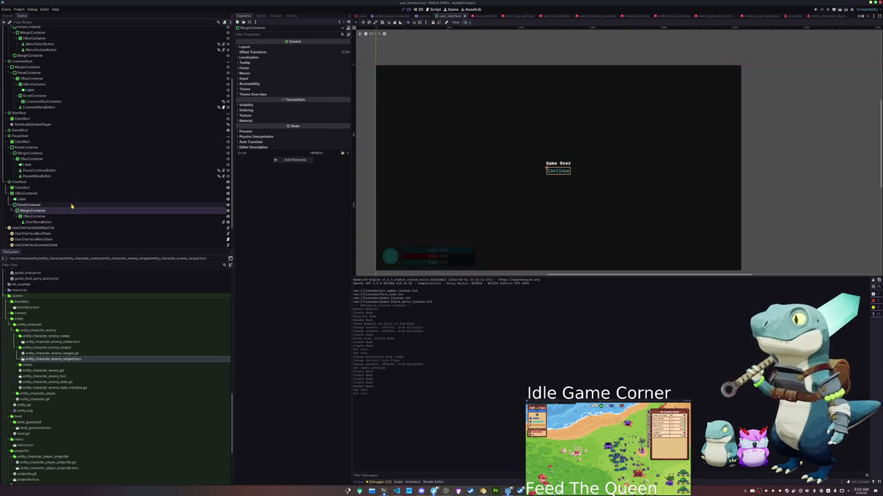
pyautogui.click(66, 217)
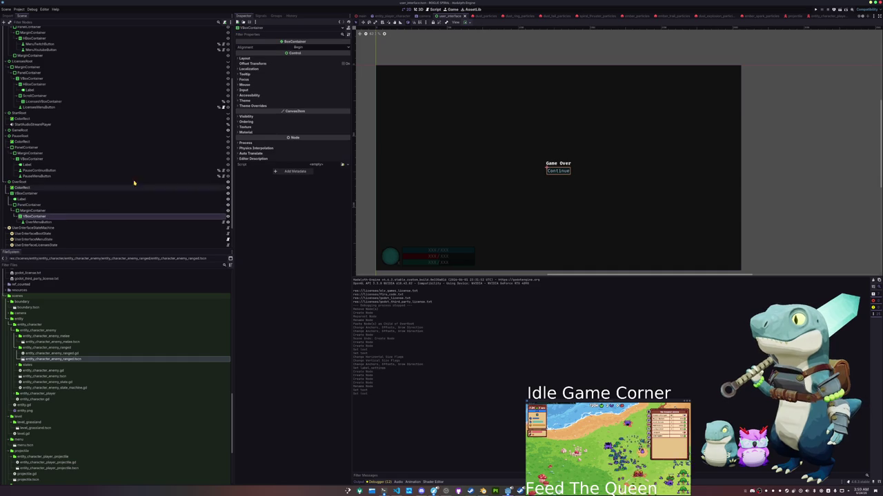
pyautogui.click(245, 58)
pyautogui.click(310, 80)
pyautogui.write('0')
pyautogui.press('Return')
pyautogui.write('00')
pyautogui.press('Return')
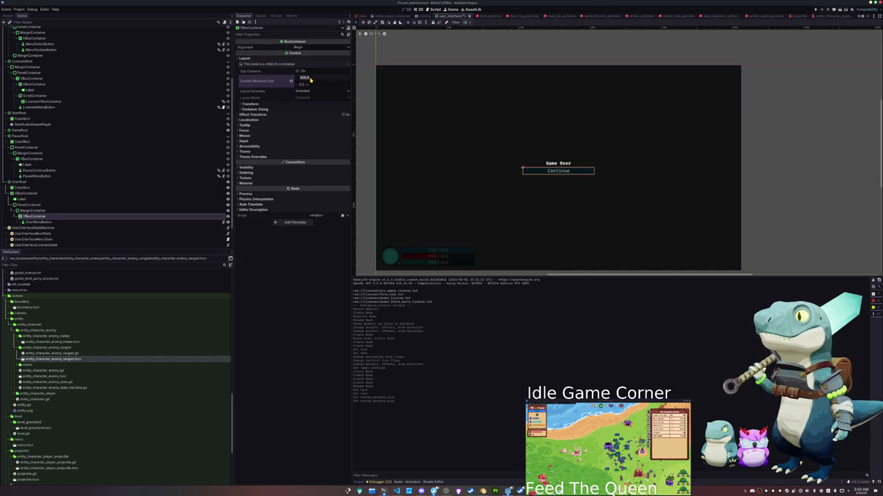
pyautogui.press('Return')
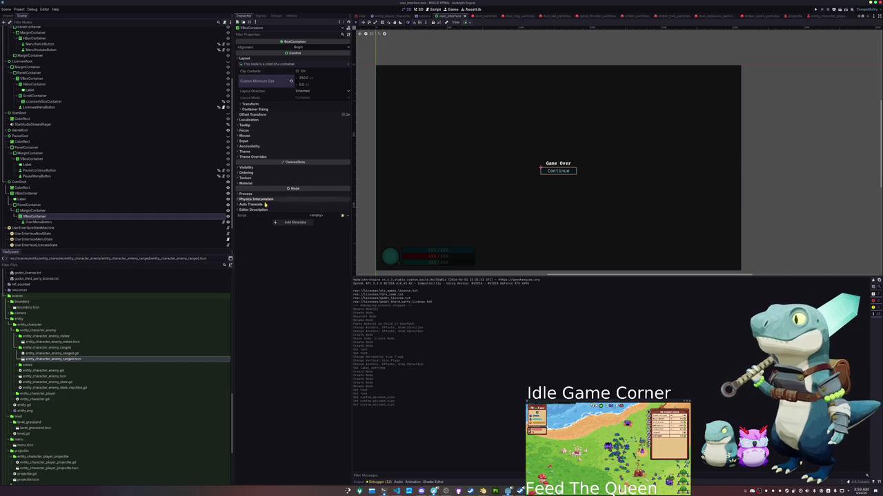
# - Check the overlay's margin container, label and box, then bring up the Continue button's actions
pyautogui.click(31, 159)
pyautogui.click(32, 211)
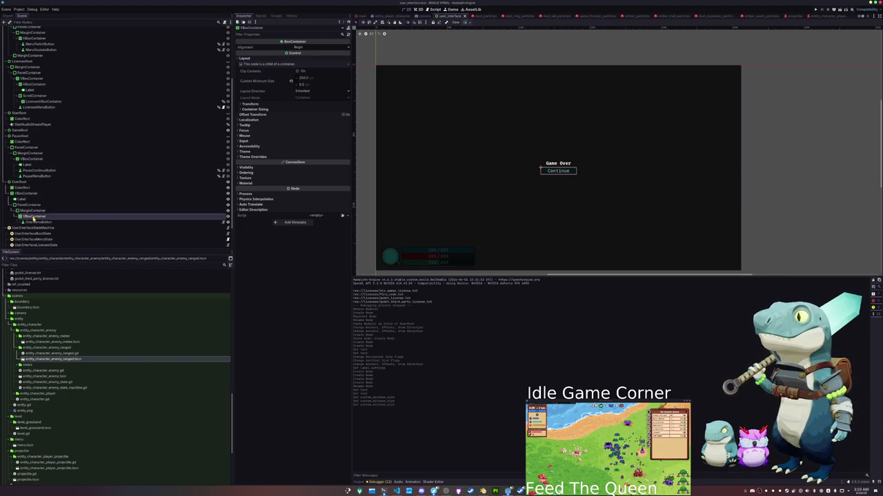
pyautogui.click(31, 205)
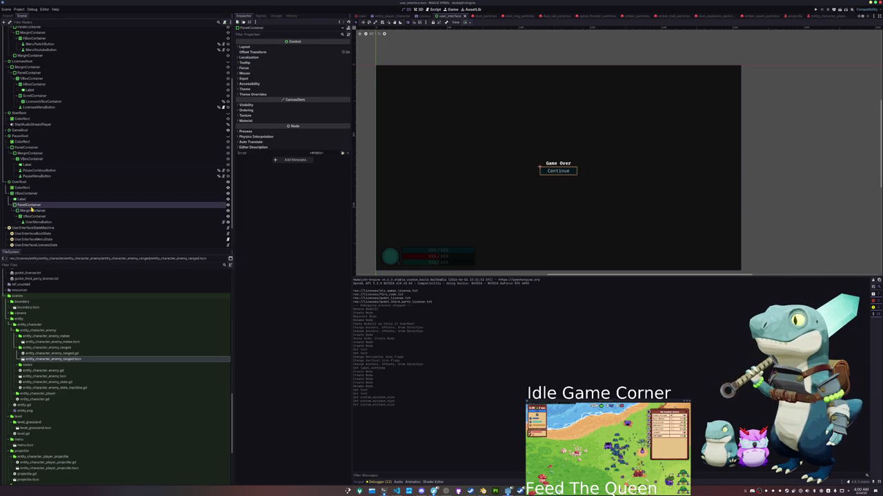
pyautogui.click(31, 199)
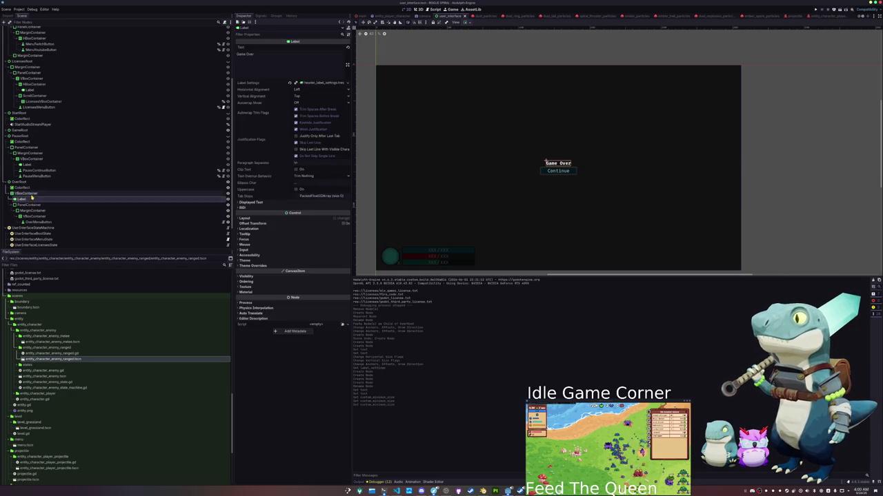
pyautogui.click(31, 195)
pyautogui.click(34, 222)
pyautogui.rightClick(38, 222)
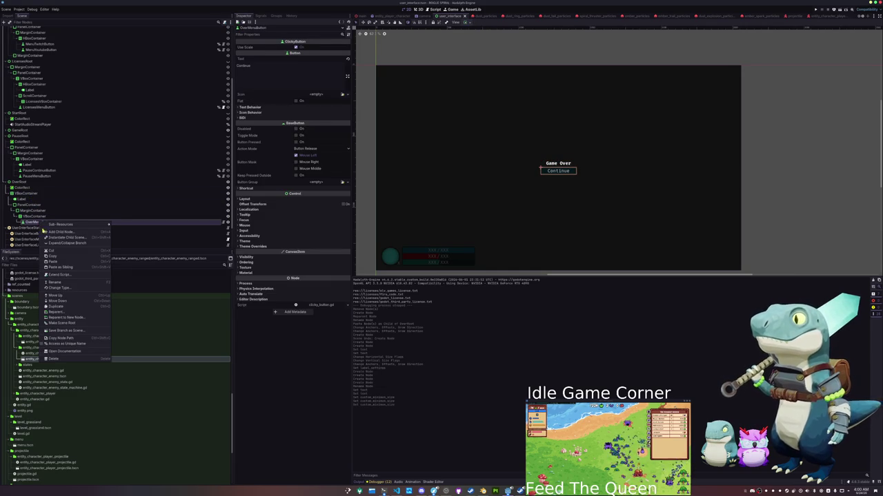
# - Apply the chosen option to the Continue button and collapse the entity_character_enemy folder
pyautogui.click(56, 345)
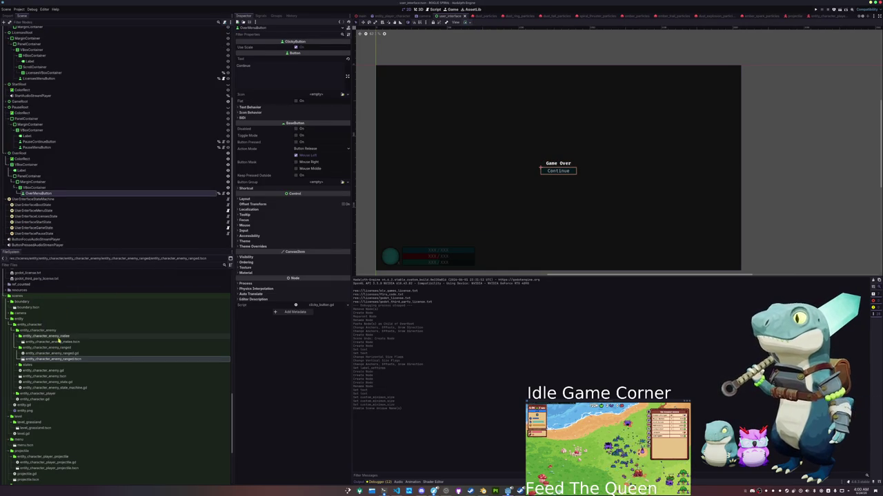
pyautogui.scroll(-2, 55, 340)
pyautogui.click(41, 310)
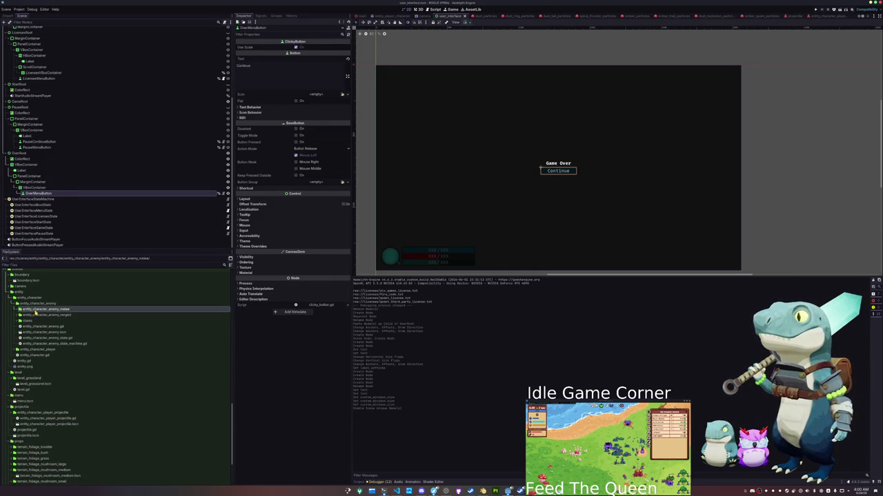
pyautogui.scroll(-5, 33, 351)
pyautogui.scroll(6, 33, 360)
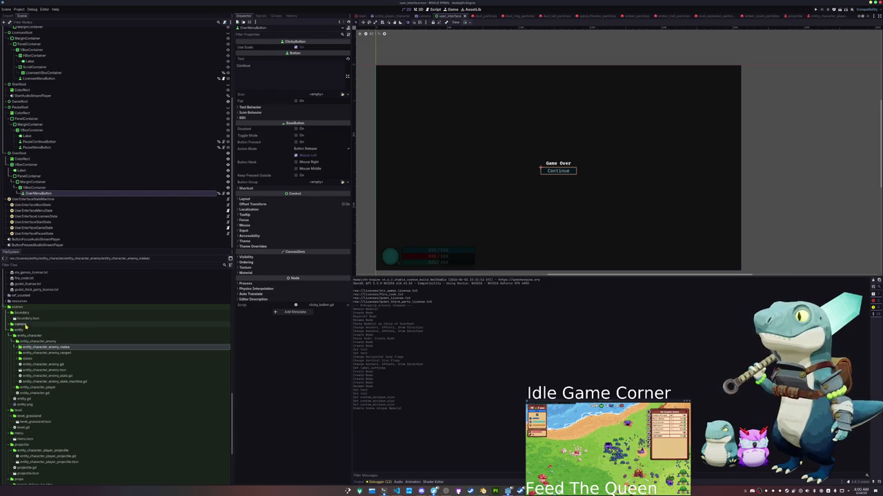
pyautogui.doubleClick(34, 342)
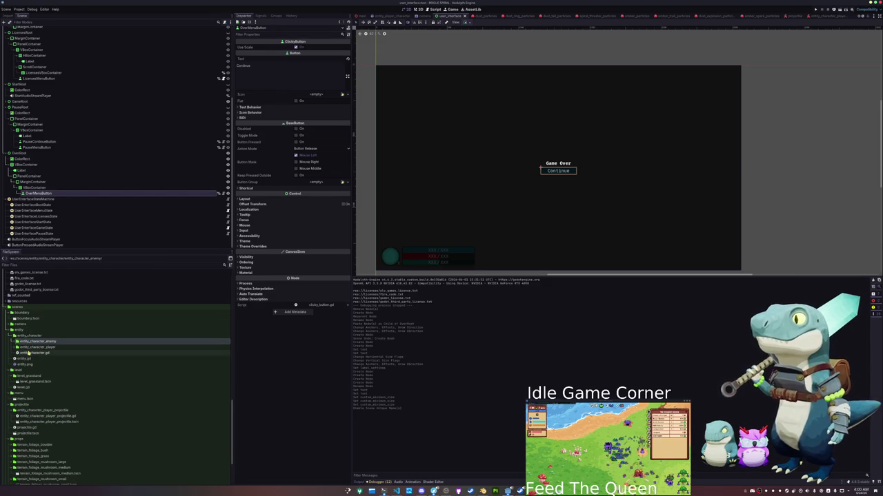
# - Collapse the level, menu, projectile and props folders and expand user_interface/states
pyautogui.click(31, 376)
pyautogui.doubleClick(31, 377)
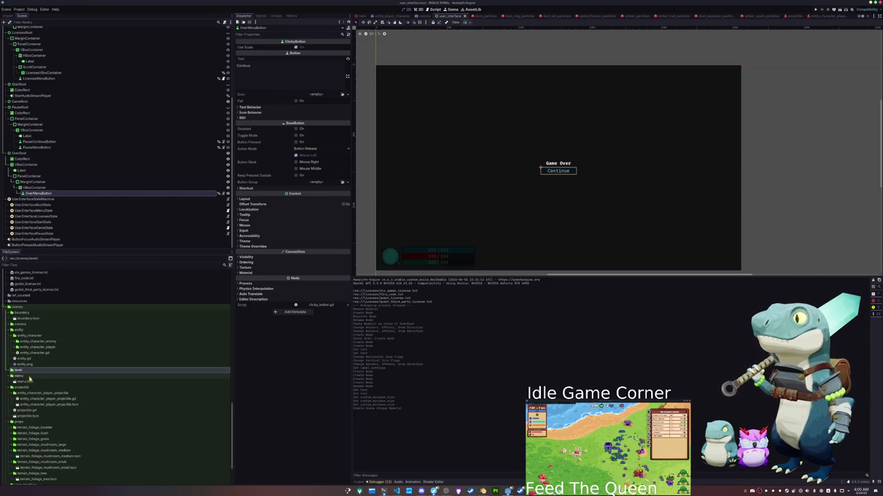
pyautogui.doubleClick(30, 377)
pyautogui.doubleClick(30, 382)
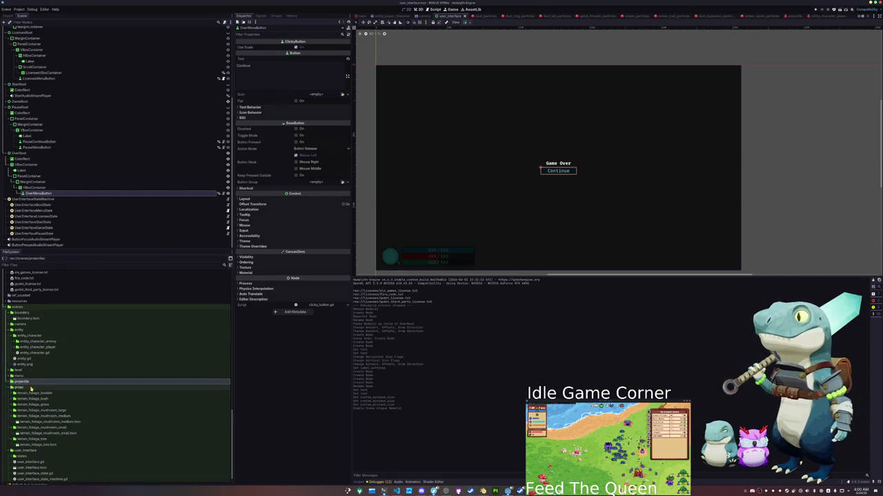
pyautogui.doubleClick(30, 388)
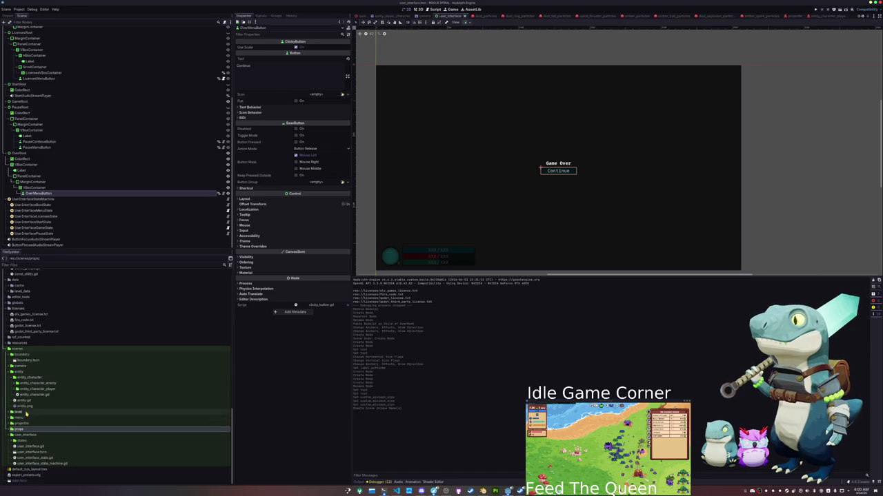
pyautogui.doubleClick(24, 441)
pyautogui.rightClick(36, 405)
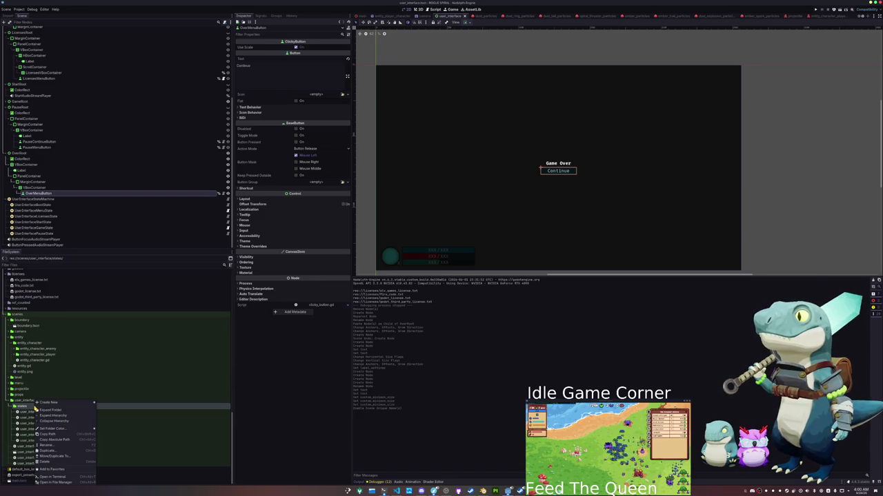
# - Create a script at user_interface_over_state.gd with UserInterfaceState as its parent class
pyautogui.moveTo(68, 405)
pyautogui.click(109, 414)
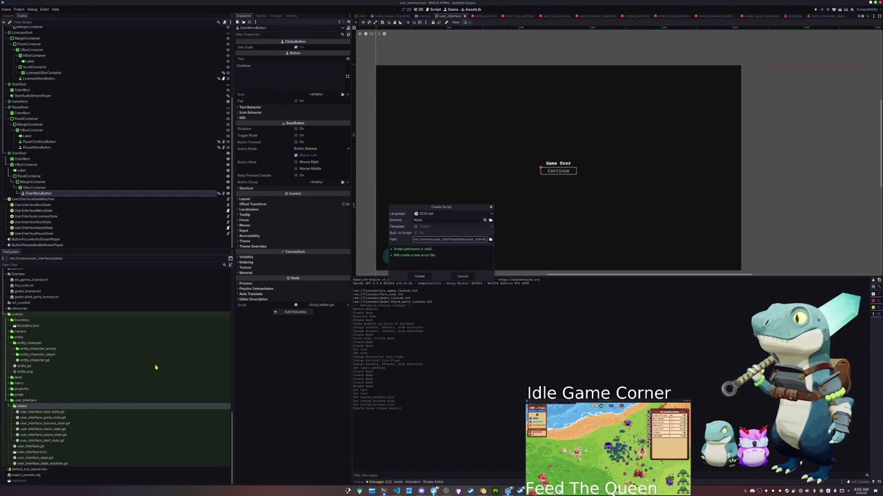
pyautogui.write('r_')
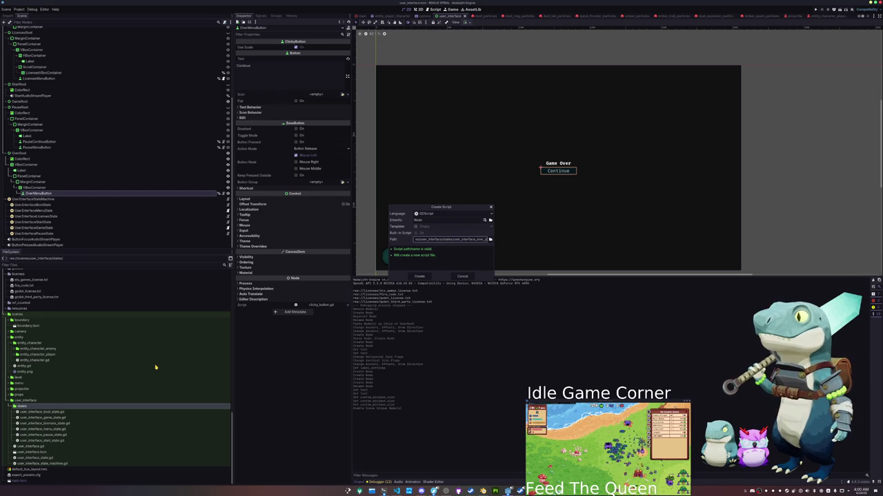
pyautogui.hotkey('shift', 'Tab')
pyautogui.hotkey('shift', 'Tab')
pyautogui.hotkey('shift', 'Tab')
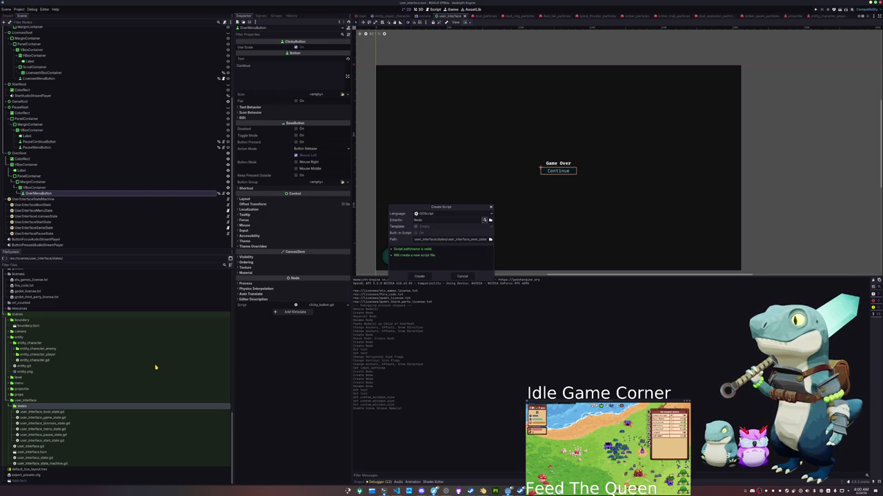
pyautogui.write('B')
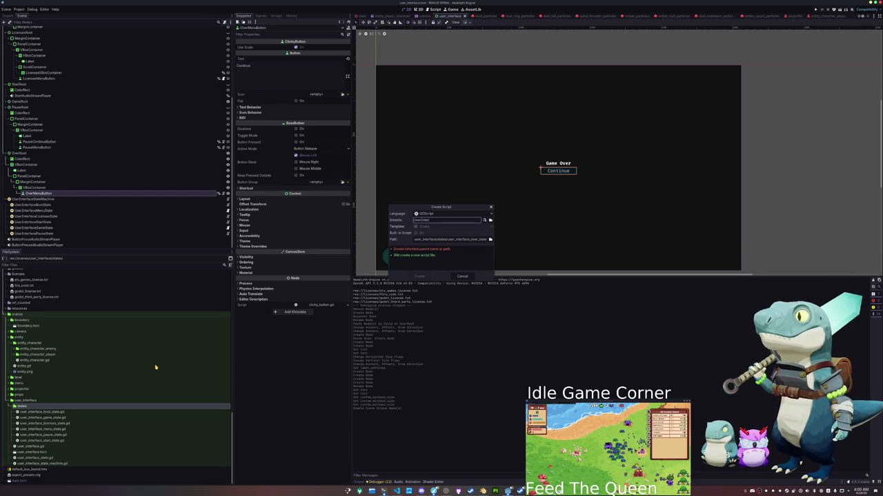
pyautogui.write('State')
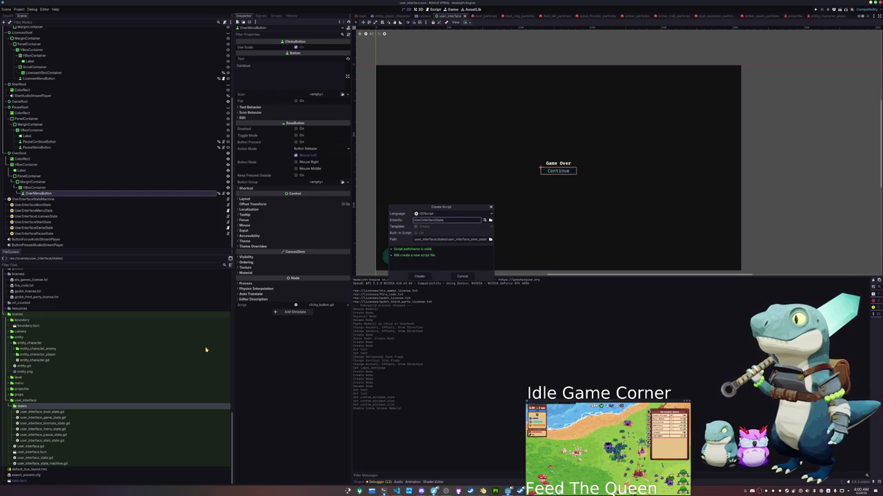
pyautogui.click(417, 276)
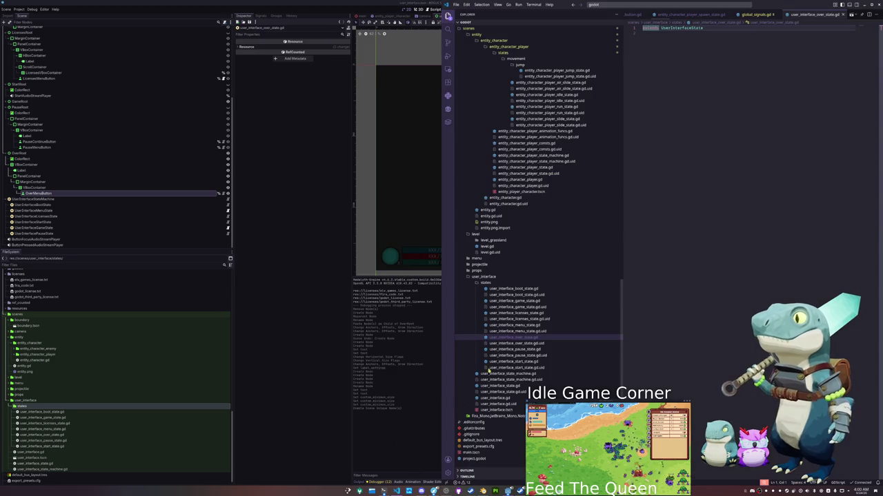
# - Declare class_name UserInterfaceOverState and a menu_started signal
pyautogui.write('class')
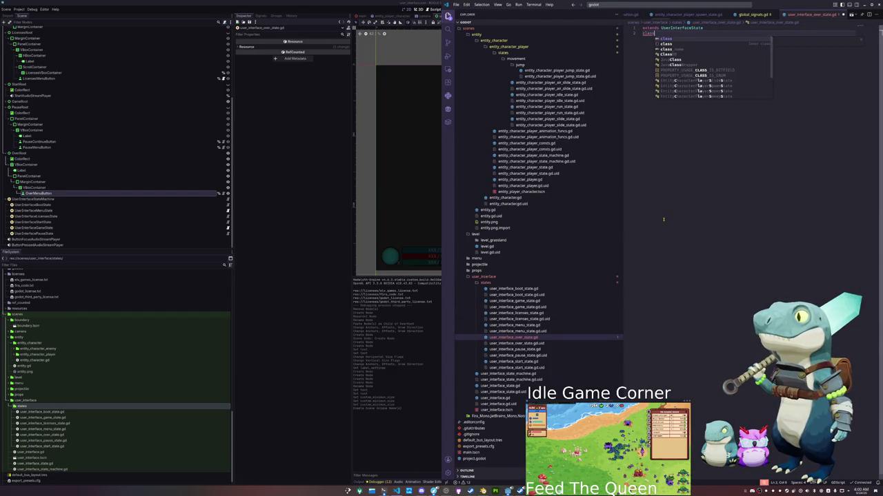
pyautogui.write('_name UserInterface')
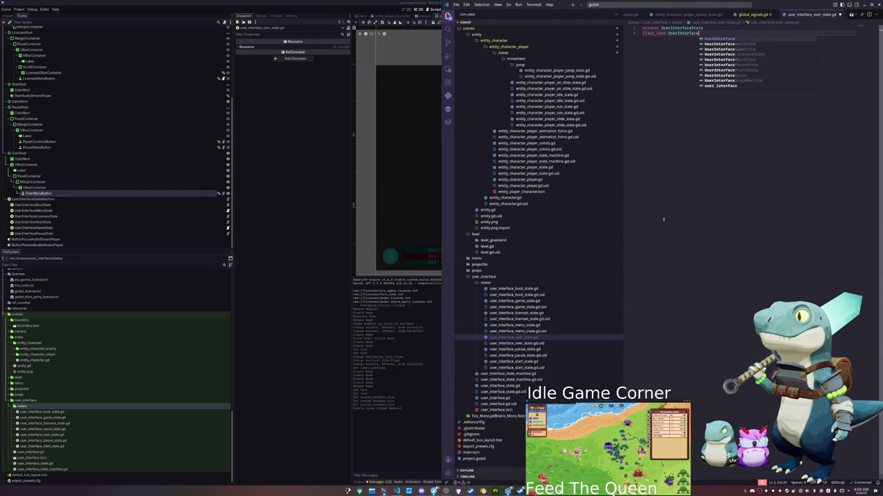
pyautogui.write('Ove')
pyautogui.press('Return')
pyautogui.press('Return')
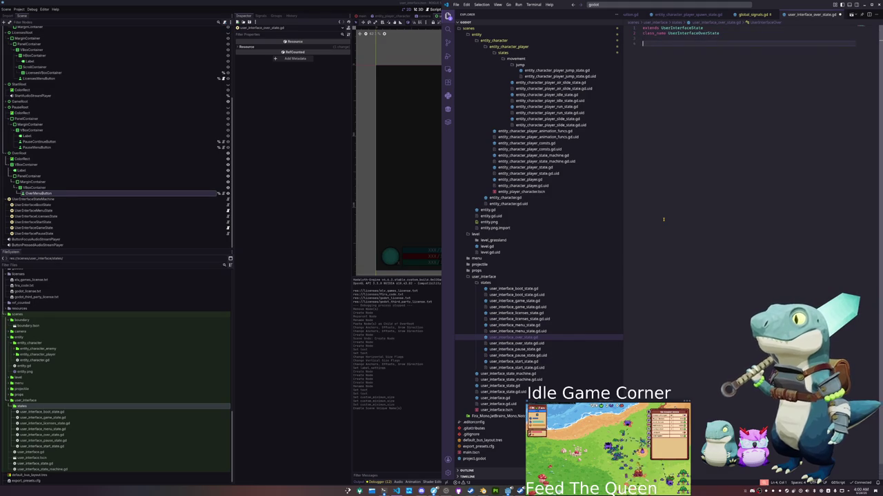
pyautogui.write('signal ')
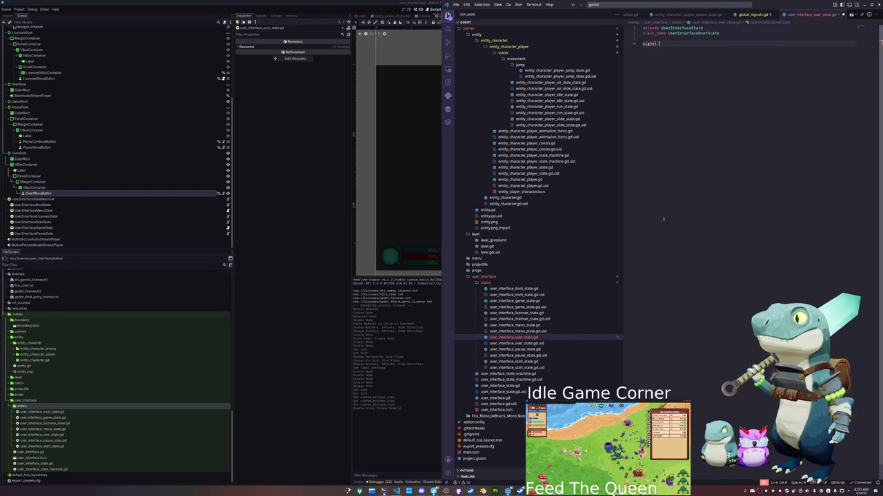
pyautogui.write('m')
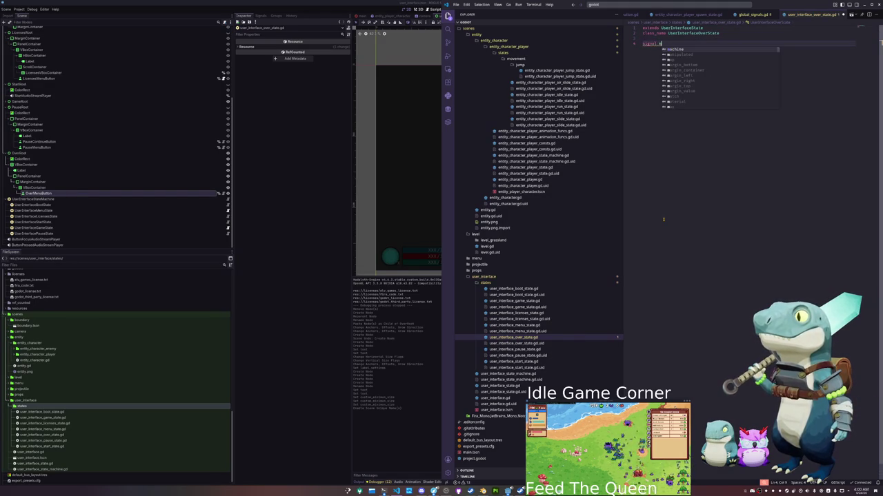
pyautogui.write('enu_starte')
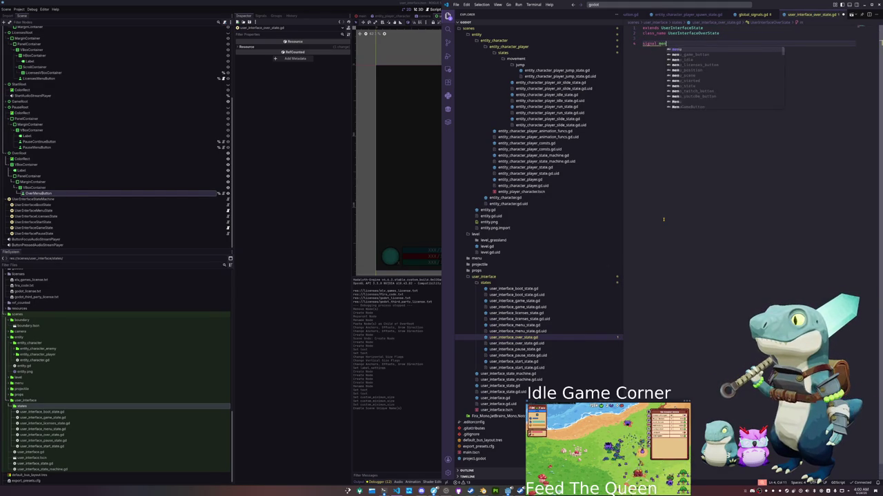
pyautogui.press('Return')
pyautogui.press('Return')
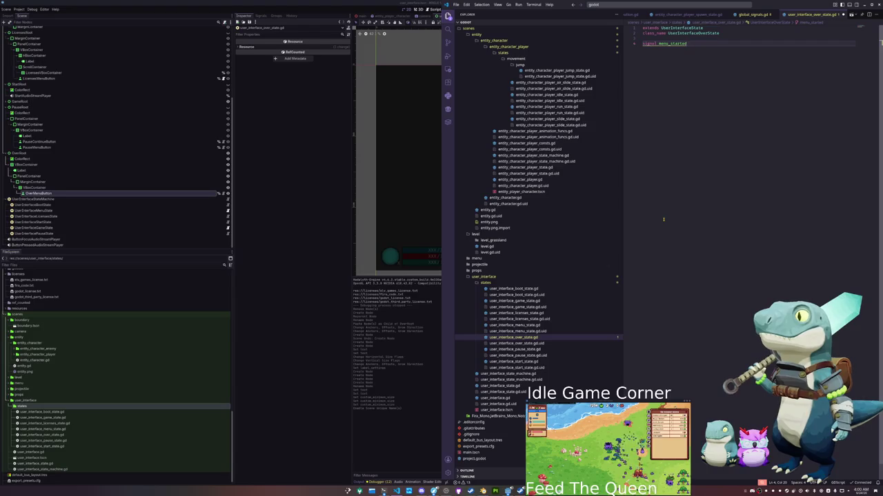
# - Add _ready and enter_state functions that each call super()
pyautogui.write('func _re')
pyautogui.press('Return')
pyautogui.press('Return')
pyautogui.write('pass')
pyautogui.press('Return')
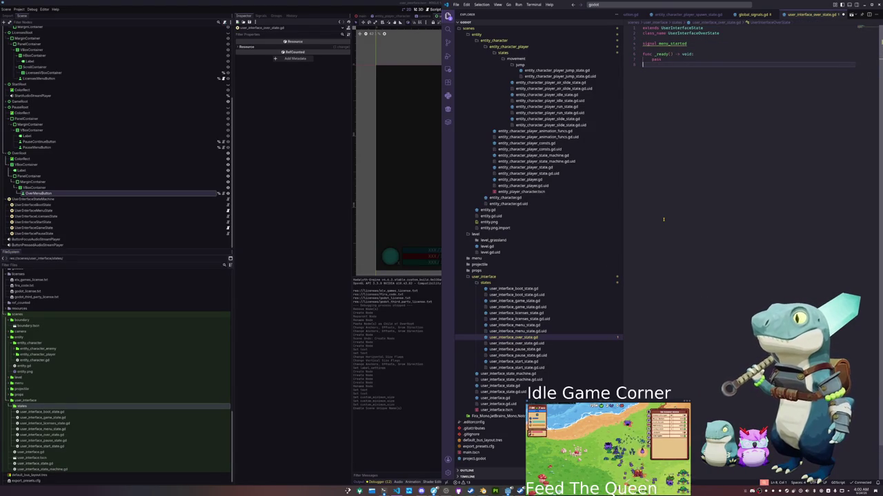
pyautogui.press('BackSpace')
pyautogui.press('BackSpace')
pyautogui.press('BackSpace')
pyautogui.write('super()')
pyautogui.press('Return')
pyautogui.press('Return')
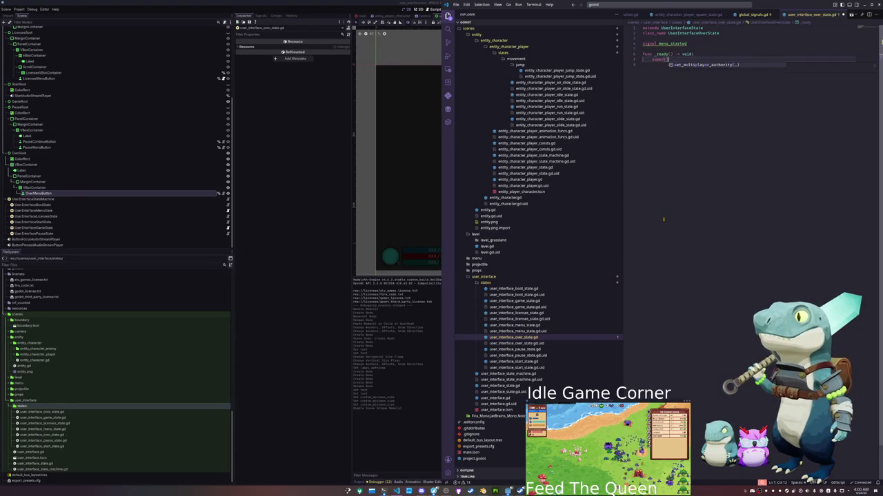
pyautogui.write('func en')
pyautogui.press('Return')
pyautogui.press('Return')
pyautogui.write('super')
# - Add exit_state and process_state(delta) functions calling super and super(delta)
pyautogui.press('Return')
pyautogui.press('Return')
pyautogui.press('BackSpace')
pyautogui.press('Return')
pyautogui.write('func exit_state() -> void:')
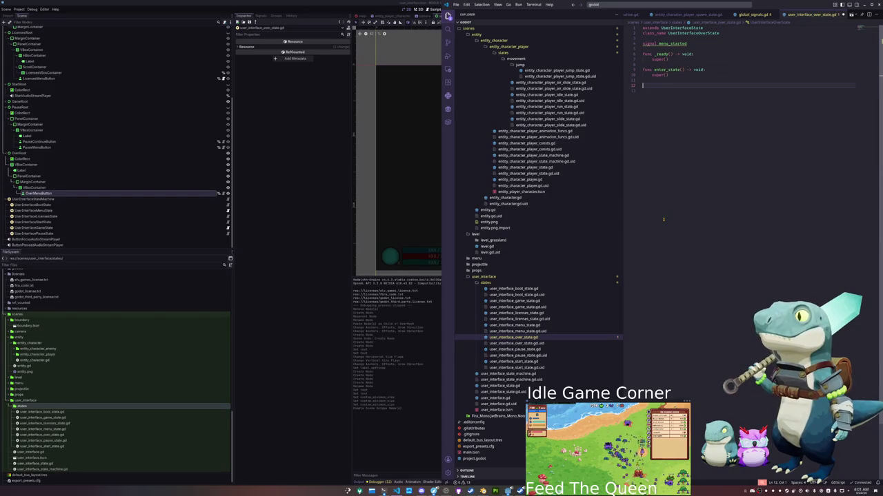
pyautogui.press('Return')
pyautogui.write('super')
pyautogui.press('Return')
pyautogui.press('Return')
pyautogui.press('Return')
pyautogui.press('BackSpace')
pyautogui.write('fun')
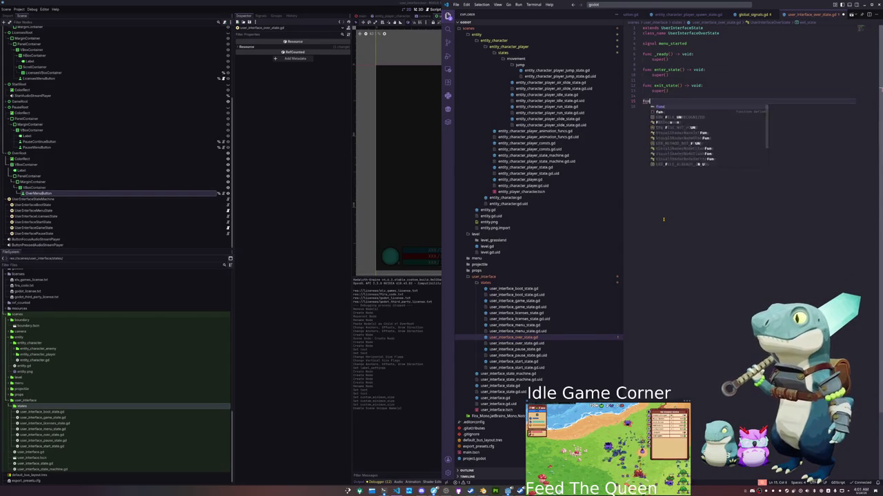
pyautogui.write('c process')
pyautogui.press('Return')
pyautogui.press('Return')
pyautogui.write('super(delta)')
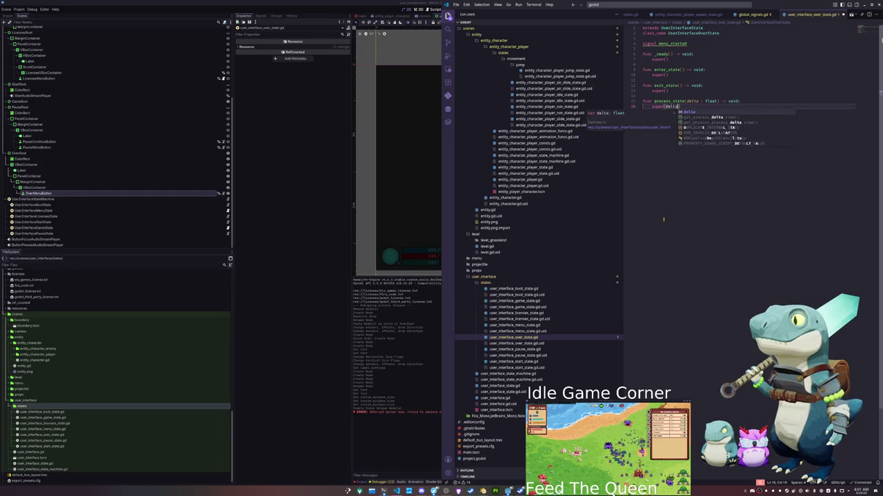
pyautogui.press('Up')
pyautogui.press('Up')
pyautogui.press('Return')
pyautogui.press('Up')
pyautogui.press('Up')
pyautogui.press('Up')
pyautogui.press('Return')
pyautogui.press('Up')
pyautogui.press('Up')
pyautogui.press('Up')
pyautogui.press('Return')
pyautogui.press('Up')
pyautogui.press('Up')
pyautogui.press('Up')
pyautogui.press('Return')
pyautogui.press('Up')
pyautogui.press('Up')
pyautogui.press('Up')
pyautogui.press('Return')
pyautogui.press('Return')
pyautogui.press('Up')
pyautogui.press('Up')
pyautogui.write('@onrea')
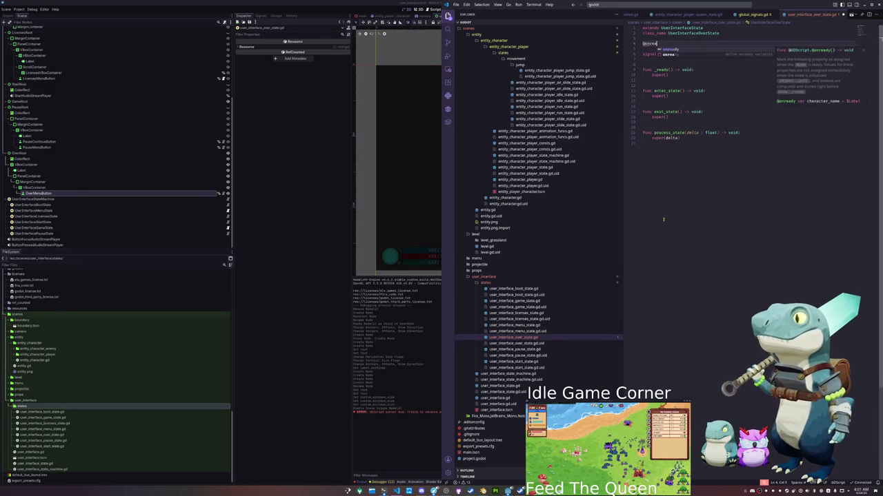
pyautogui.write('dy var over_bu')
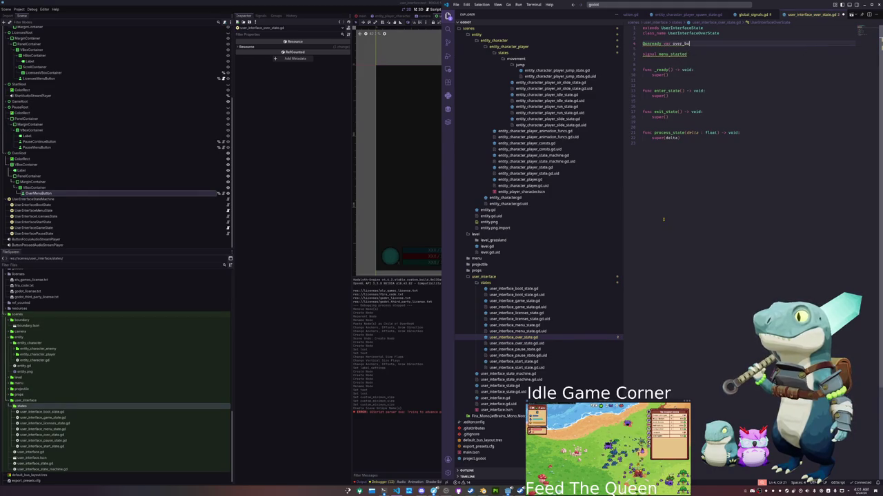
pyautogui.press('BackSpace')
pyautogui.press('BackSpace')
pyautogui.press('BackSpace')
pyautogui.press('BackSpace')
pyautogui.press('BackSpace')
pyautogui.press('BackSpace')
pyautogui.press('BackSpace')
pyautogui.write('menu')
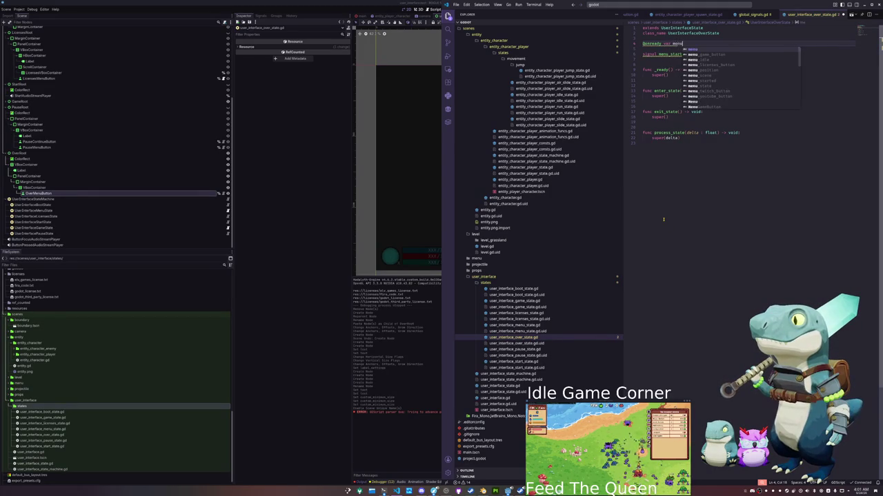
pyautogui.write('_button : Bu')
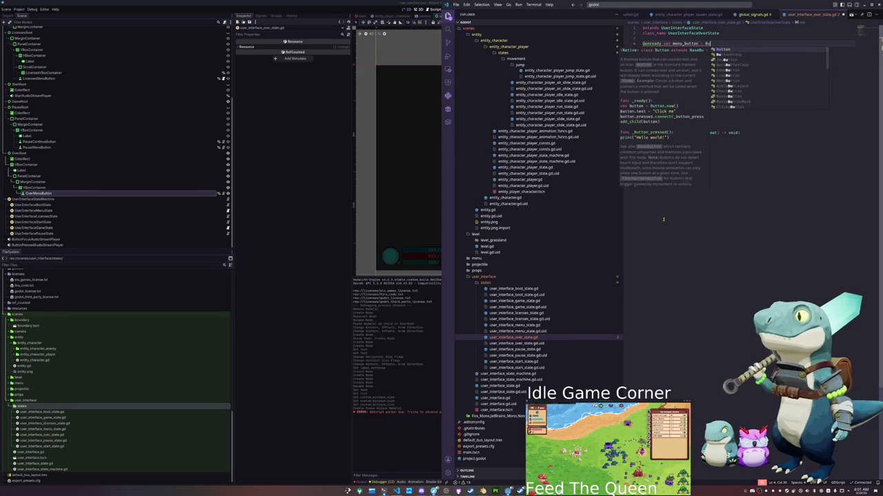
pyautogui.write('tton = %')
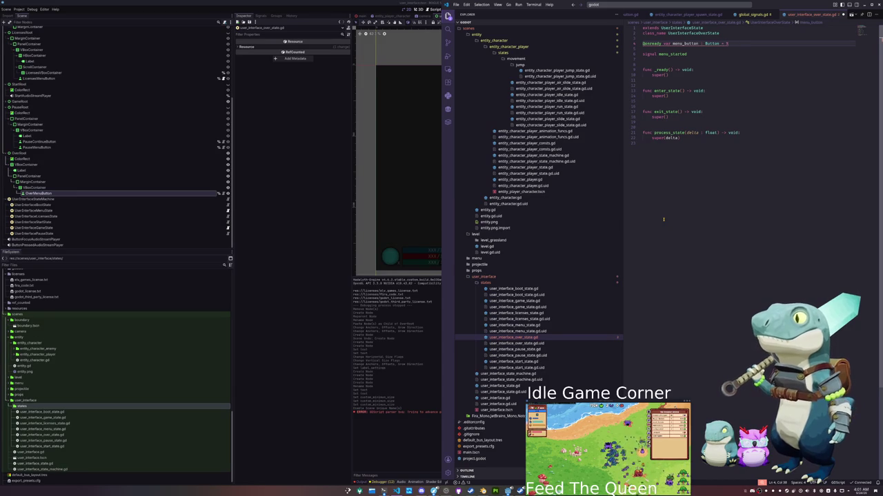
pyautogui.write('OverMenuButton')
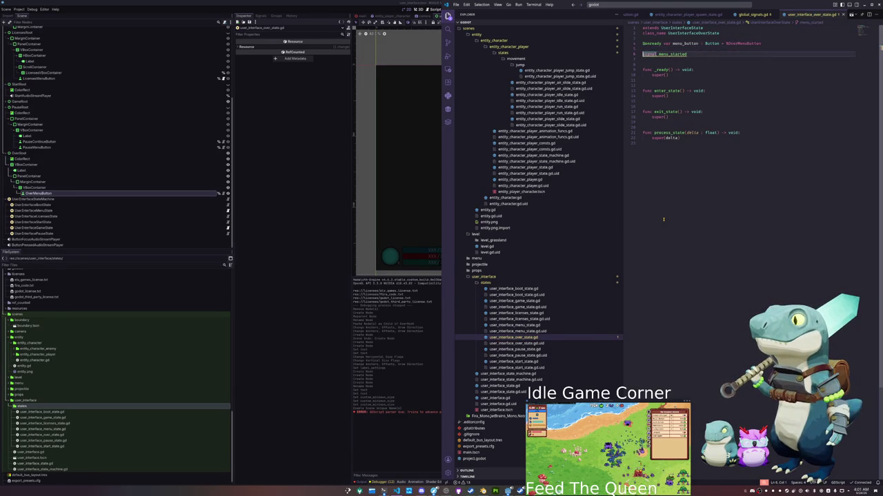
pyautogui.press('Return')
# - In _ready, connect menu_button.pressed to GlobalSignals.game_exit.emit
pyautogui.press('Down')
pyautogui.press('Down')
pyautogui.press('Down')
pyautogui.press('Down')
pyautogui.press('End')
pyautogui.press('Return')
pyautogui.press('Return')
pyautogui.write('menu_button.')
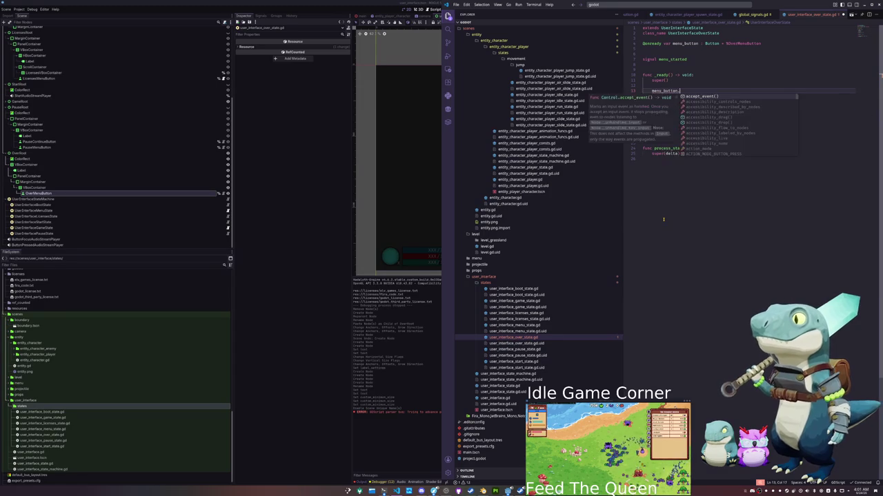
pyautogui.write('pressed.connect')
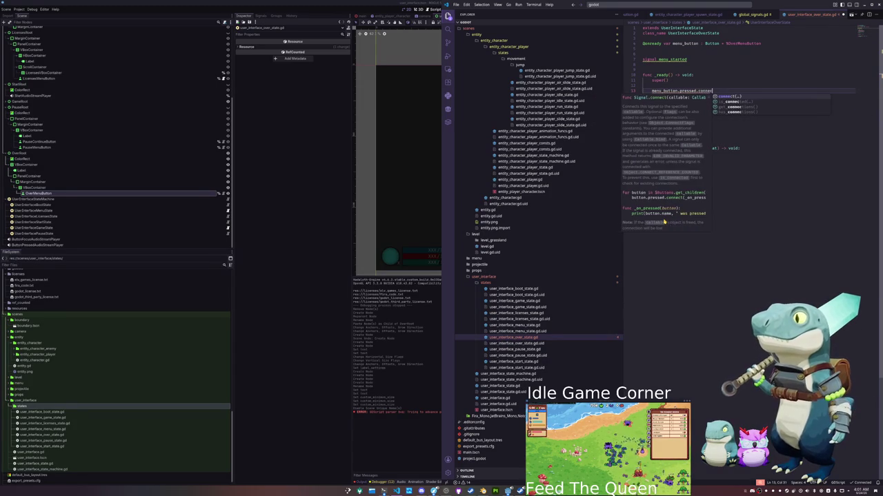
pyautogui.write('(GlobalS')
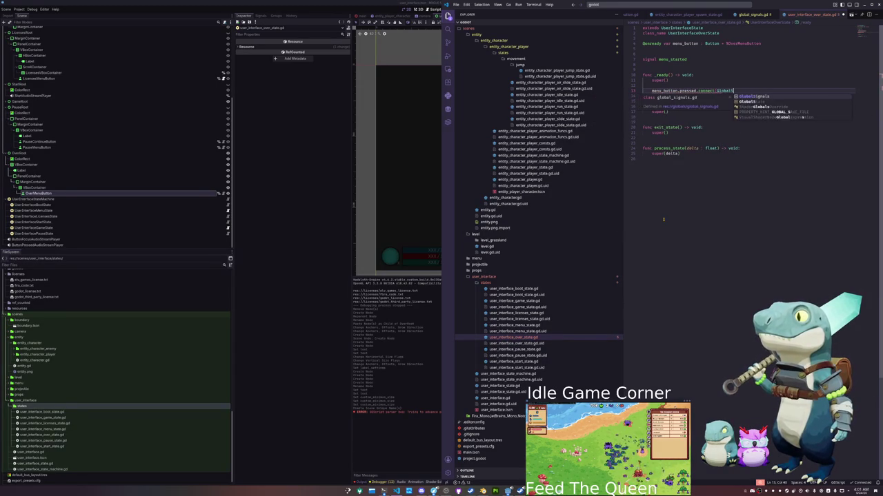
pyautogui.write('ignals.game')
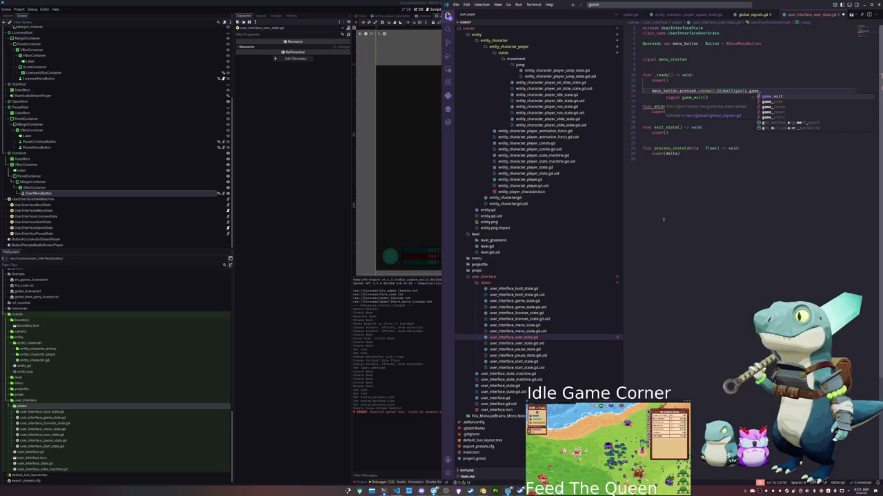
pyautogui.press('Return')
pyautogui.write('.')
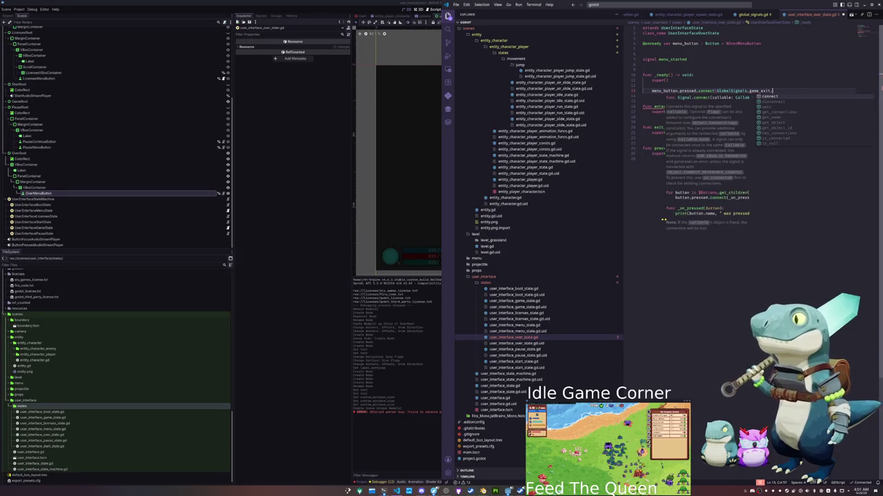
pyautogui.write('emit')
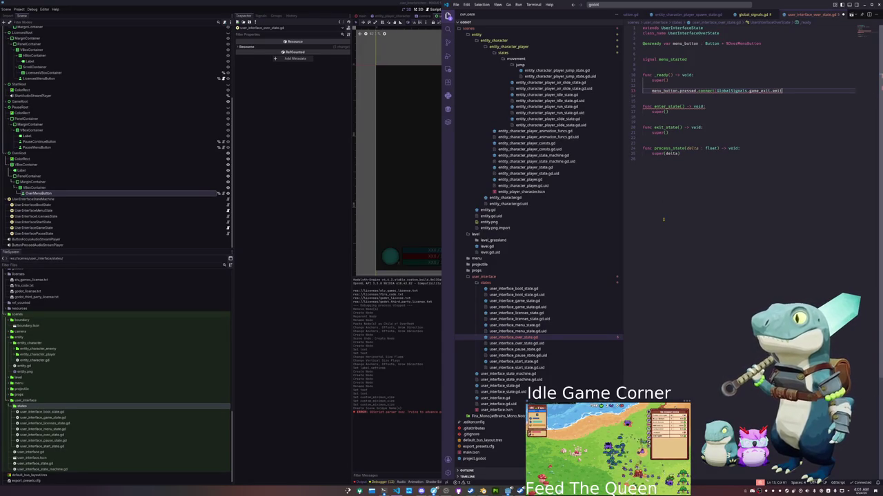
pyautogui.write(')')
pyautogui.press('Return')
# - Also connect menu_button.pressed to menu_started.emit
pyautogui.write('menu_')
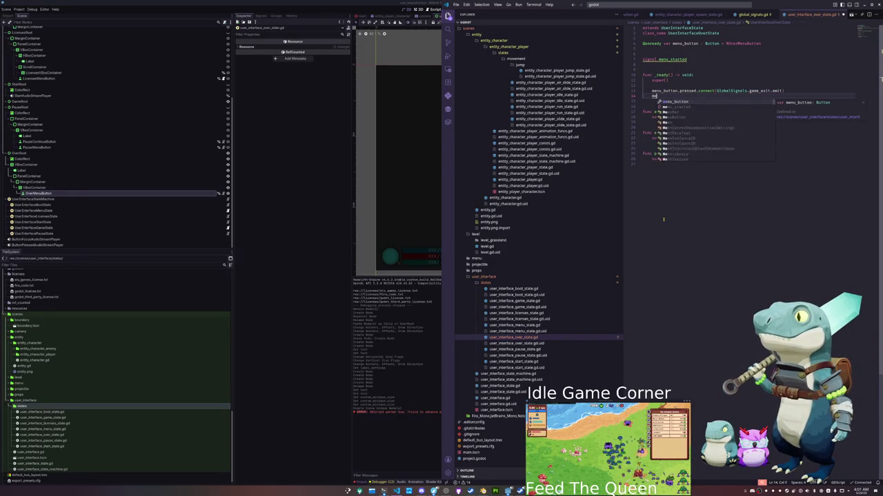
pyautogui.press('Return')
pyautogui.write('.press')
pyautogui.press('Return')
pyautogui.write('.con')
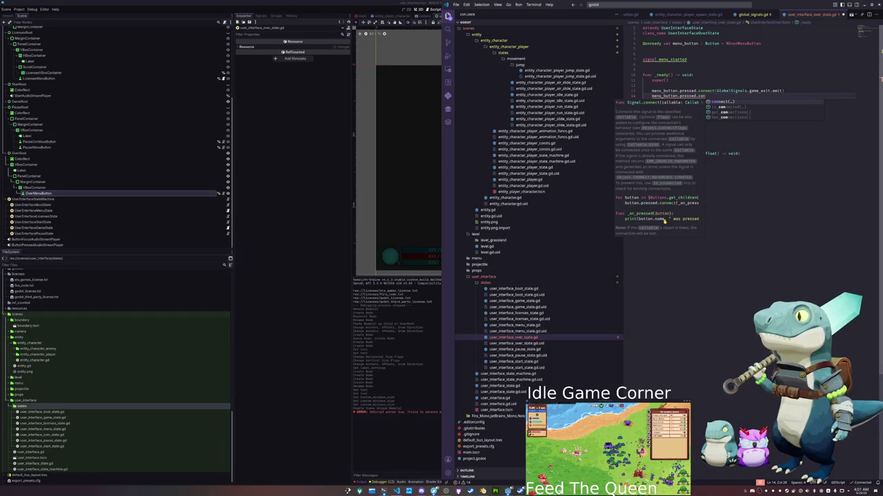
pyautogui.press('Return')
pyautogui.write('menu')
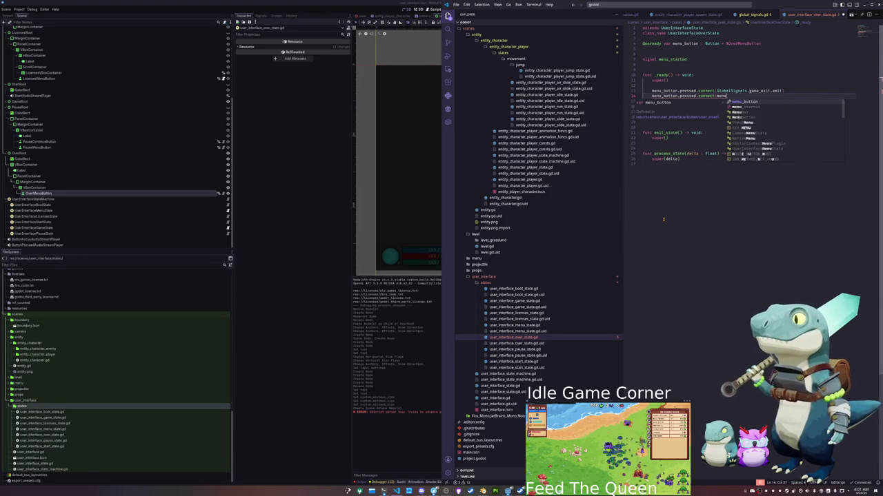
pyautogui.press('Return')
pyautogui.write('.emit')
pyautogui.press('Return')
# - Reorder and indent the menu_started connection line inside _ready
pyautogui.press('Down')
pyautogui.press('Up')
pyautogui.hotkey('alt', 'Up')
pyautogui.hotkey('alt', 'Up')
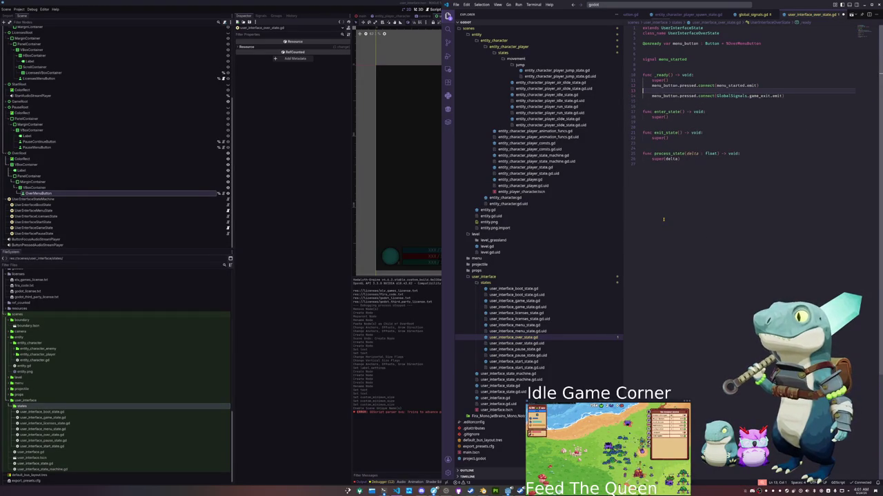
pyautogui.press('Tab')
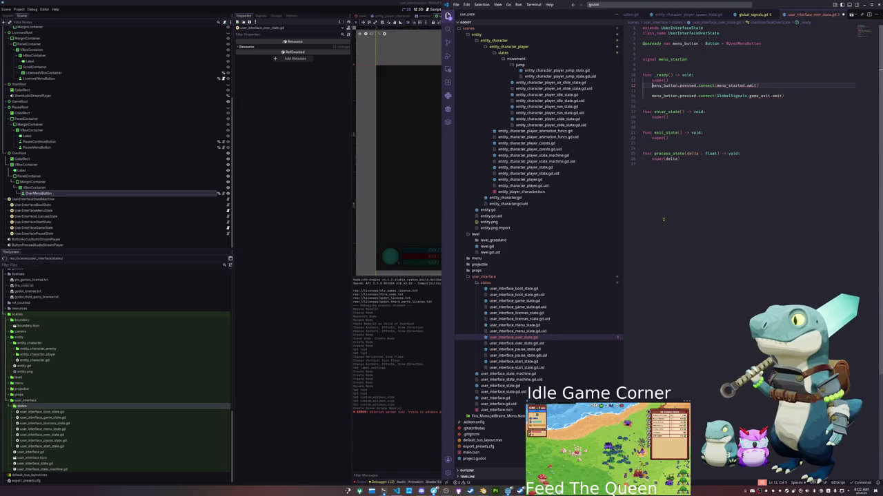
pyautogui.press('End')
pyautogui.hotkey('alt', 'Down')
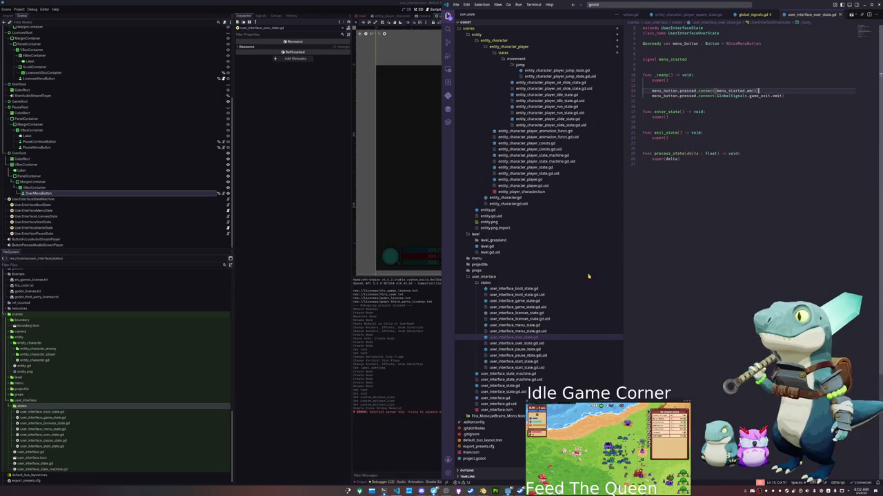
# - In user_interface_state_machine.gd, export an over_state variable typed UserInterfaceOverState
pyautogui.click(510, 373)
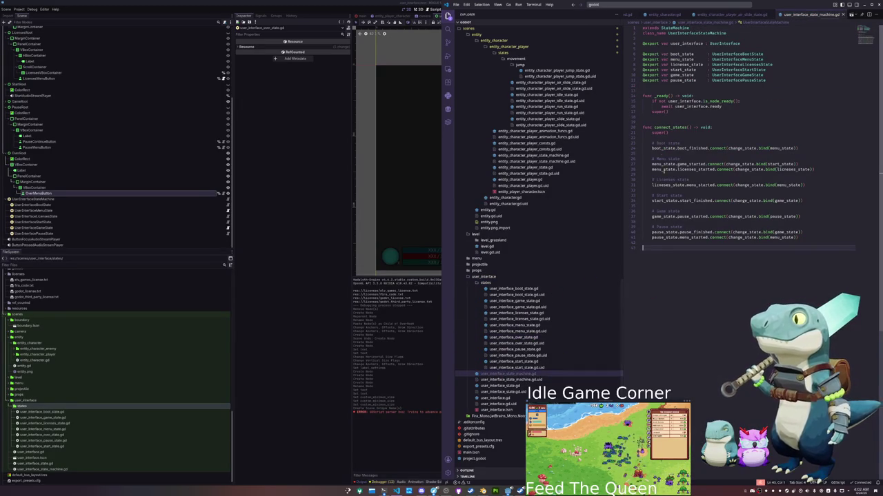
pyautogui.moveTo(767, 61); pyautogui.dragTo(783, 76)
pyautogui.press('Down')
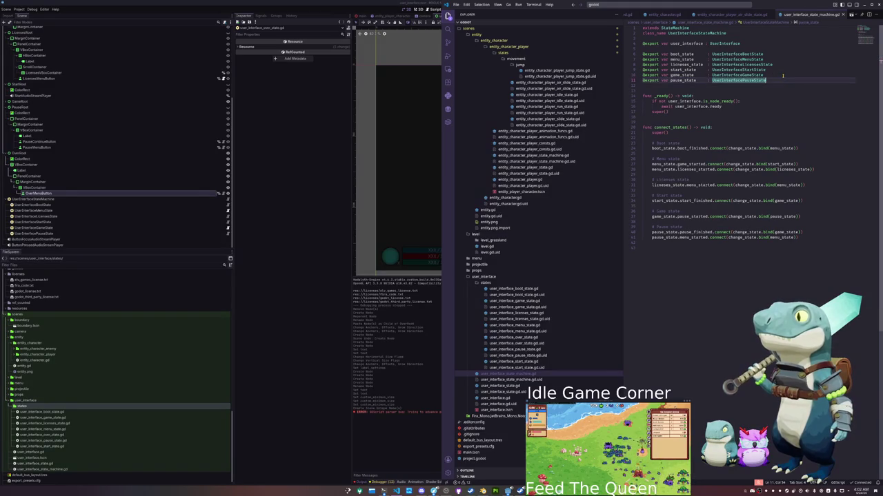
pyautogui.press('Return')
pyautogui.write('@export var o')
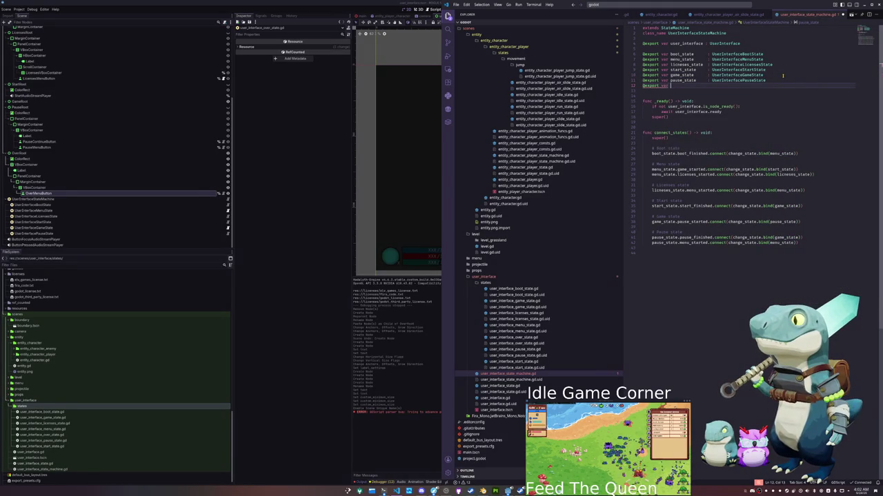
pyautogui.write('ver_state     : ')
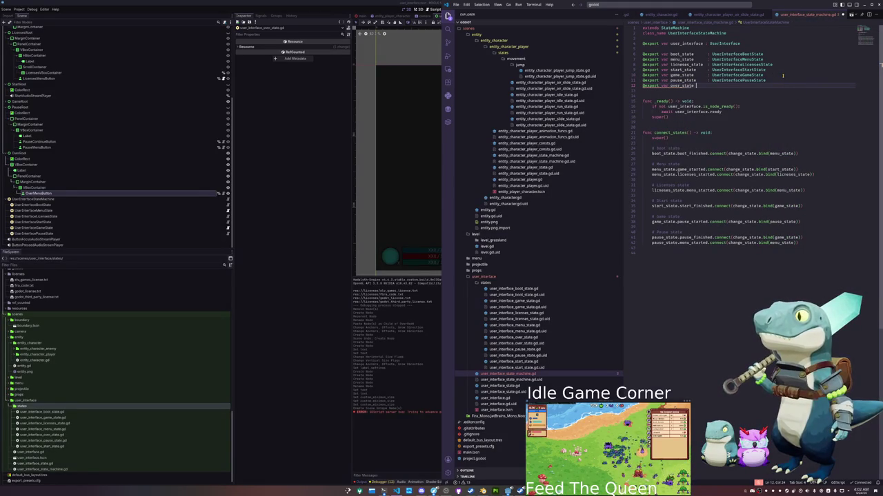
pyautogui.write('UserInterface')
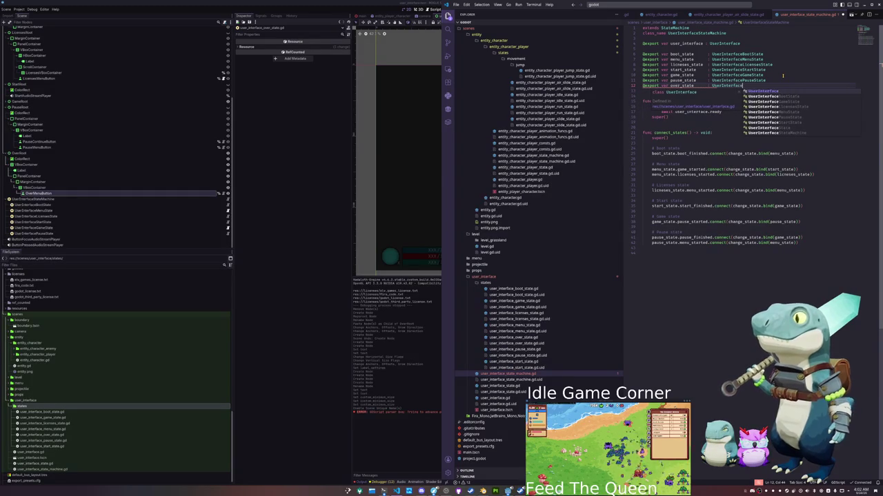
pyautogui.write('Over')
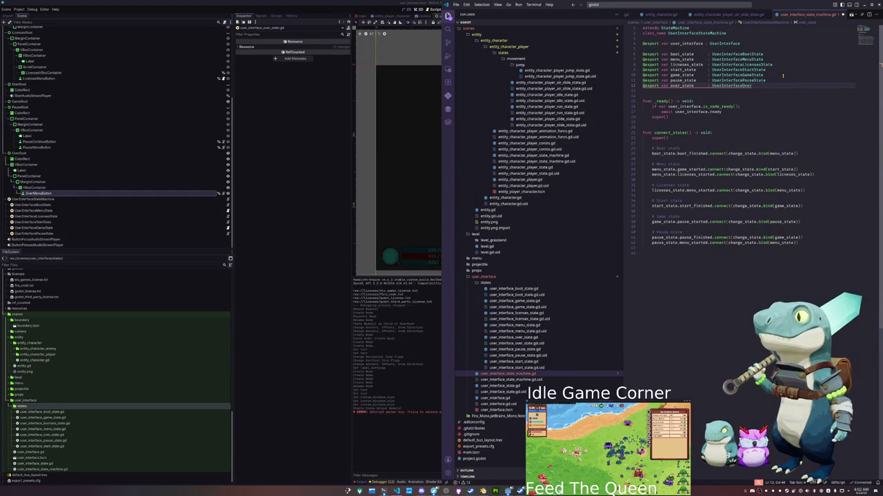
# - Connect over_state.menu_started to change_state.bind(over_state) under the Over state comment
pyautogui.press('Down')
pyautogui.press('Down')
pyautogui.press('Down')
pyautogui.press('Down')
pyautogui.press('Down')
pyautogui.press('Down')
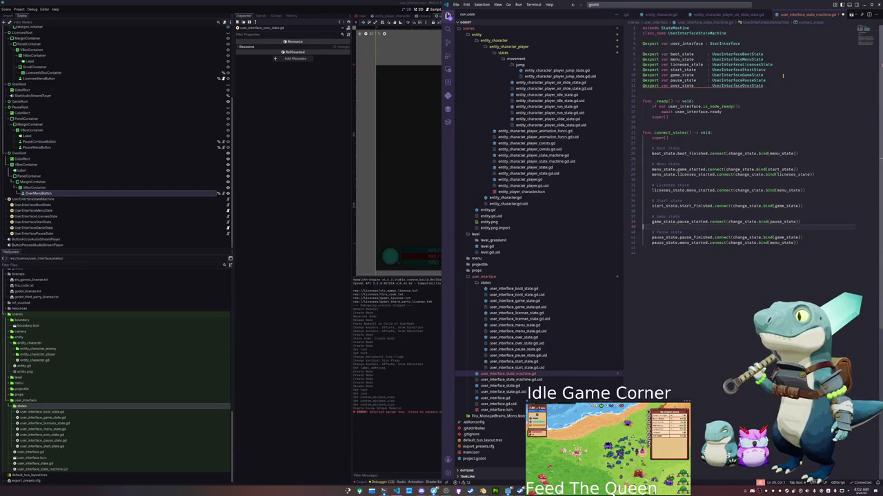
pyautogui.press('Return')
pyautogui.write('# Over state')
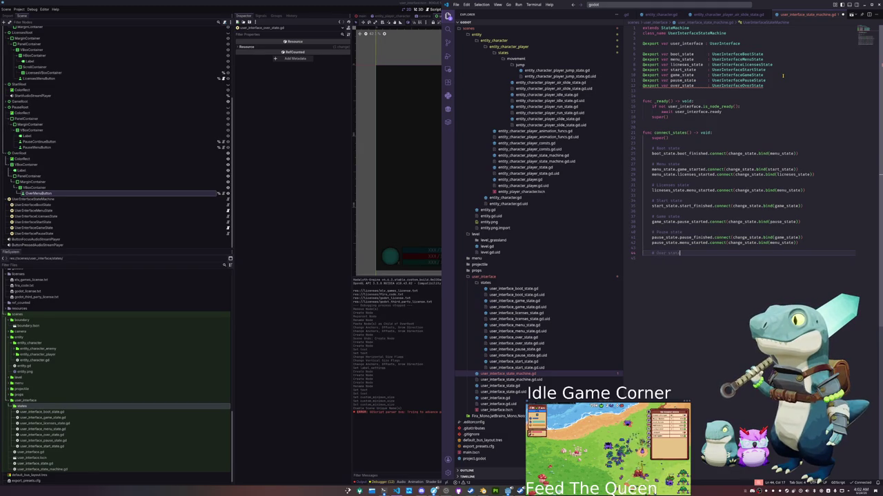
pyautogui.press('Return')
pyautogui.write('over_state.')
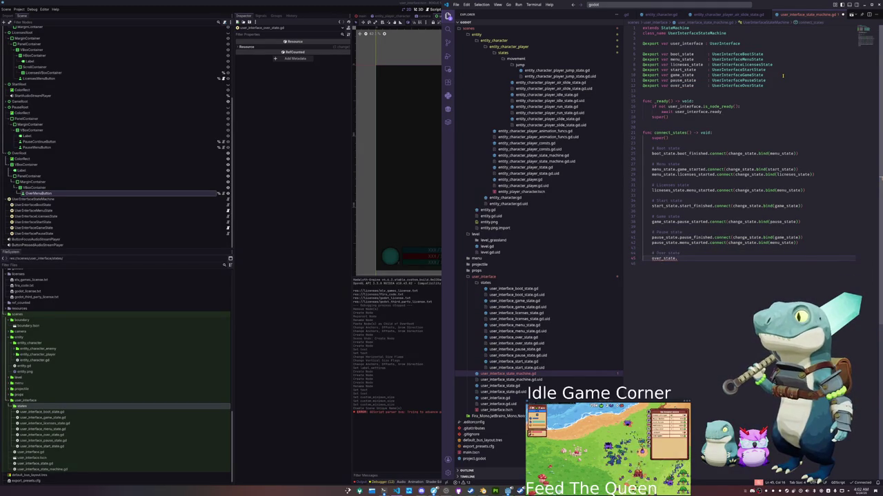
pyautogui.write('menu')
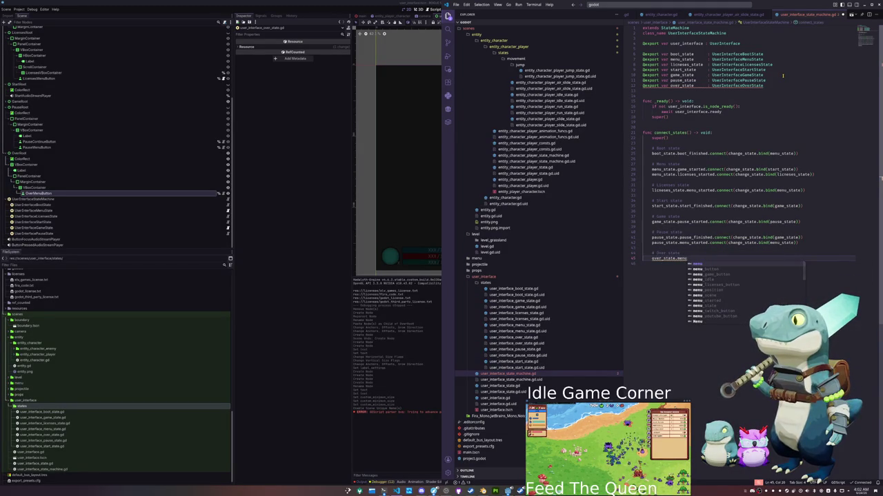
pyautogui.write('_started.conne')
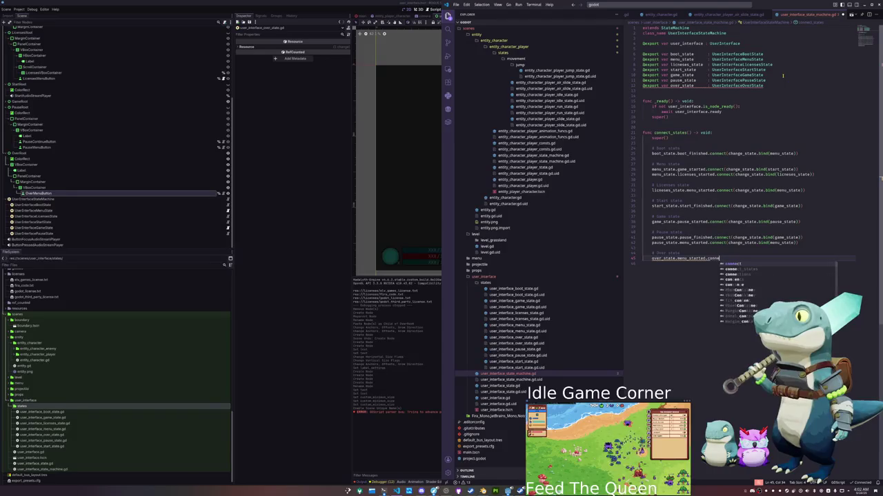
pyautogui.write('ct(change_state.bin')
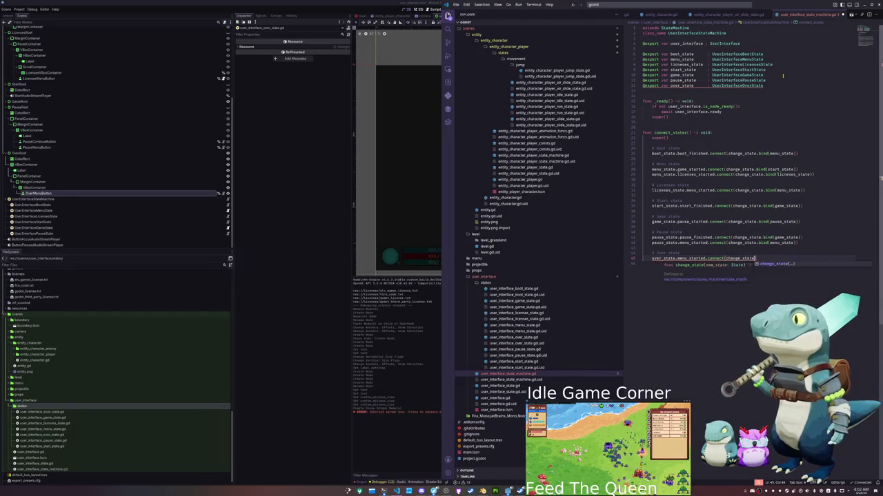
pyautogui.write('d(over_st')
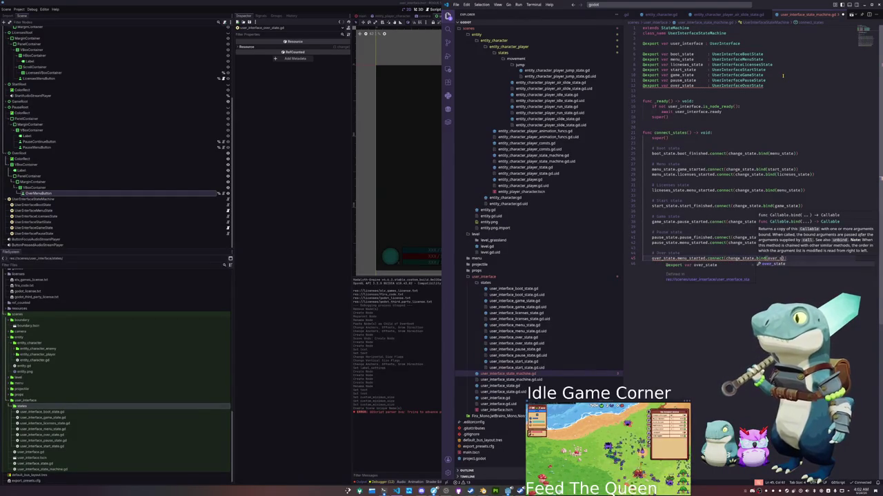
pyautogui.write('ate))')
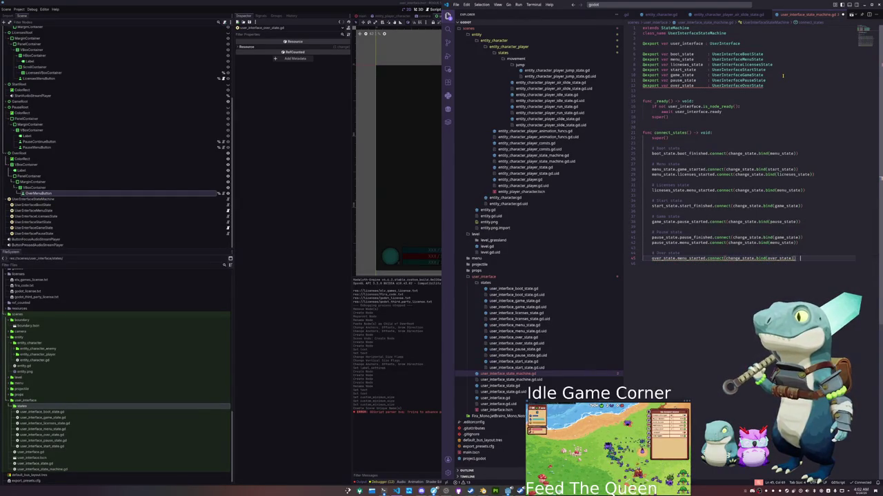
pyautogui.press('Up')
pyautogui.press('Up')
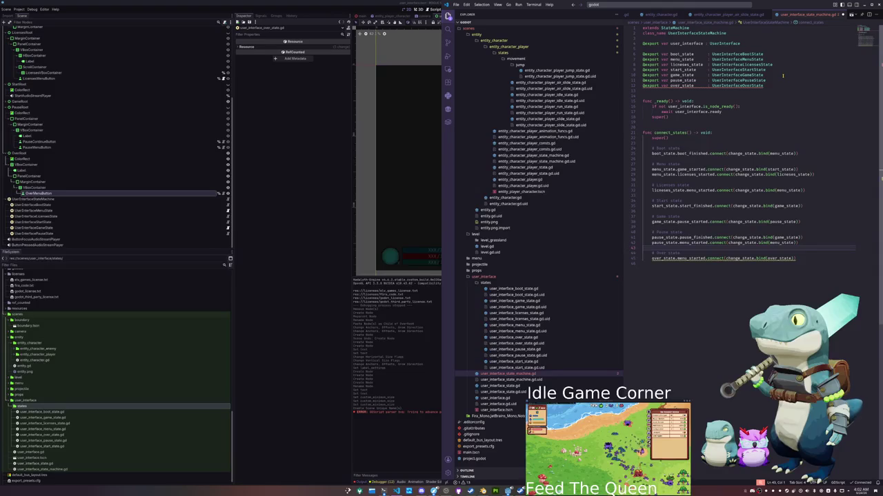
pyautogui.press('Down')
pyautogui.press('Down')
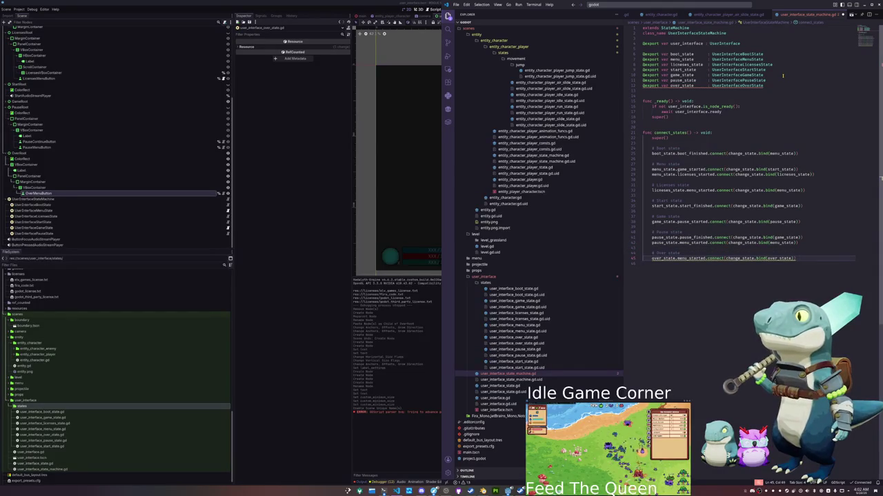
# - Check the Game Over scene in Godot, then save the state machine script
pyautogui.click(318, 297)
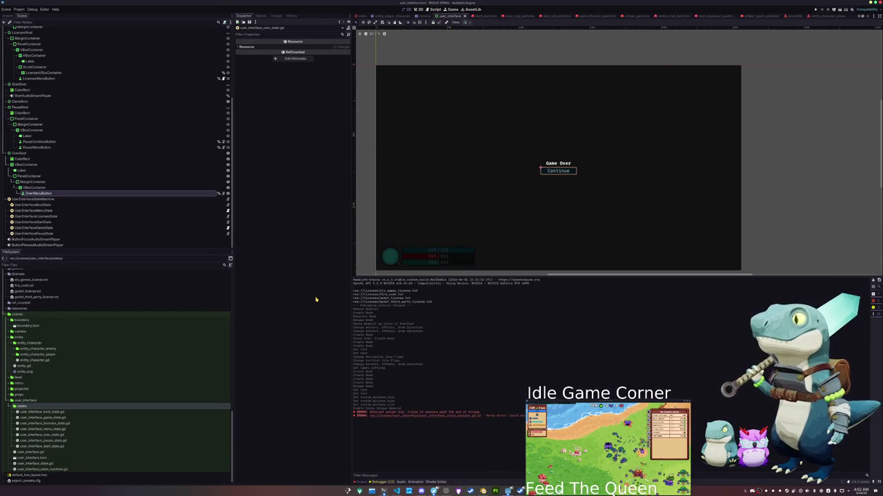
pyautogui.hotkey('alt', 'Tab')
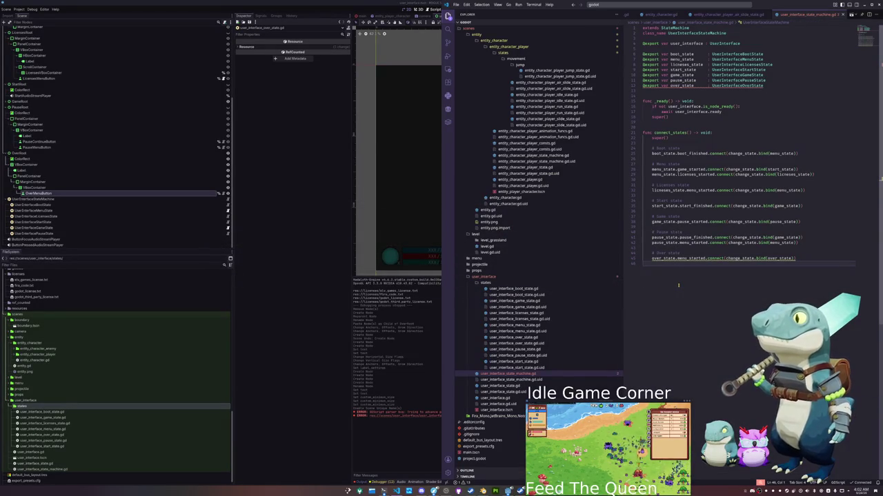
pyautogui.click(779, 257)
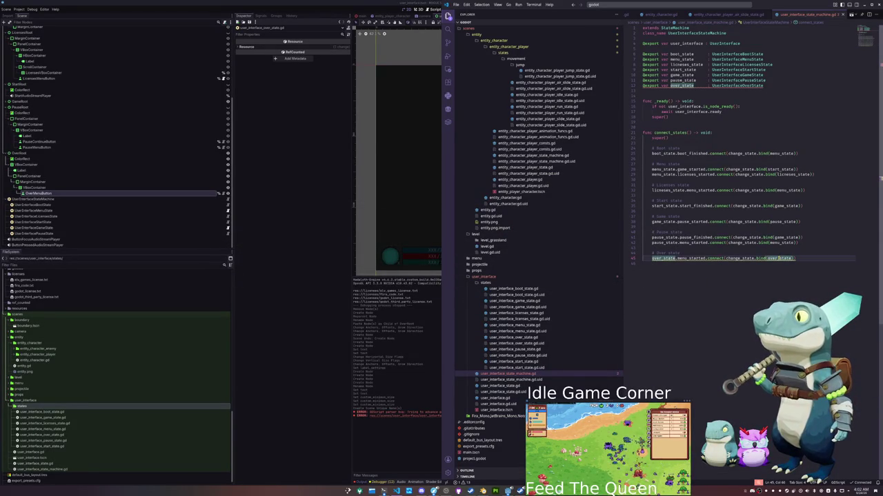
pyautogui.hotkey('ctrl', 's')
pyautogui.click(776, 263)
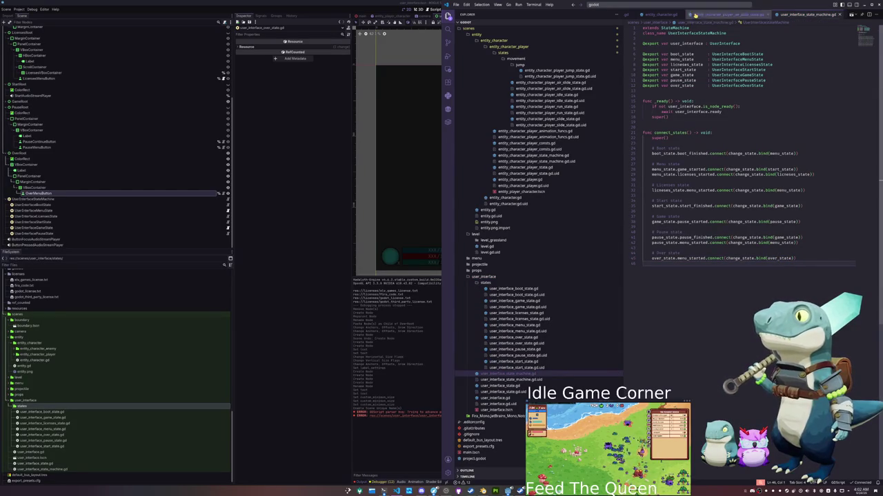
# - Open camera_game_state.gd through the Ctrl+P file search for 'camera'
pyautogui.hotkey('ctrl', 'p')
pyautogui.write('camera')
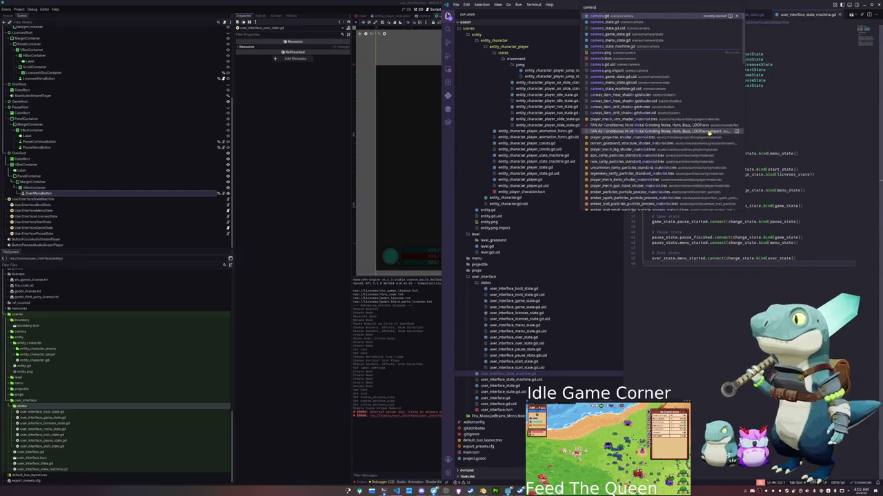
pyautogui.press('Down')
pyautogui.press('Down')
pyautogui.press('Down')
pyautogui.press('Return')
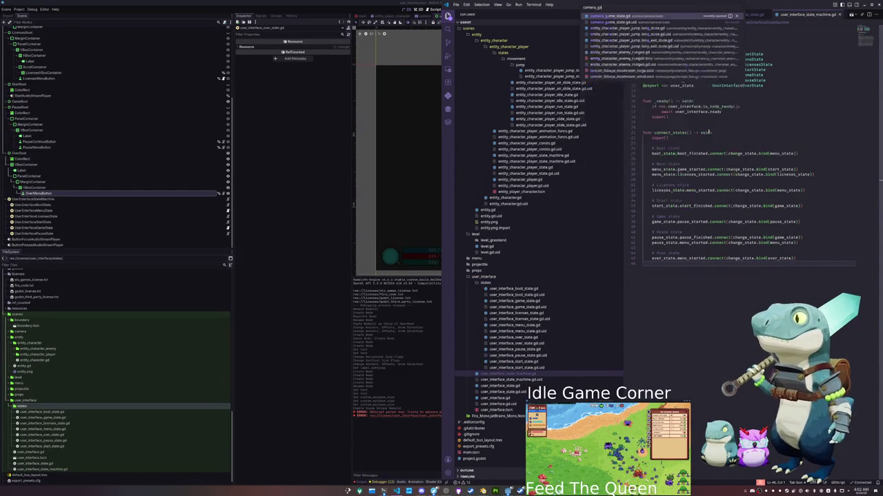
# - Write an early return when GlobalState.player.health <= 0 after super(delta)
pyautogui.press('Up')
pyautogui.press('Up')
pyautogui.press('Up')
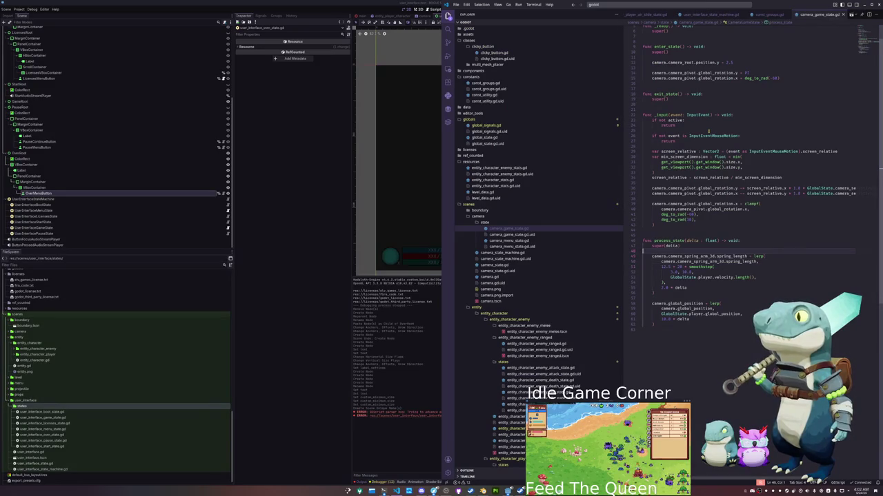
pyautogui.press('Down')
pyautogui.press('Down')
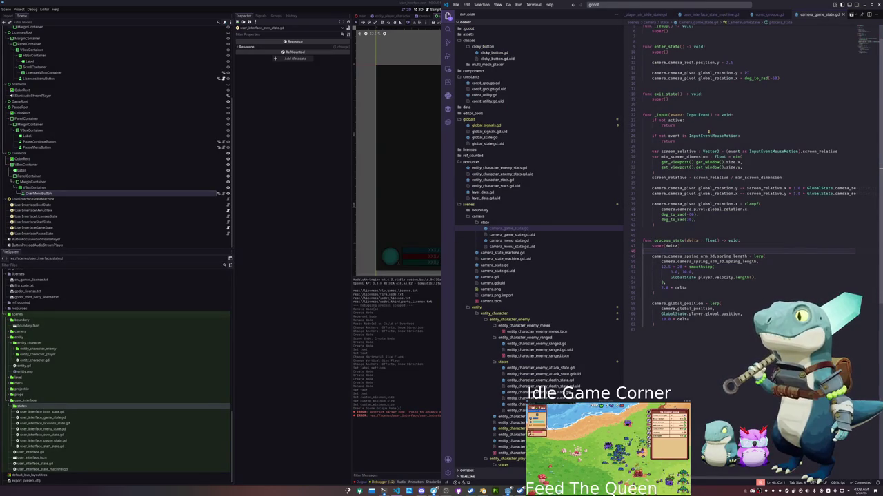
pyautogui.press('Return')
pyautogui.press('Return')
pyautogui.press('Up')
pyautogui.write('if GlobalState.')
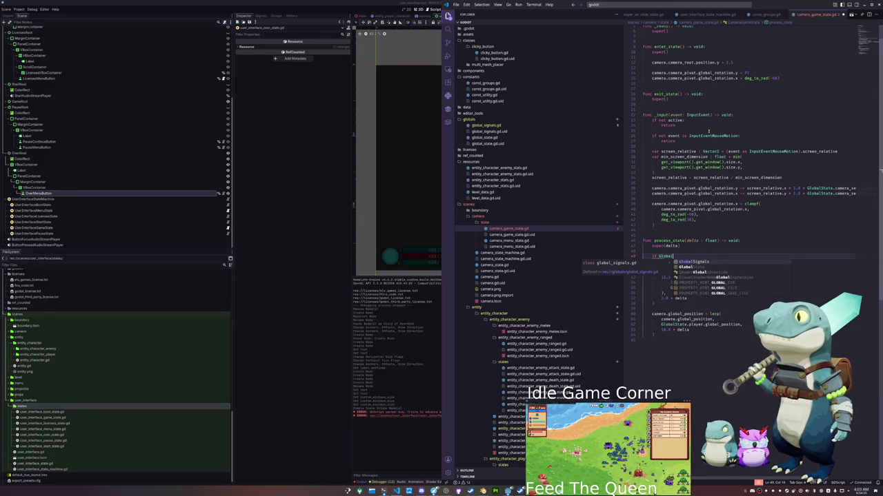
pyautogui.write('player')
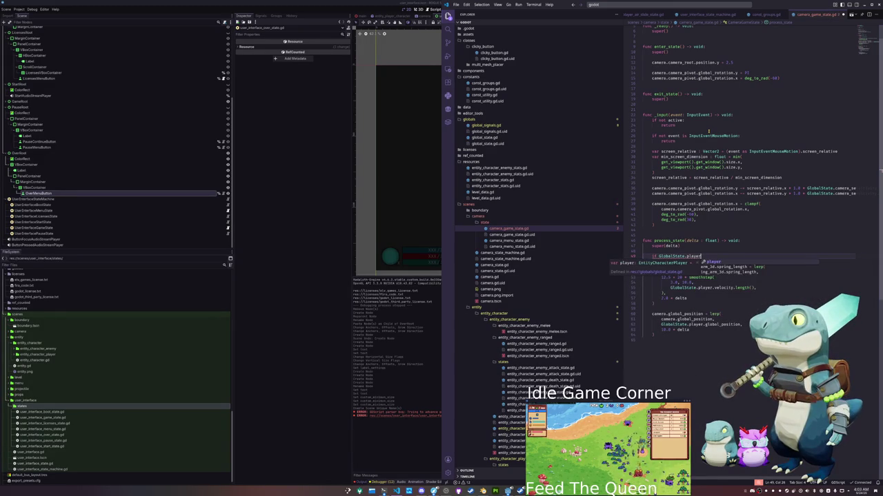
pyautogui.write('.health <')
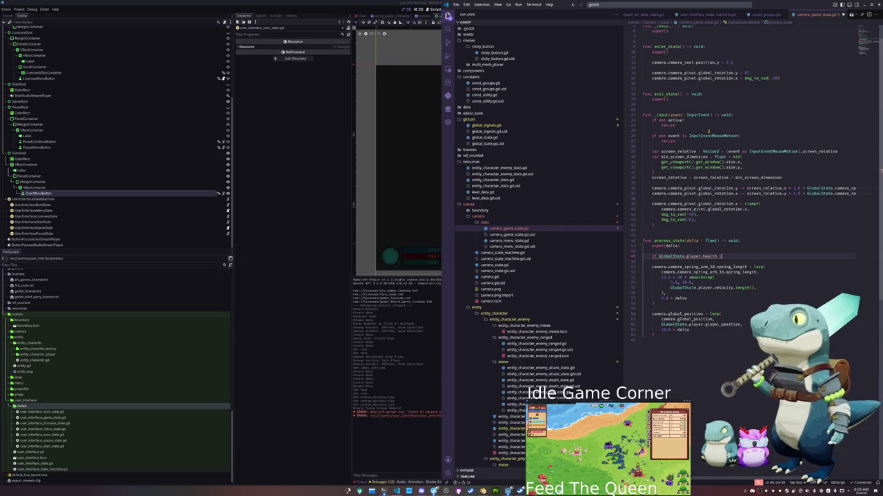
pyautogui.write('= 0:')
pyautogui.press('Return')
pyautogui.write('return')
pyautogui.press('Down')
# - Move the health check from process_state into _input after the inactive check
pyautogui.hotkey('shift', 'Up')
pyautogui.hotkey('ctrl', 'c')
pyautogui.press('BackSpace')
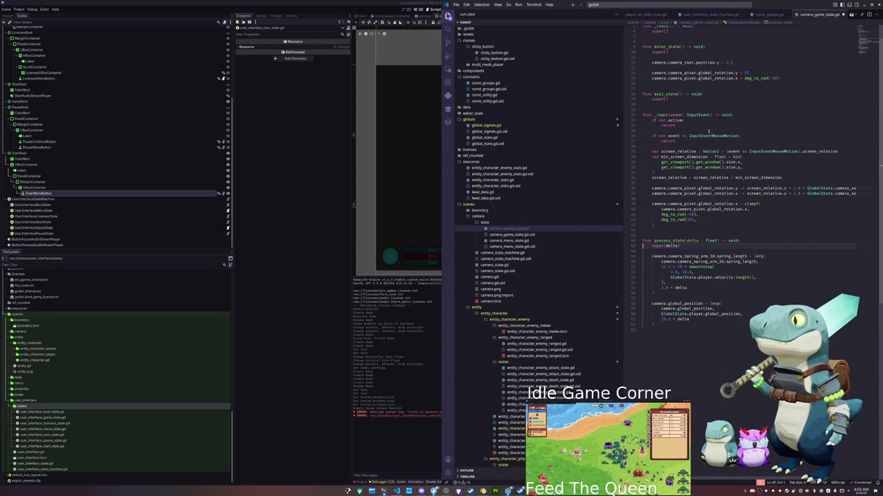
pyautogui.press('Up')
pyautogui.press('Up')
pyautogui.press('Up')
pyautogui.press('Return')
pyautogui.press('Return')
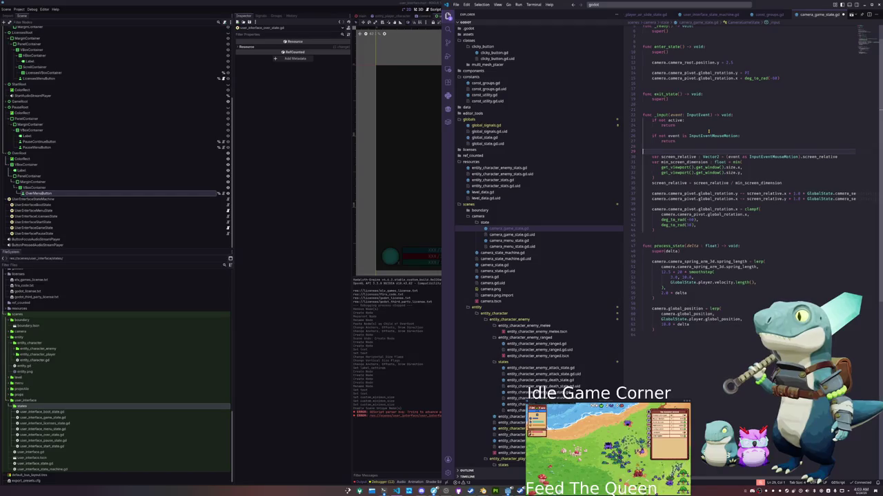
pyautogui.hotkey('ctrl', 'v')
pyautogui.hotkey('shift', 'Up')
pyautogui.hotkey('shift', 'Up')
pyautogui.hotkey('shift', 'Up')
pyautogui.press('BackSpace')
pyautogui.press('Up')
pyautogui.press('Up')
pyautogui.press('Up')
pyautogui.hotkey('ctrl', 'v')
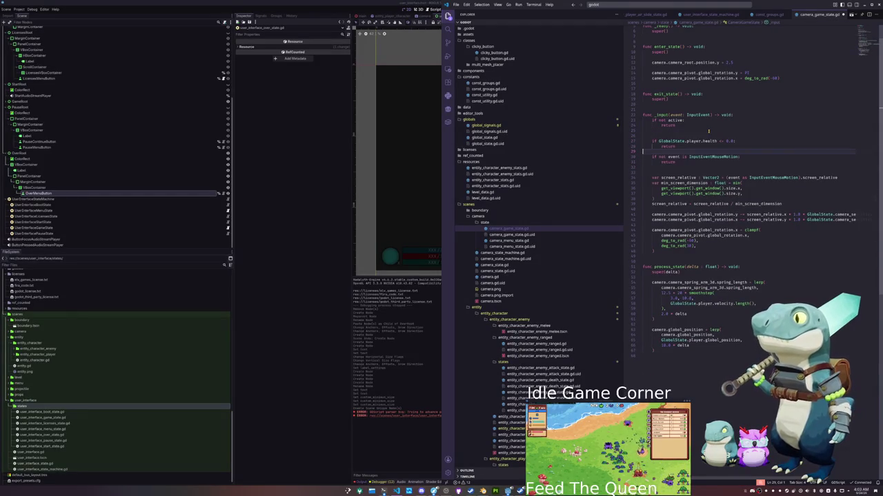
pyautogui.press('Down')
pyautogui.press('Down')
pyautogui.press('Down')
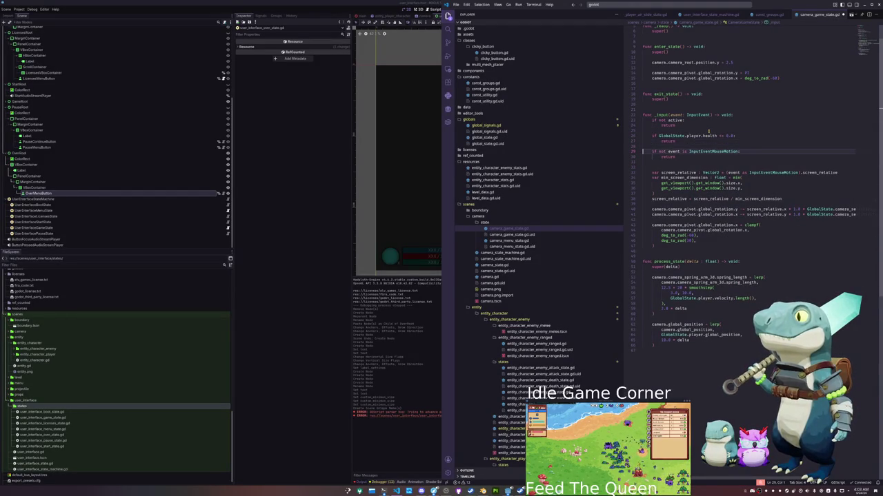
# - Glance at the Godot editor and return to VS Code's file search
pyautogui.click(328, 224)
pyautogui.click(396, 491)
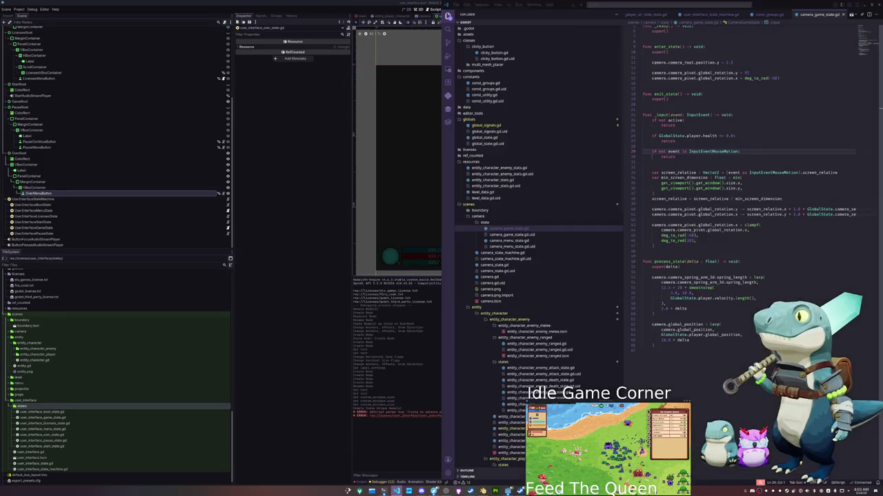
pyautogui.click(652, 7)
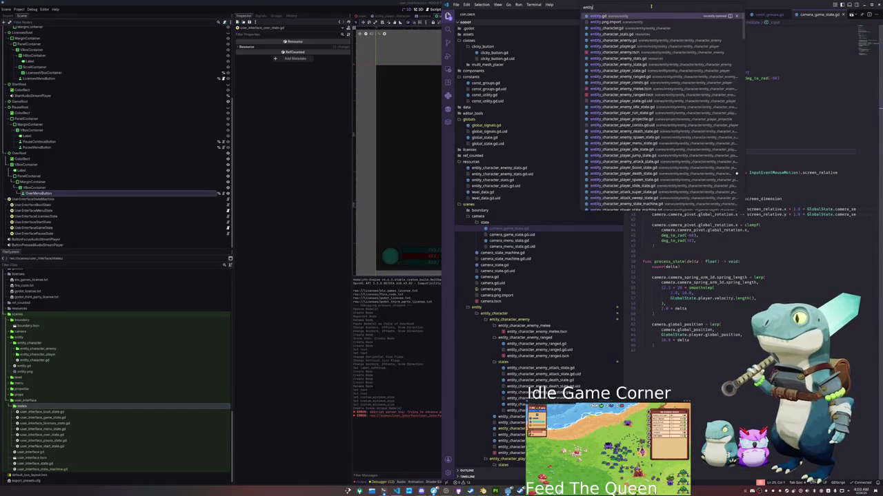
# - In entity_character.gd, add 'and health != 0.0' to the health regen timer check
pyautogui.click(597, 137)
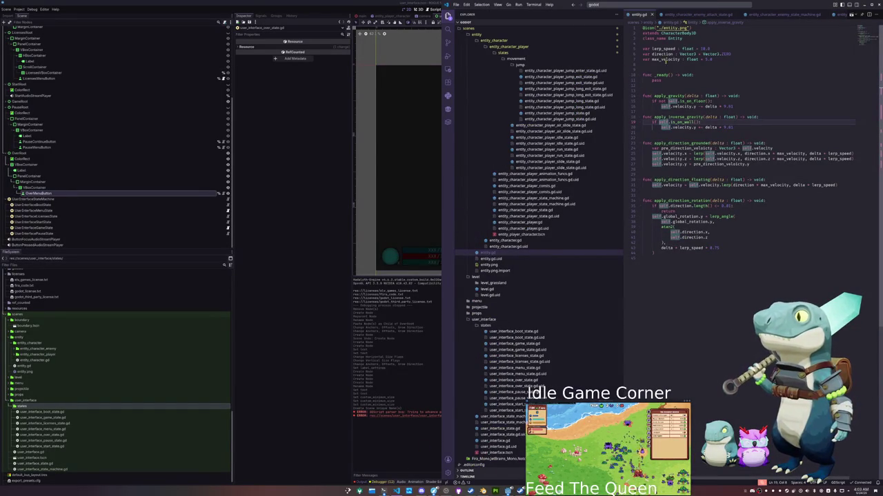
pyautogui.click(504, 240)
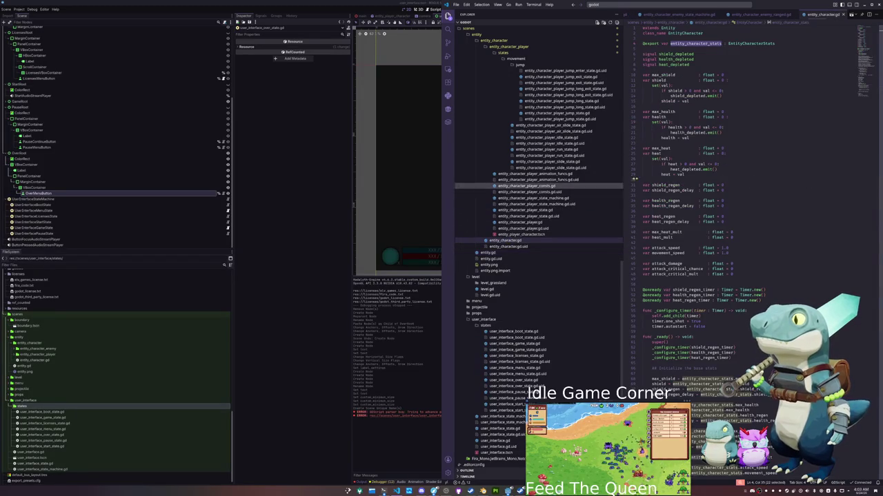
pyautogui.doubleClick(682, 131)
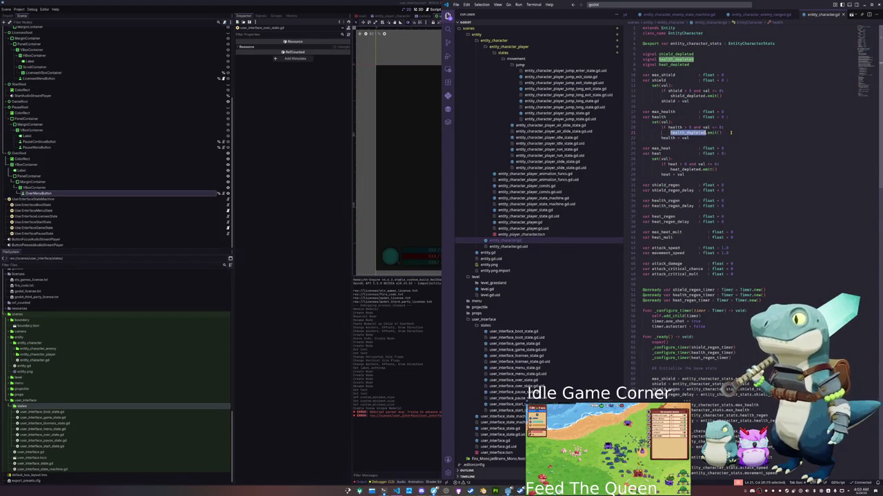
pyautogui.scroll(-15, 730, 131)
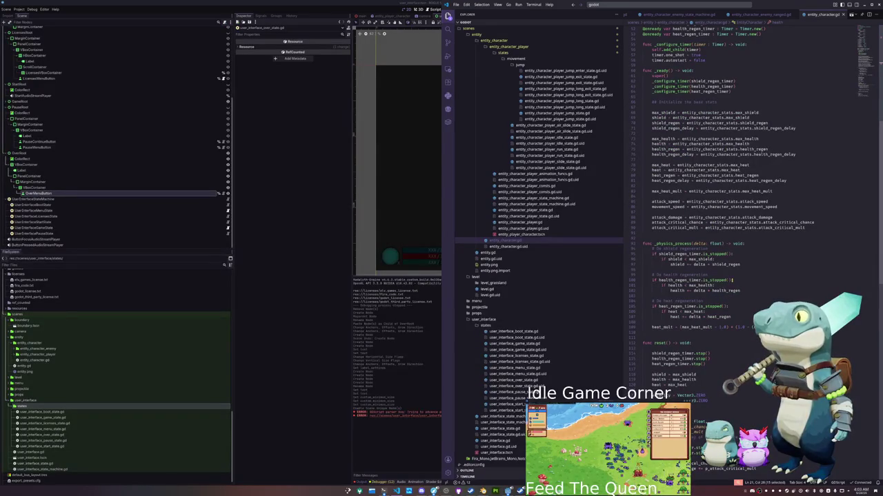
pyautogui.write('and health != 0')
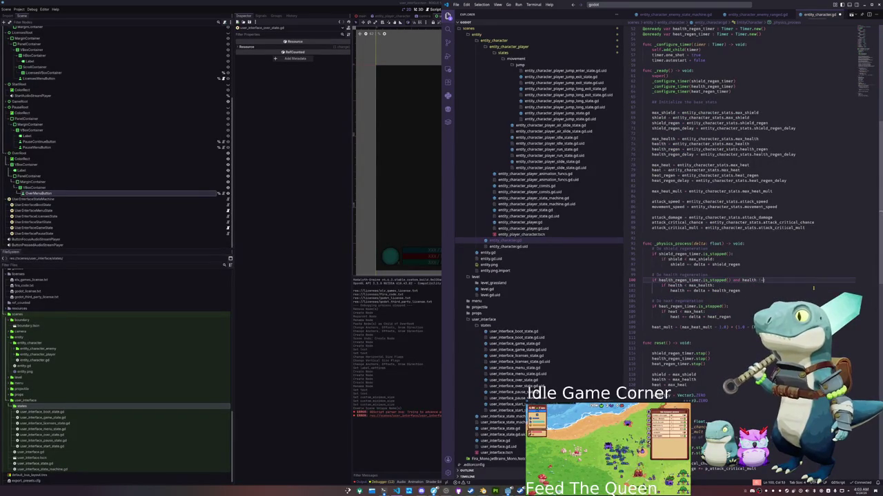
pyautogui.write('.0:')
pyautogui.press('Down')
pyautogui.press('Down')
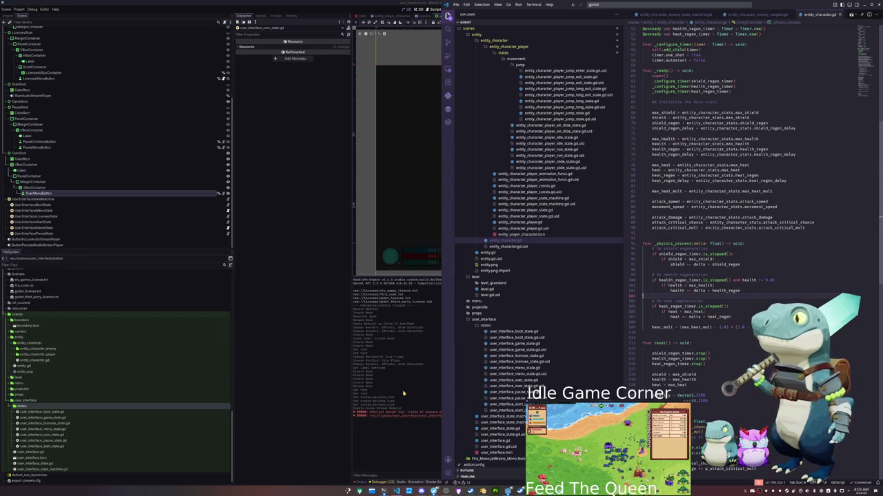
pyautogui.click(404, 393)
pyautogui.click(360, 15)
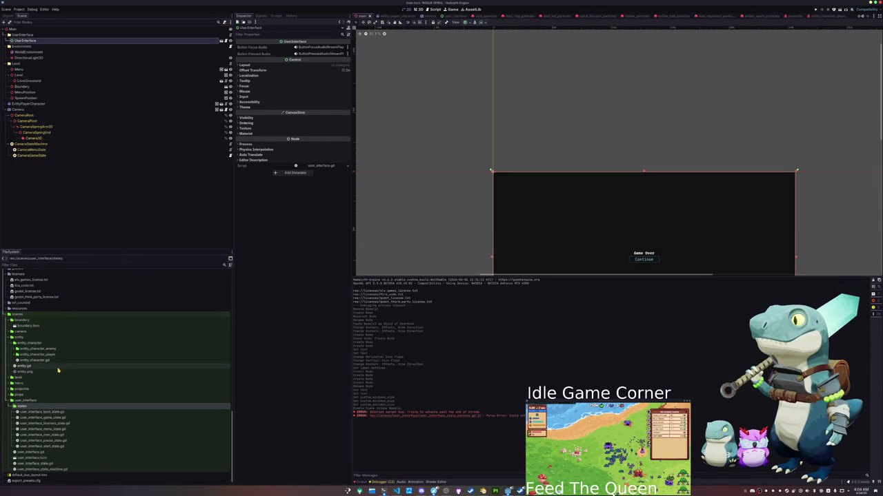
# - Add entity_character_enemy_melee.tscn above the arena, duplicate it to three, then save and run
pyautogui.doubleClick(39, 349)
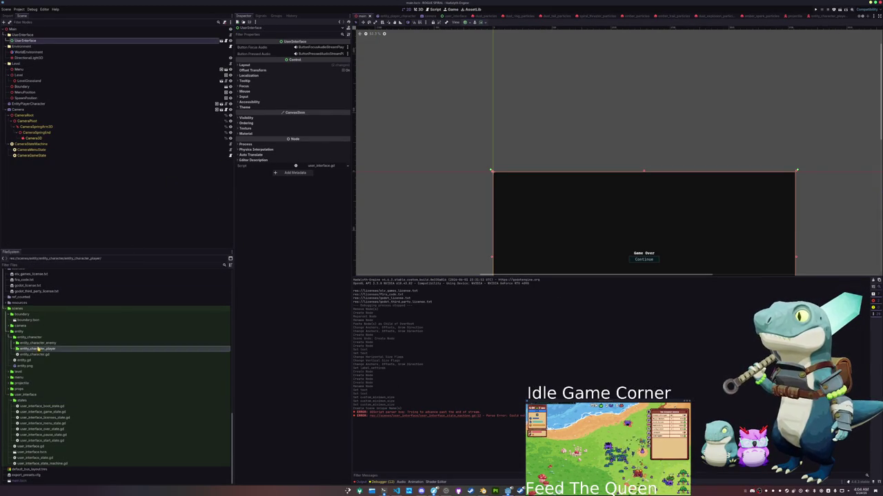
pyautogui.doubleClick(46, 349)
pyautogui.moveTo(52, 355); pyautogui.dragTo(21, 28)
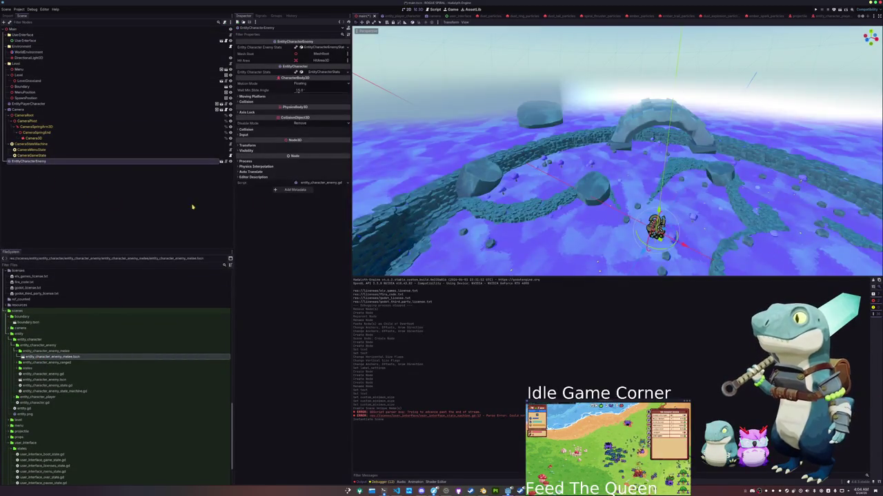
pyautogui.moveTo(643, 178); pyautogui.dragTo(654, 43)
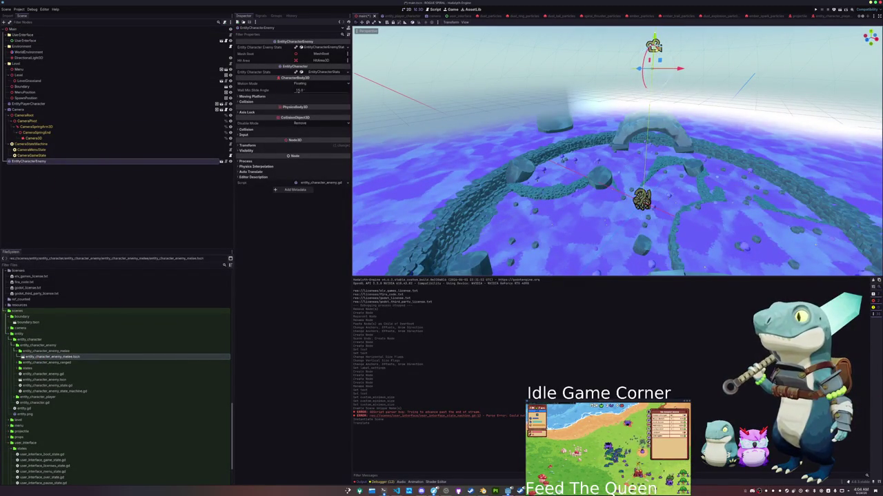
pyautogui.scroll(-3, 617, 151)
pyautogui.hotkey('ctrl', 'd')
pyautogui.hotkey('ctrl', 'd')
pyautogui.press('F5')
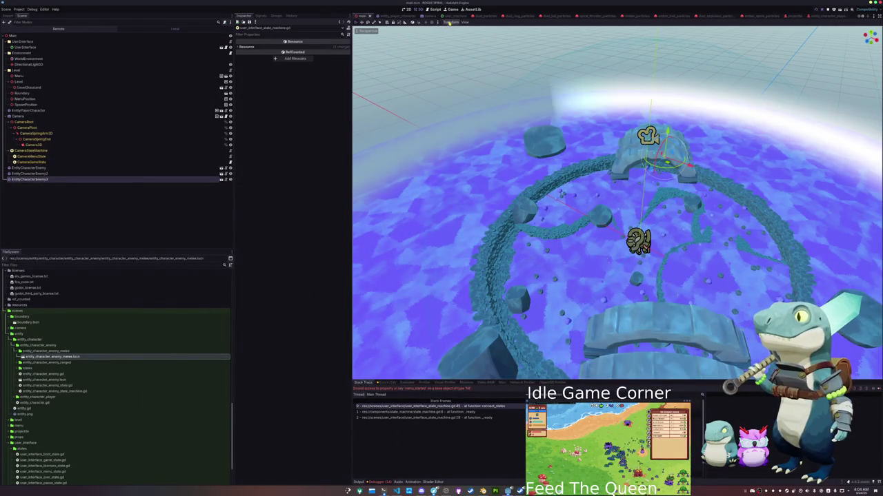
# - In the user_interface scene, add a UserInterfaceOverState child under UserInterfaceStateMachine
pyautogui.click(448, 15)
pyautogui.click(27, 198)
pyautogui.rightClick(24, 198)
pyautogui.click(48, 208)
pyautogui.press('BackSpace')
pyautogui.press('BackSpace')
pyautogui.press('BackSpace')
pyautogui.write('overstate')
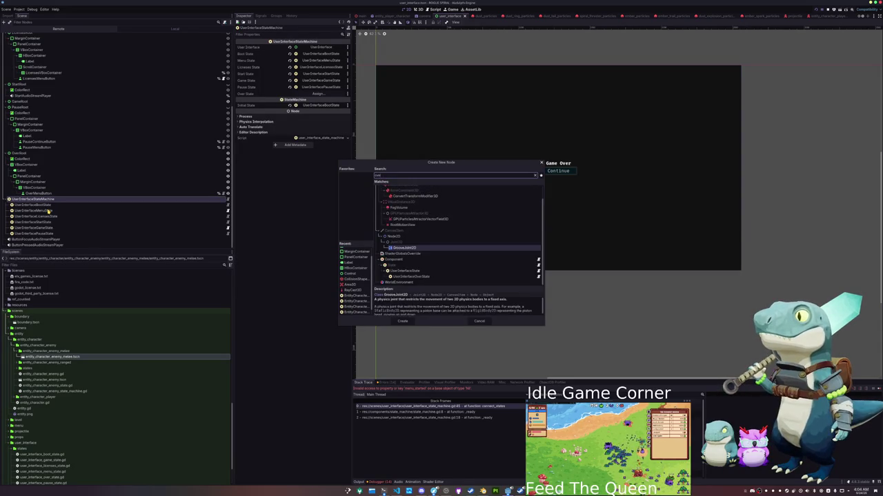
pyautogui.press('Return')
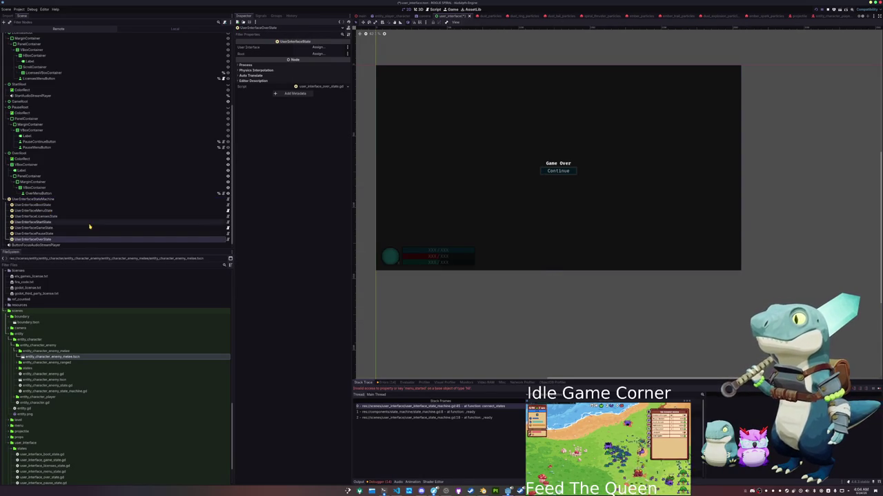
# - Assign UserInterface and OverRoot to the over state's fields and save the scene
pyautogui.click(328, 49)
pyautogui.doubleClick(416, 182)
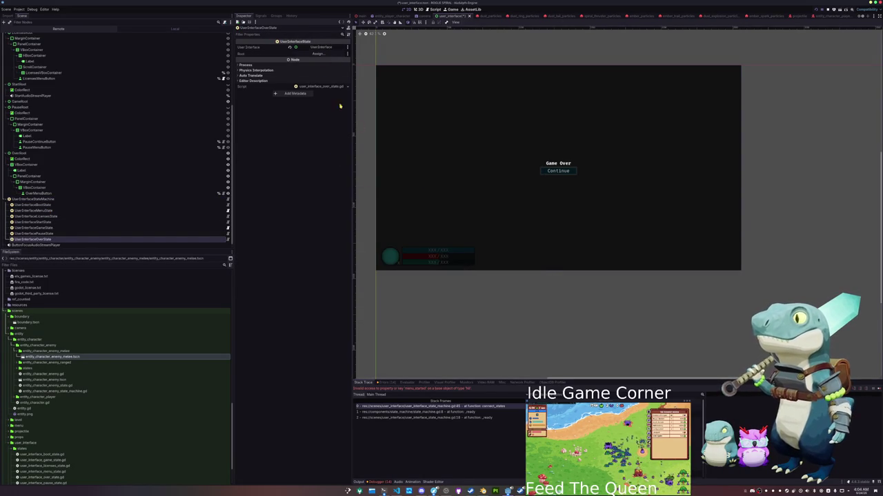
pyautogui.click(317, 54)
pyautogui.scroll(-4, 425, 253)
pyautogui.scroll(-3, 425, 254)
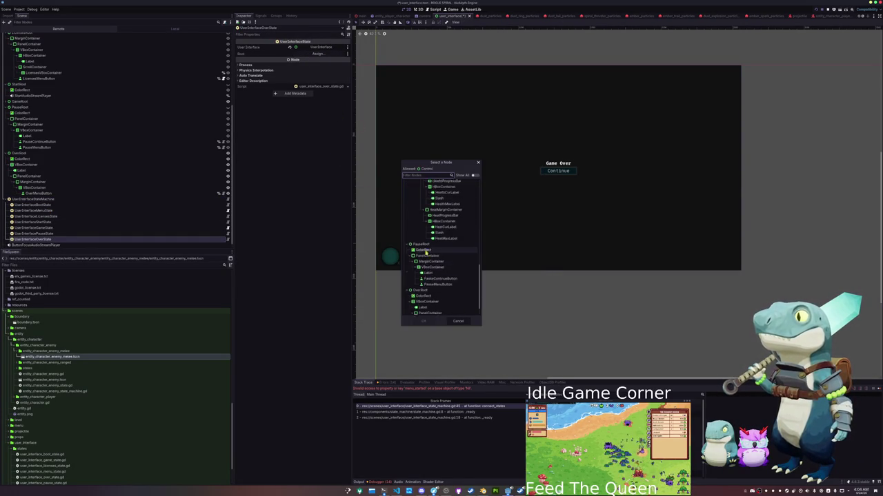
pyautogui.doubleClick(431, 272)
pyautogui.hotkey('ctrl', 's')
# - Set the state machine's Over State to UserInterfaceOverState and stop the running game
pyautogui.click(20, 200)
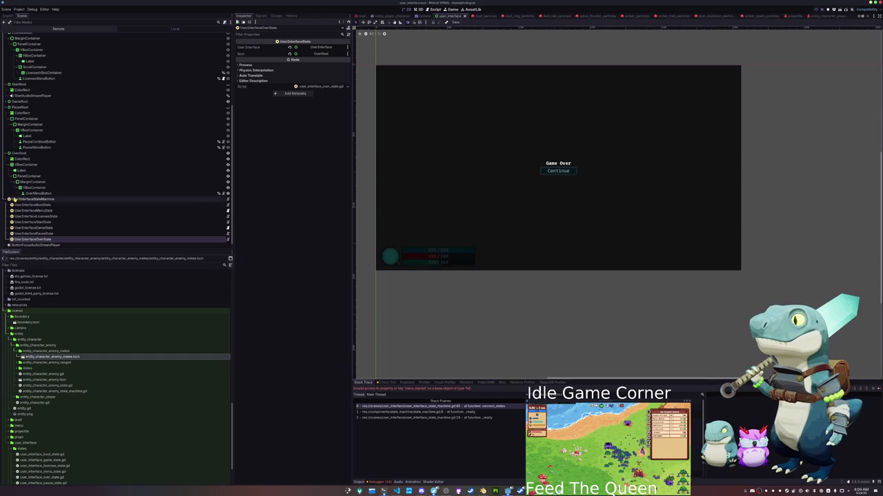
pyautogui.click(318, 93)
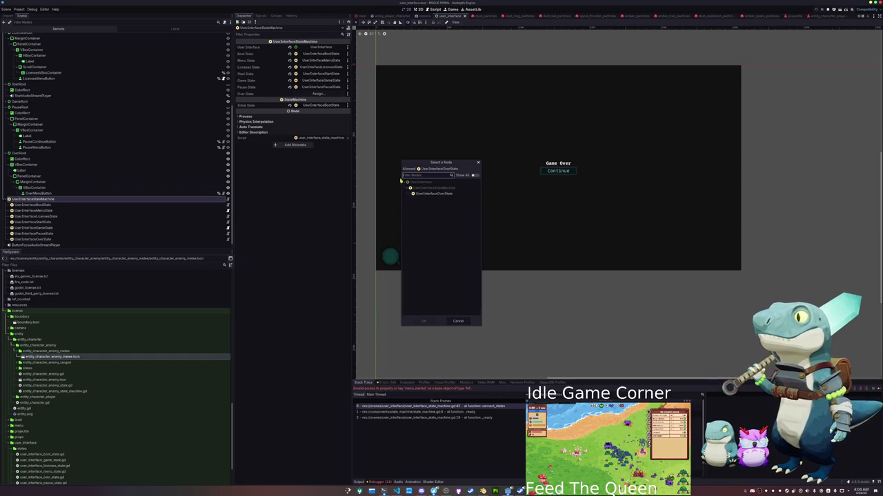
pyautogui.doubleClick(444, 194)
pyautogui.press('F8')
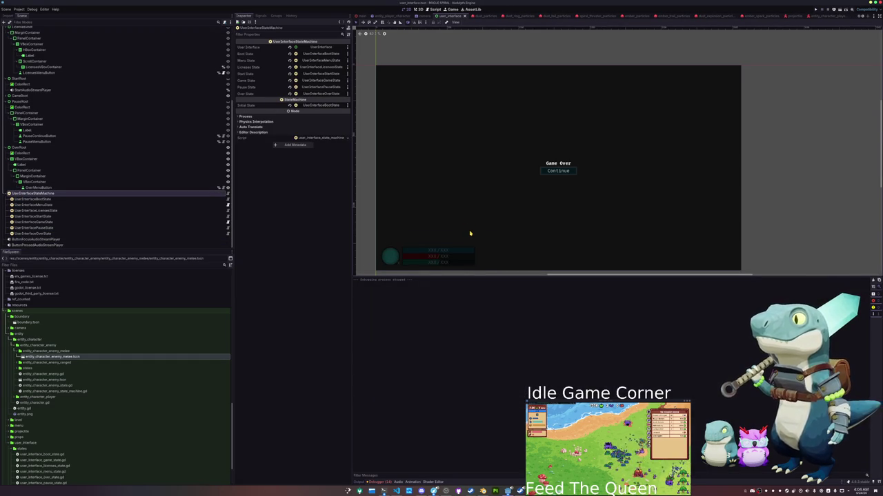
pyautogui.press('F5')
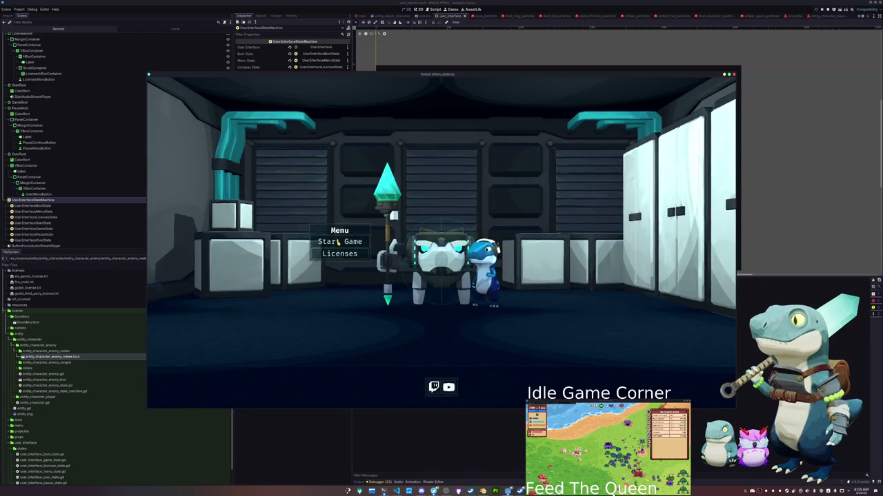
pyautogui.click(345, 254)
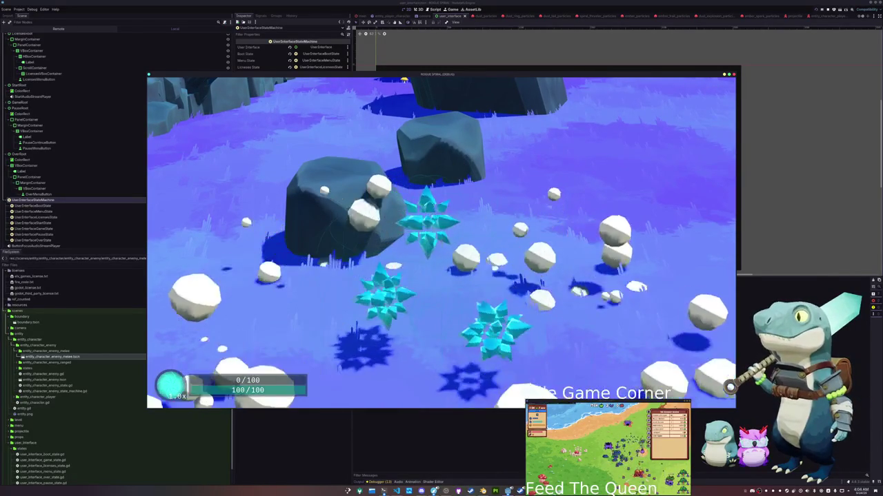
pyautogui.press('F8')
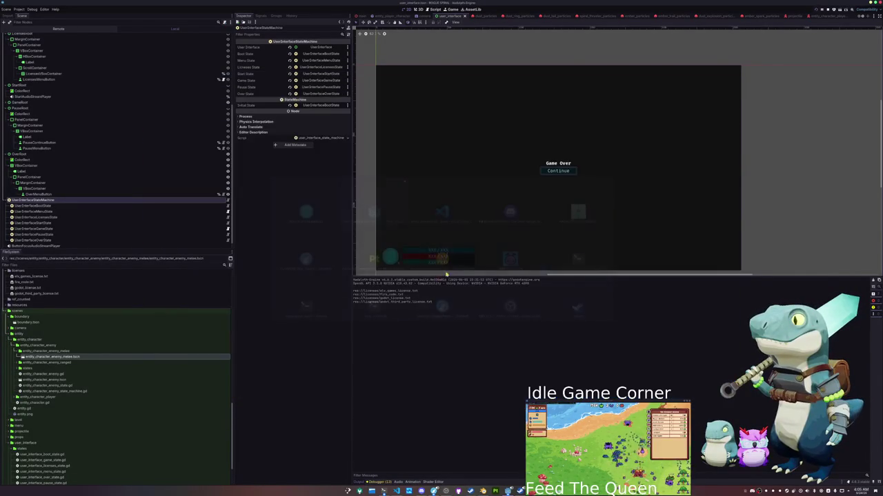
pyautogui.scroll(-1, 87, 217)
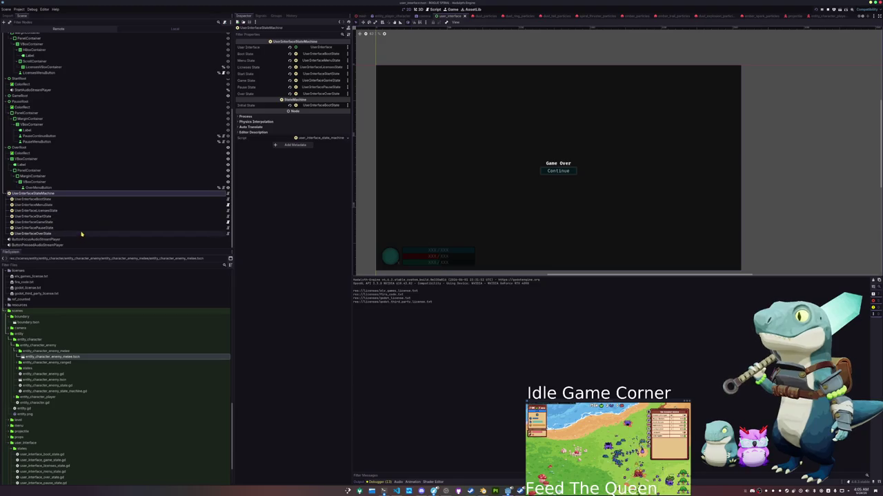
# - Open user_interface_state_machine.gd from the UserInterfaceStateMachine node in the code editor
pyautogui.click(85, 234)
pyautogui.click(73, 193)
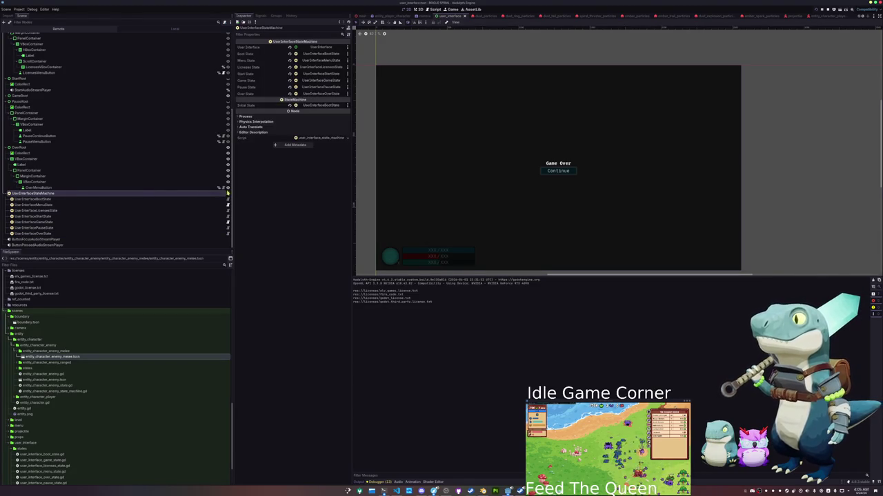
pyautogui.click(228, 195)
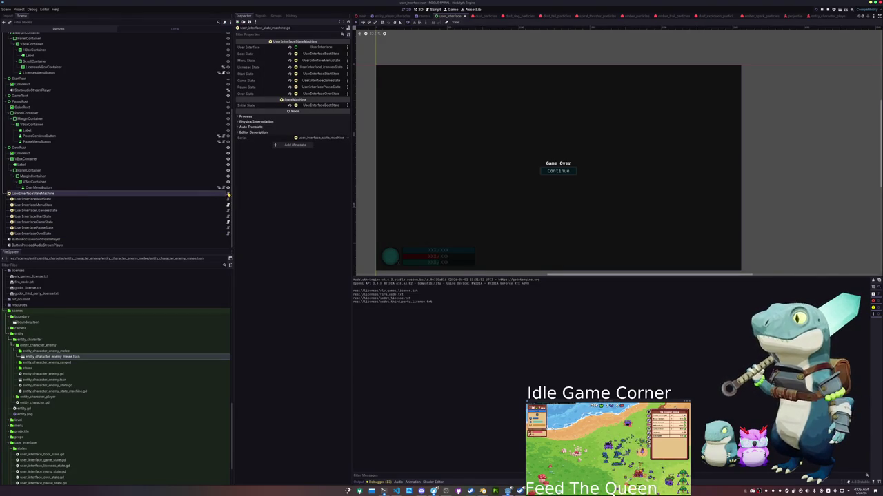
pyautogui.click(397, 491)
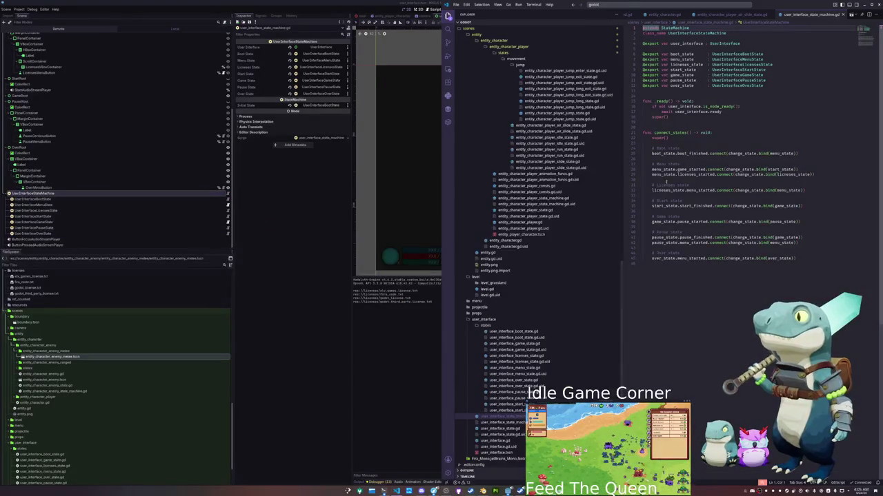
# - Add GlobalSignals.game_over.connect(change_state.bind(over_state)) under # Over state and bind menu_started to menu_state
pyautogui.click(673, 249)
pyautogui.press('Return')
pyautogui.press('Return')
pyautogui.press('Up')
pyautogui.write('Glob')
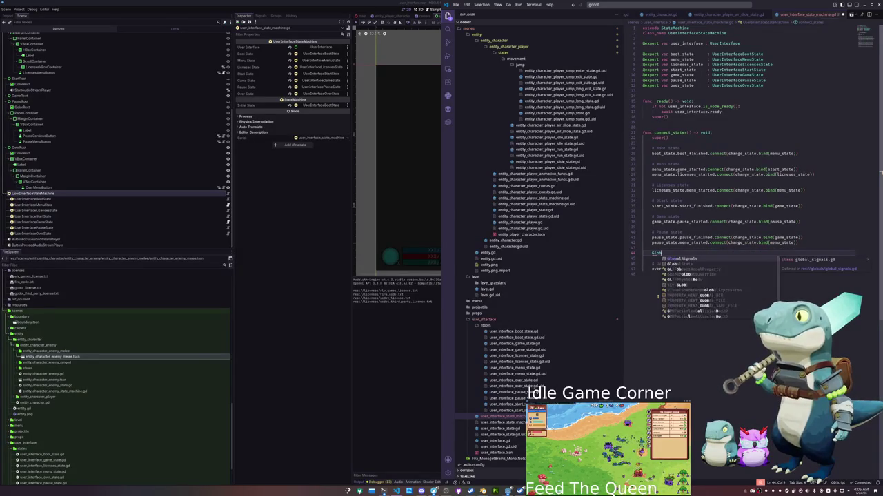
pyautogui.write('alSignals.game_o')
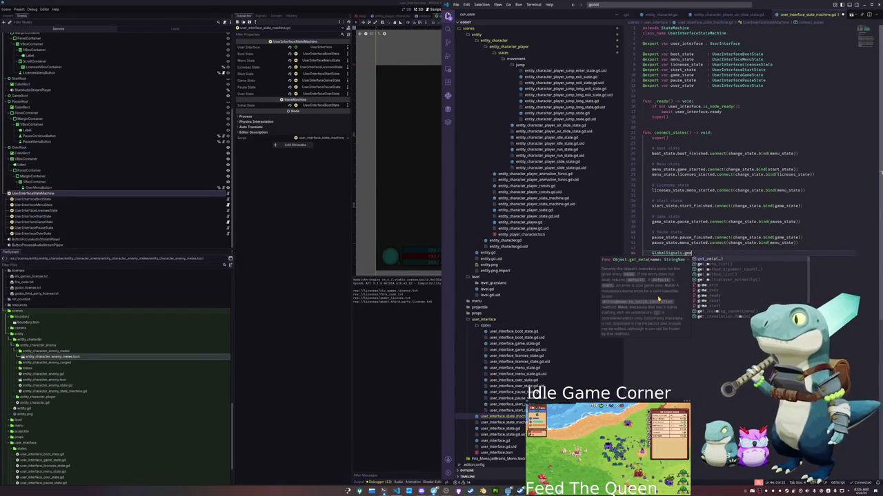
pyautogui.press('Tab')
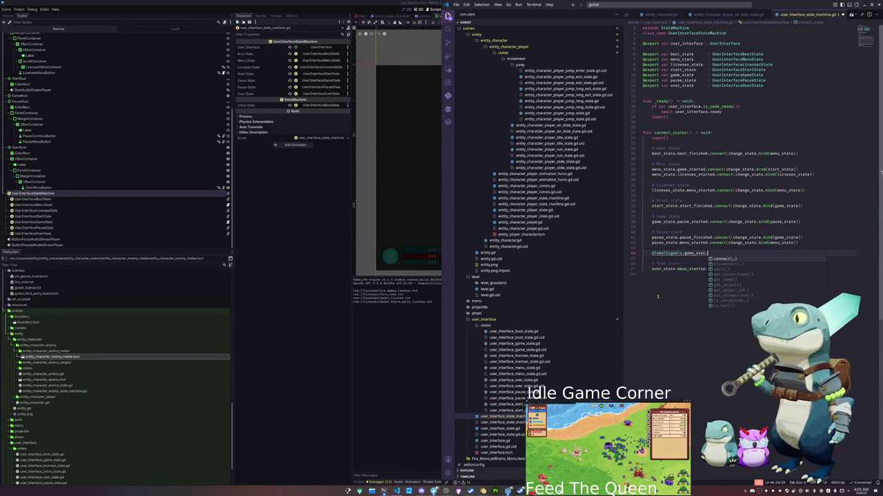
pyautogui.write('.connect(change_state.bind')
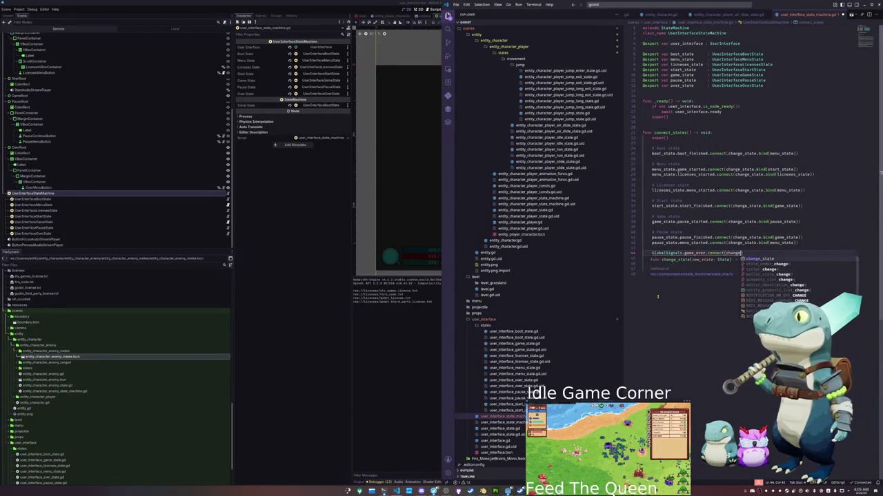
pyautogui.write('(over_')
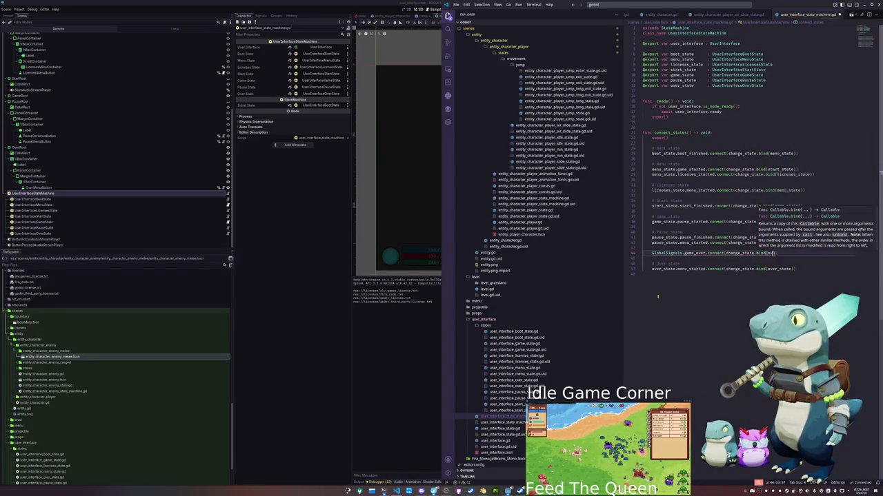
pyautogui.hotkey('ctrl', 'z')
pyautogui.hotkey('ctrl', 'z')
pyautogui.hotkey('ctrl', 'z')
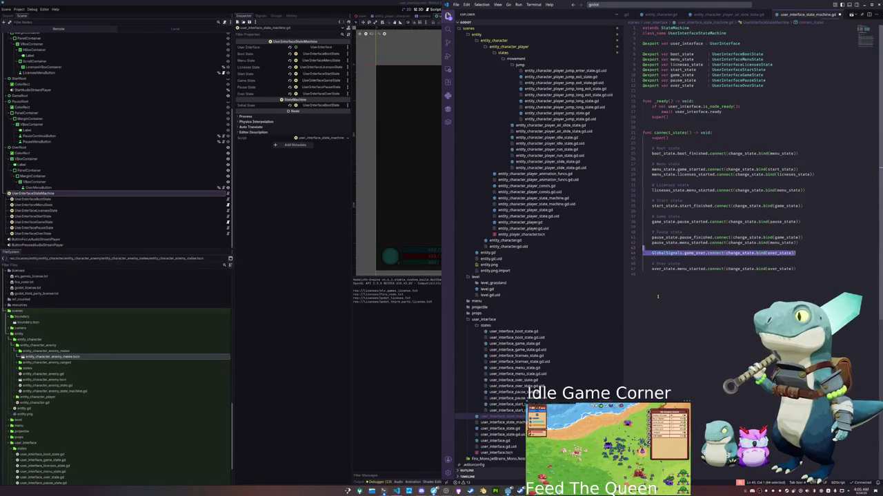
pyautogui.hotkey('ctrl', 'shift', 'z')
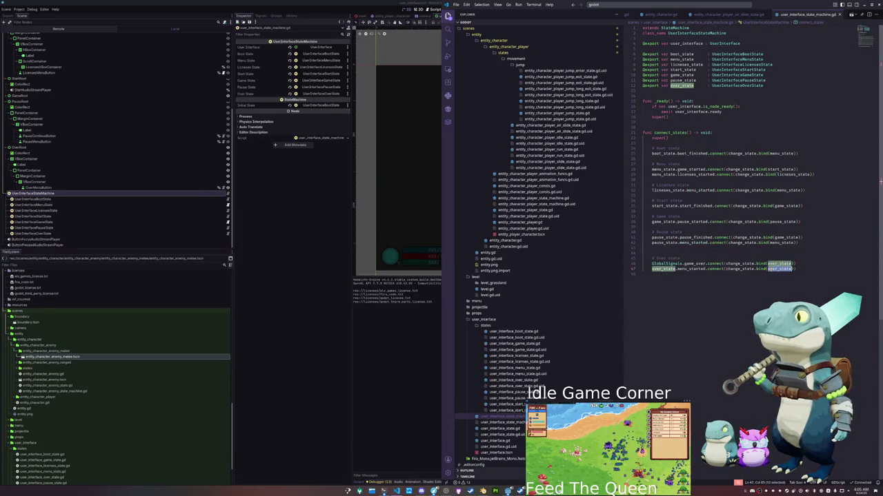
pyautogui.click(724, 268)
pyautogui.write('men')
pyautogui.press('Return')
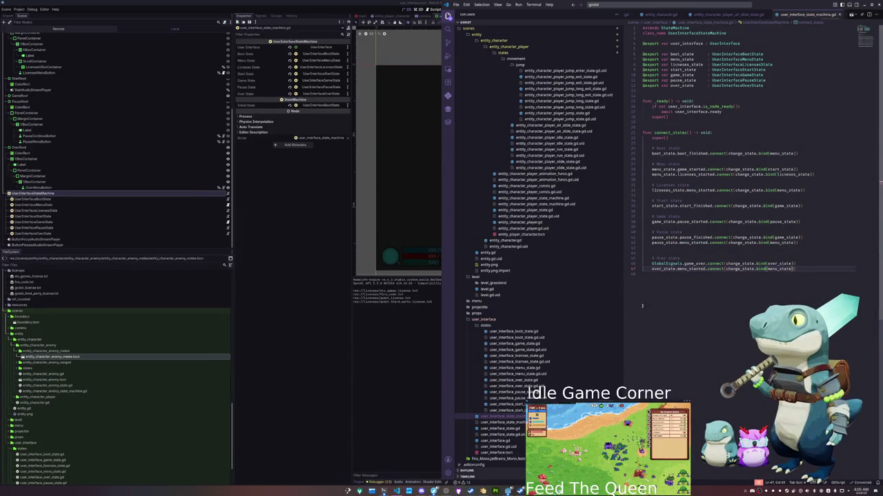
pyautogui.click(433, 376)
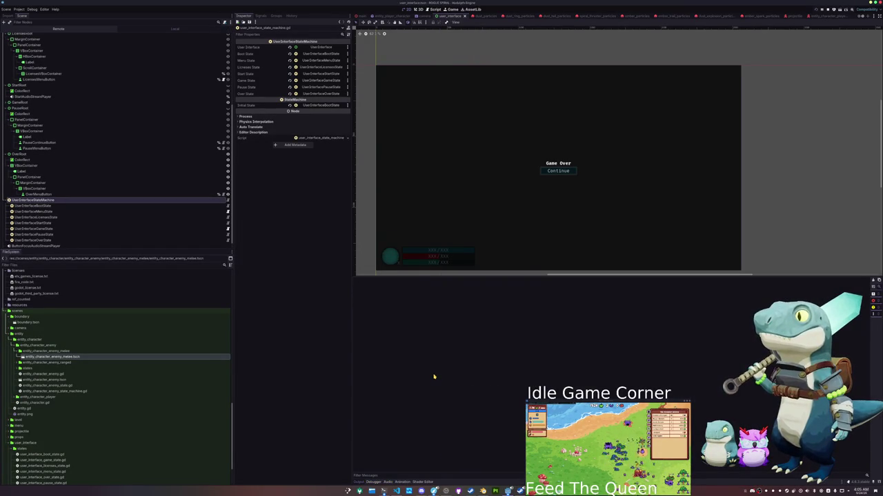
# - Test-run the game with F5, then open the entity_player_character scene
pyautogui.press('F5')
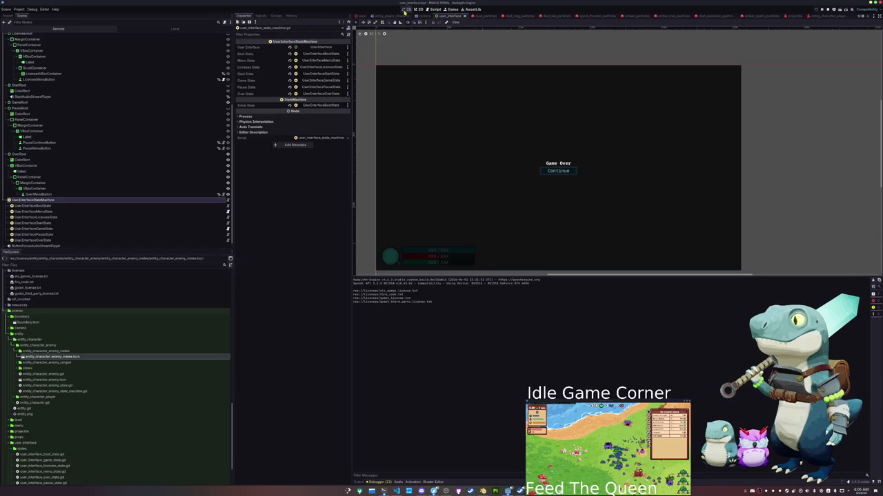
pyautogui.click(384, 15)
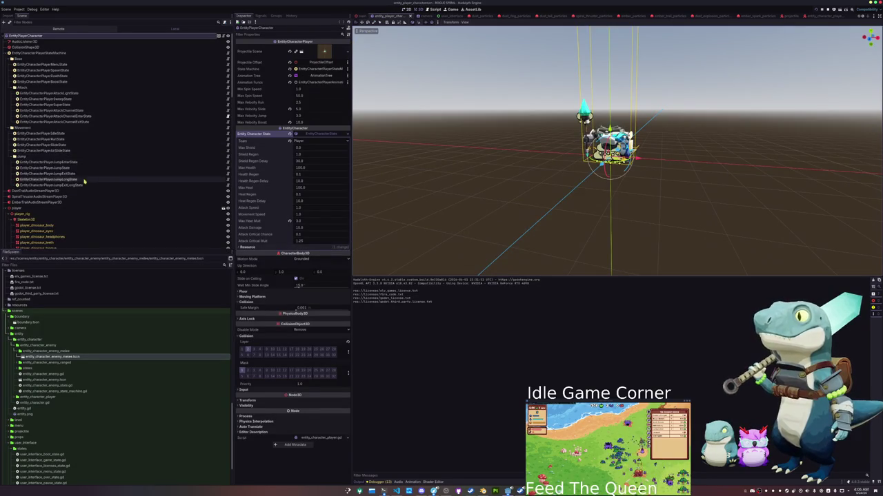
pyautogui.click(76, 76)
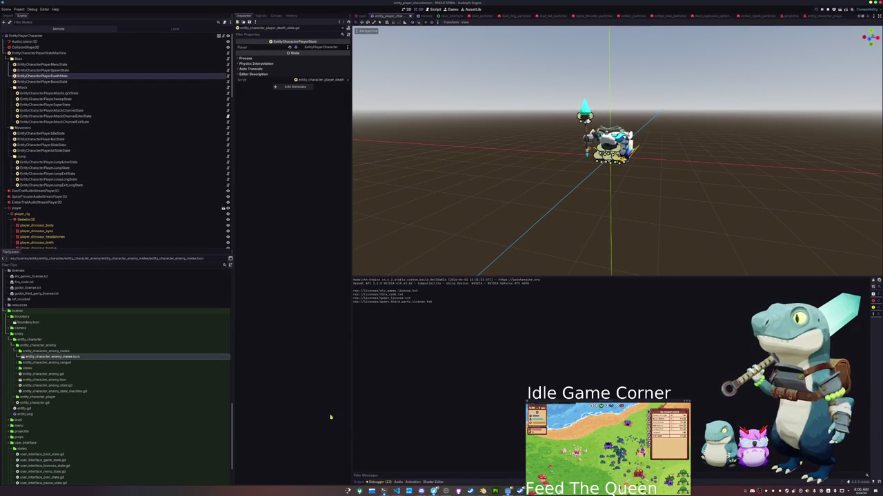
pyautogui.click(222, 76)
pyautogui.click(667, 112)
pyautogui.moveTo(699, 107)
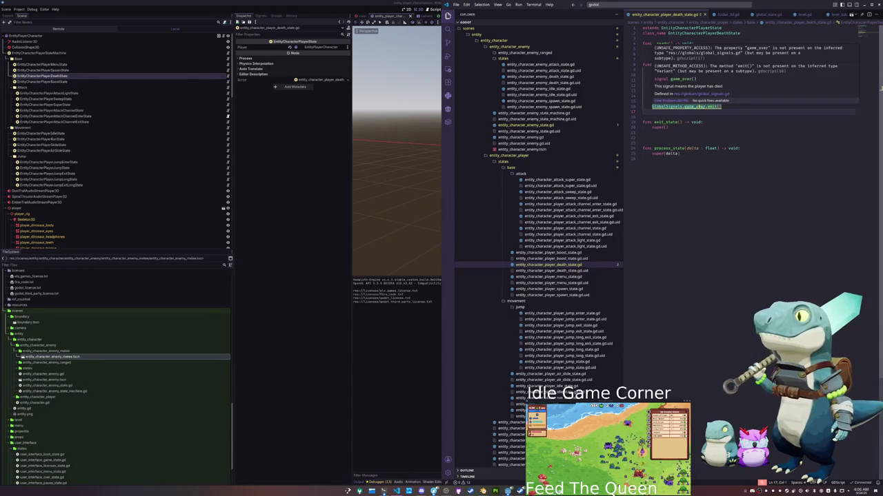
pyautogui.click(572, 253)
pyautogui.scroll(-10, 564, 276)
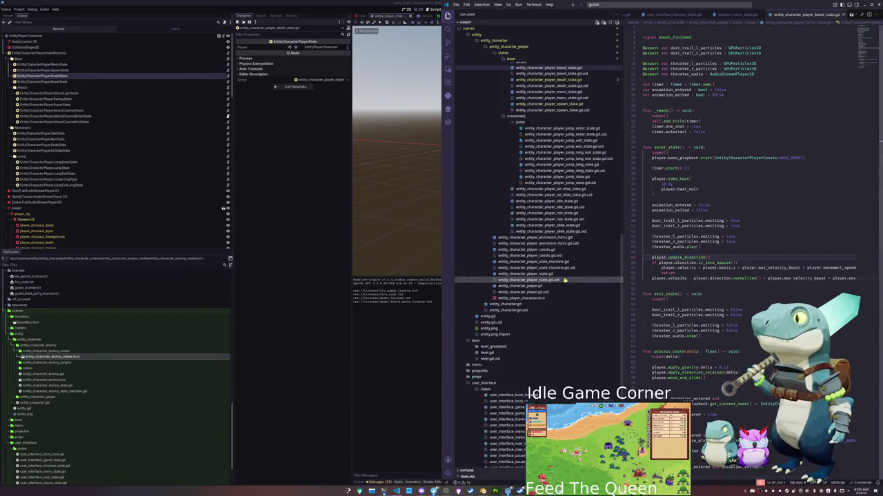
pyautogui.scroll(-5, 564, 282)
pyautogui.click(510, 374)
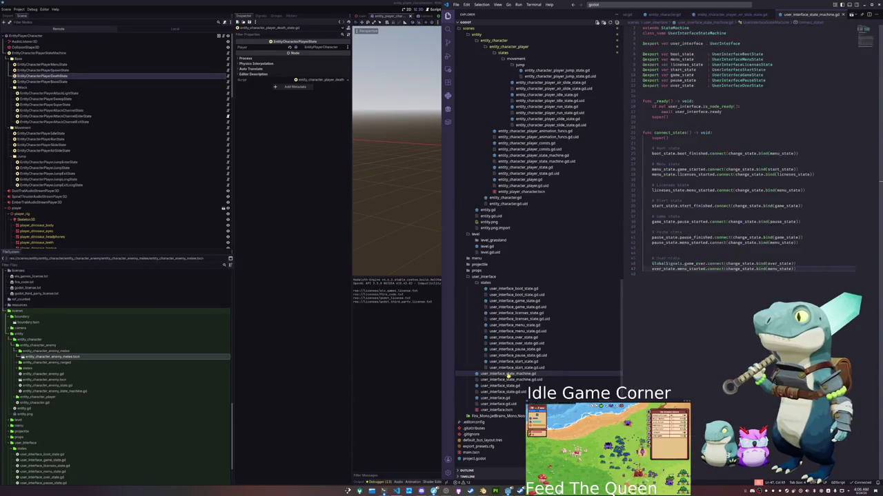
pyautogui.moveTo(686, 264)
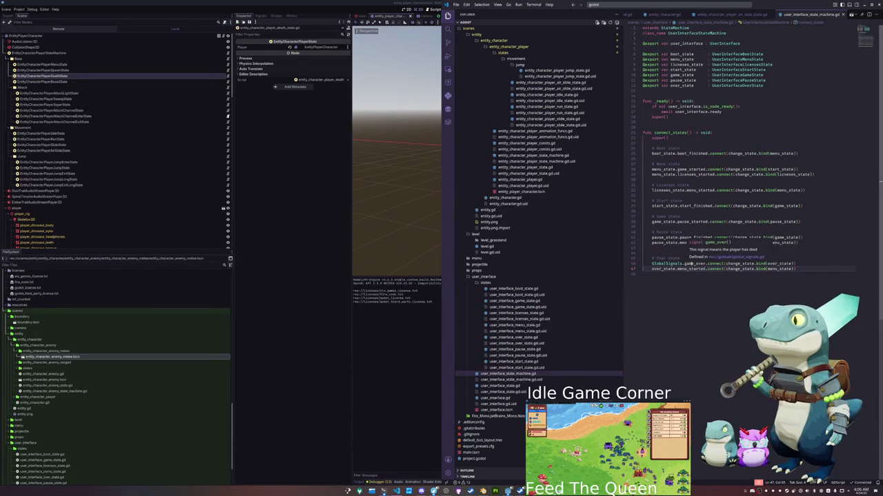
pyautogui.doubleClick(779, 264)
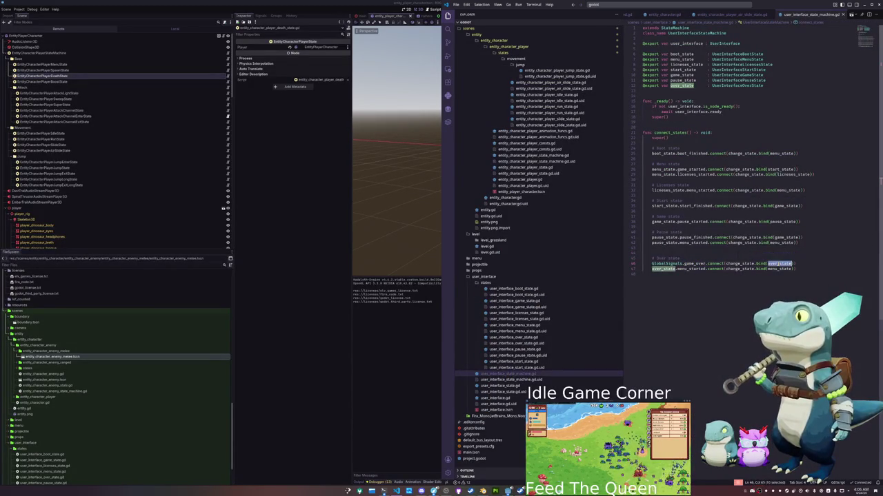
pyautogui.click(126, 168)
pyautogui.scroll(-10, 73, 209)
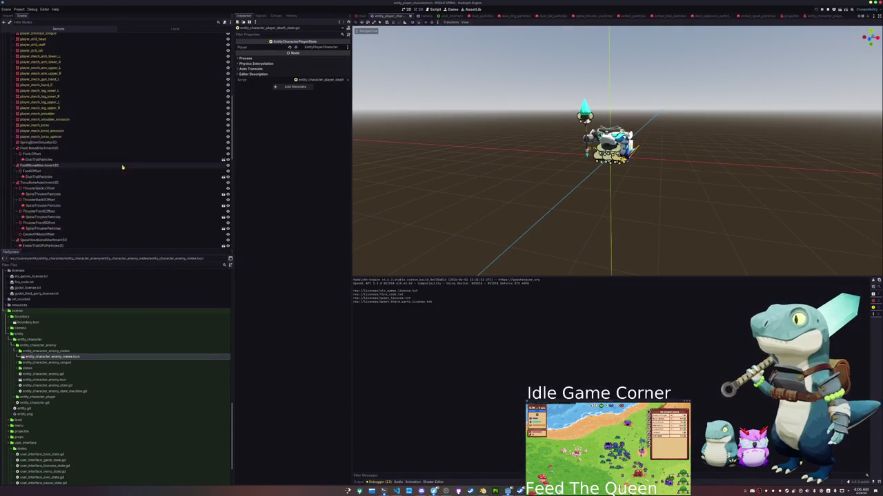
# - In the user_interface scene, inspect the UserInterfaceOverState and UI state machine nodes
pyautogui.click(449, 15)
pyautogui.scroll(-1, 73, 159)
pyautogui.click(41, 234)
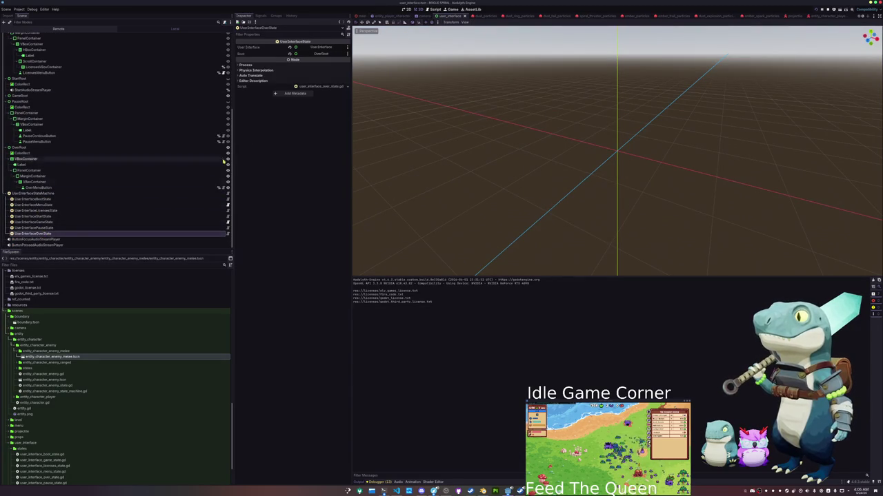
pyautogui.click(57, 195)
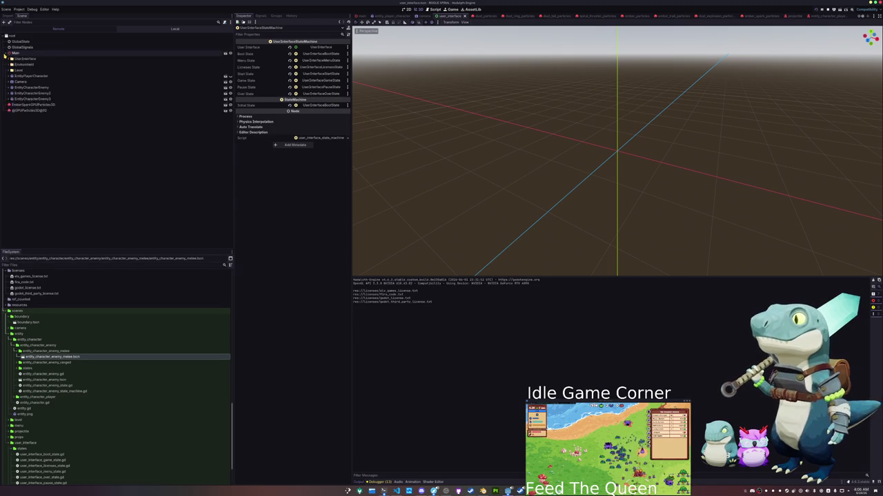
# - In the Remote tree, check UserInterfaceStateMachine's current state, which is still UserInterfaceGameState
pyautogui.click(8, 59)
pyautogui.click(12, 64)
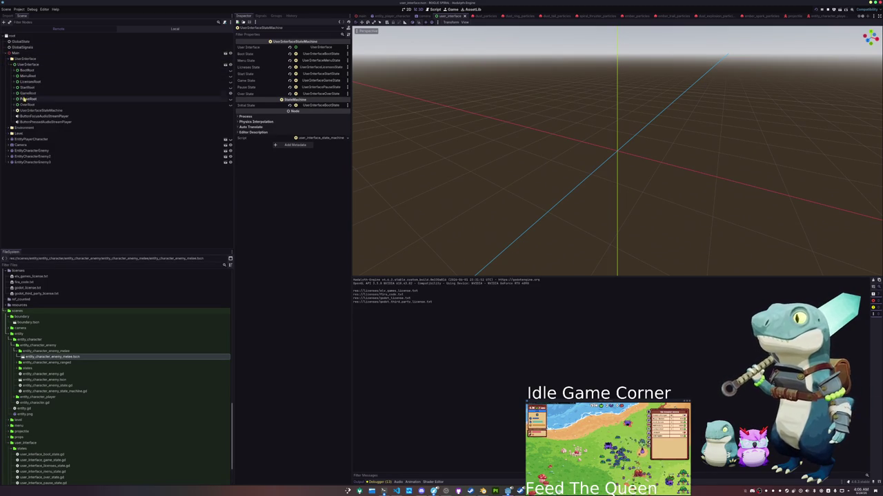
pyautogui.click(27, 64)
pyautogui.click(158, 109)
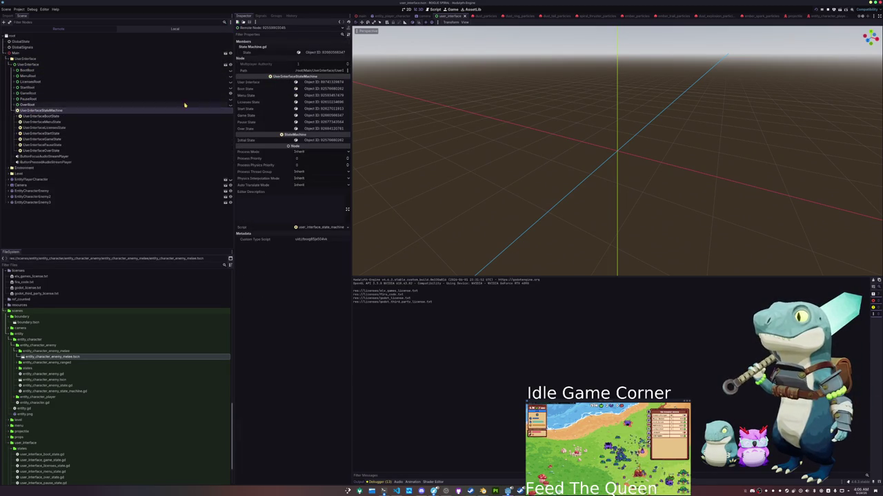
pyautogui.click(315, 52)
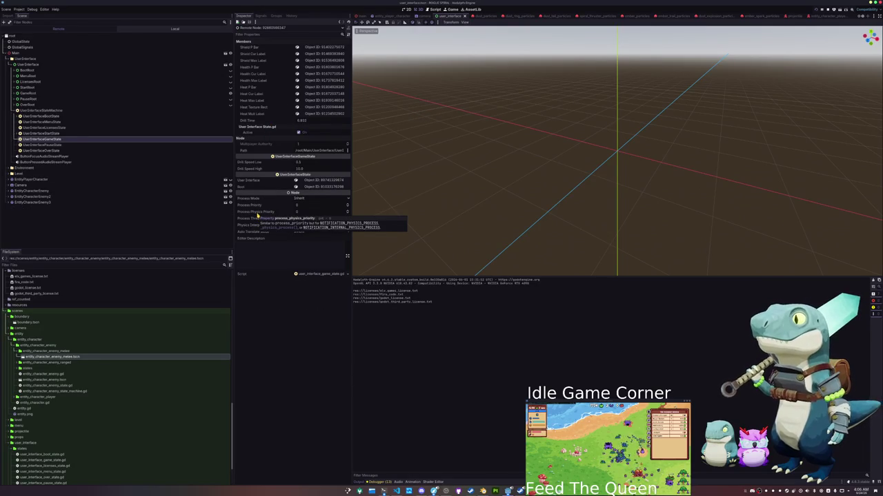
pyautogui.click(43, 111)
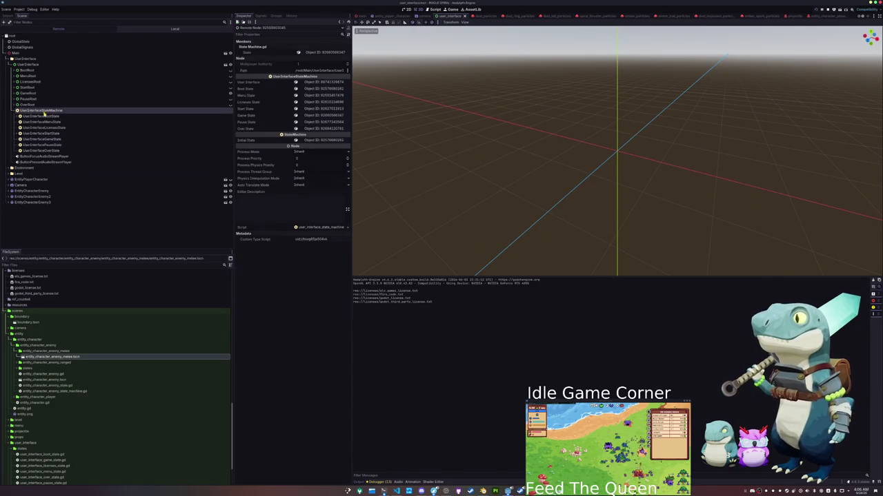
pyautogui.click(310, 53)
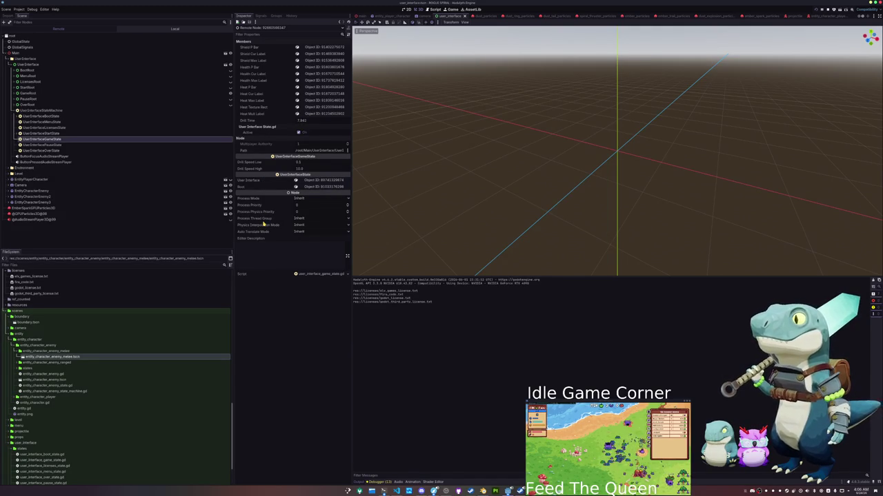
pyautogui.click(97, 111)
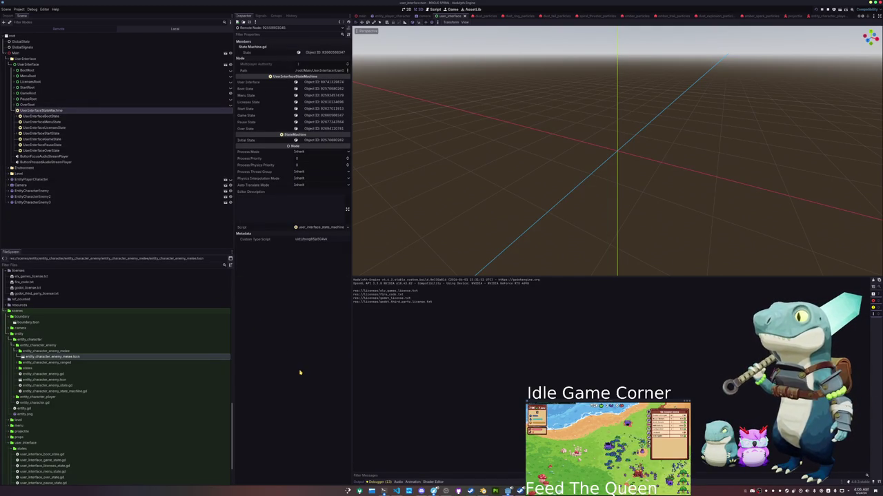
pyautogui.click(397, 491)
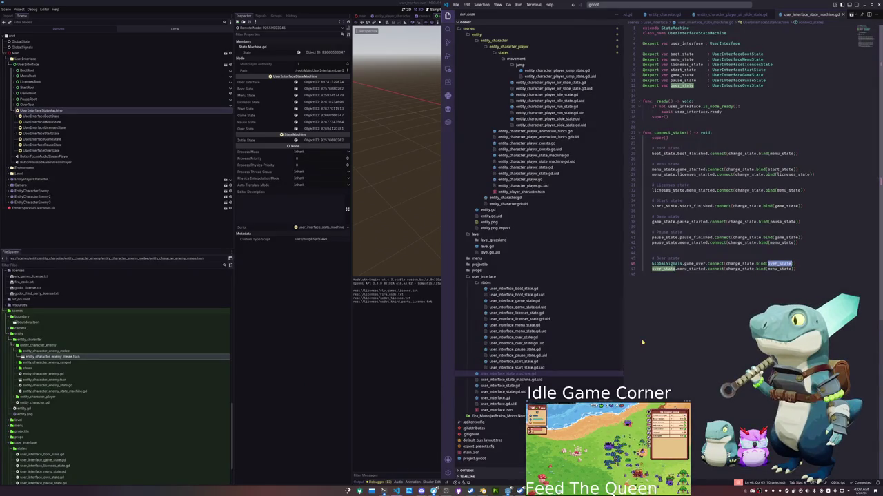
# - Review user_interface_over_state.gd and the death state's GlobalSignals.game_over emit line
pyautogui.moveTo(688, 264)
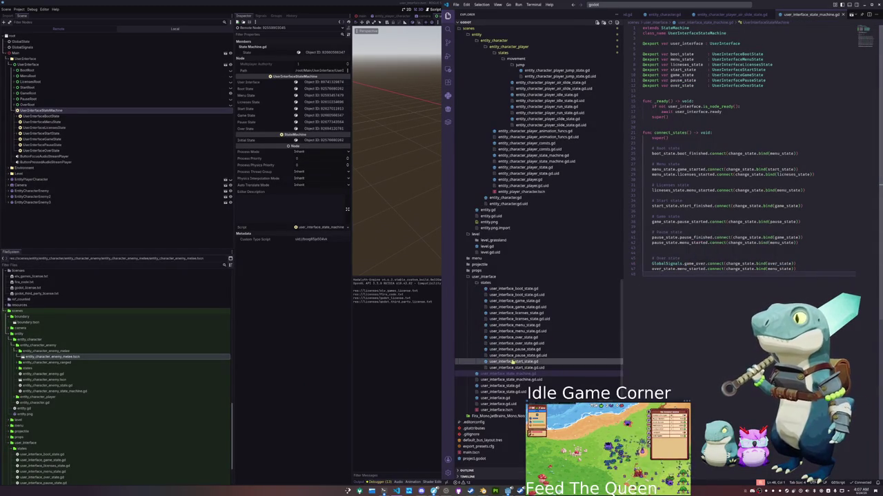
pyautogui.click(517, 337)
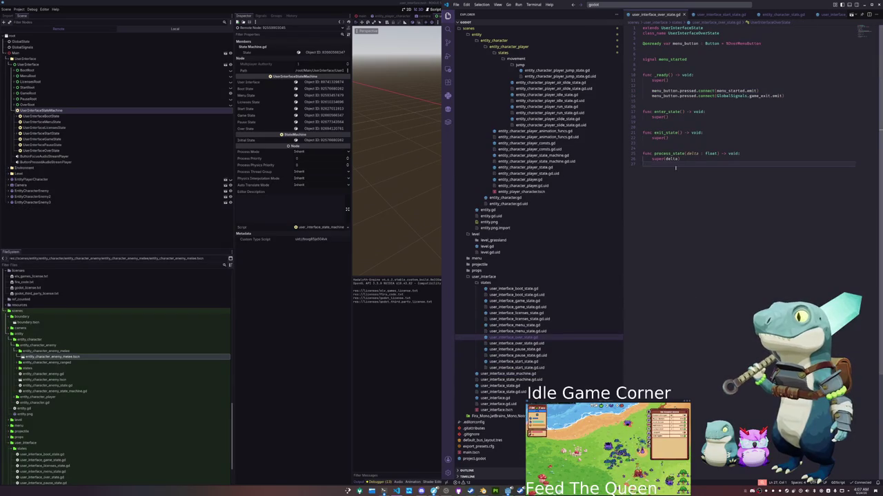
pyautogui.click(707, 100)
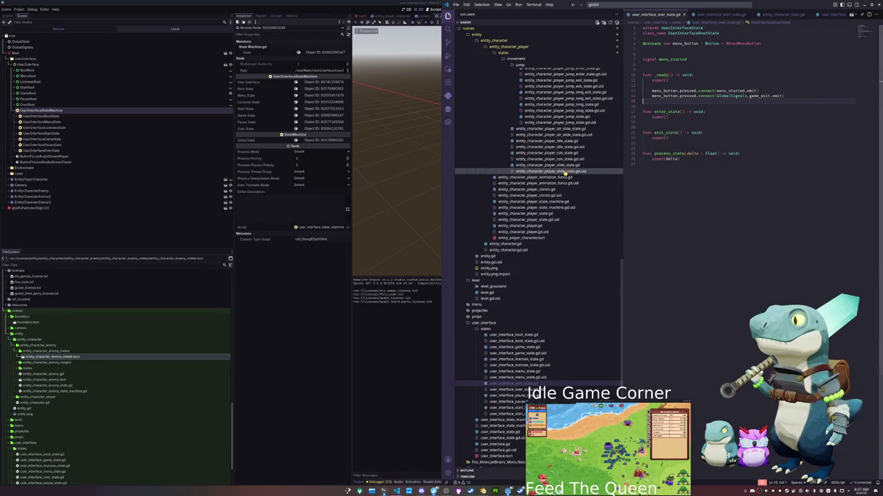
pyautogui.click(548, 136)
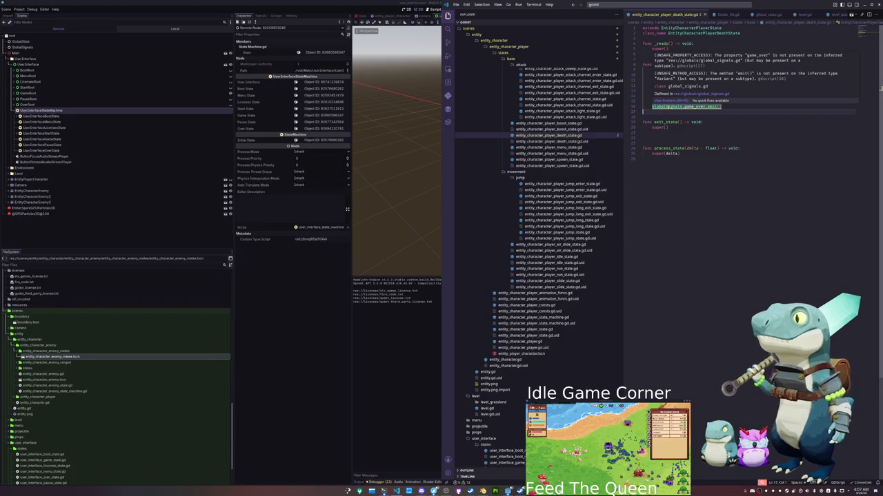
pyautogui.click(668, 106)
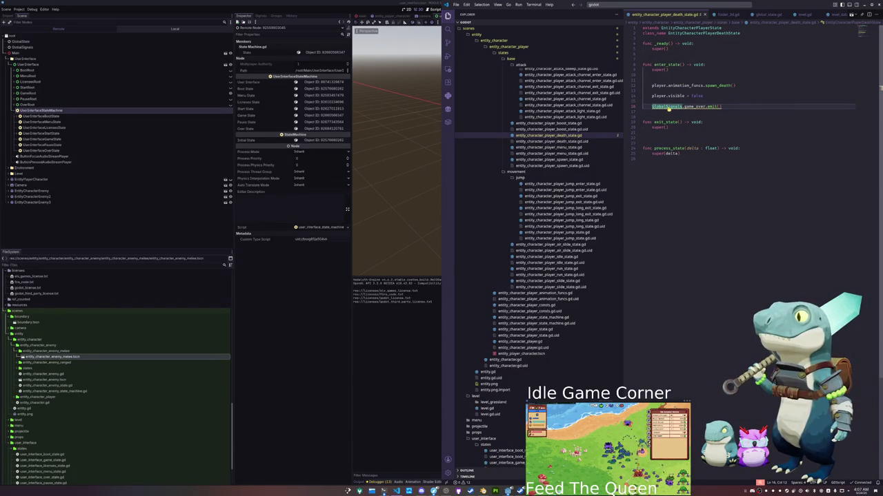
pyautogui.press('Down')
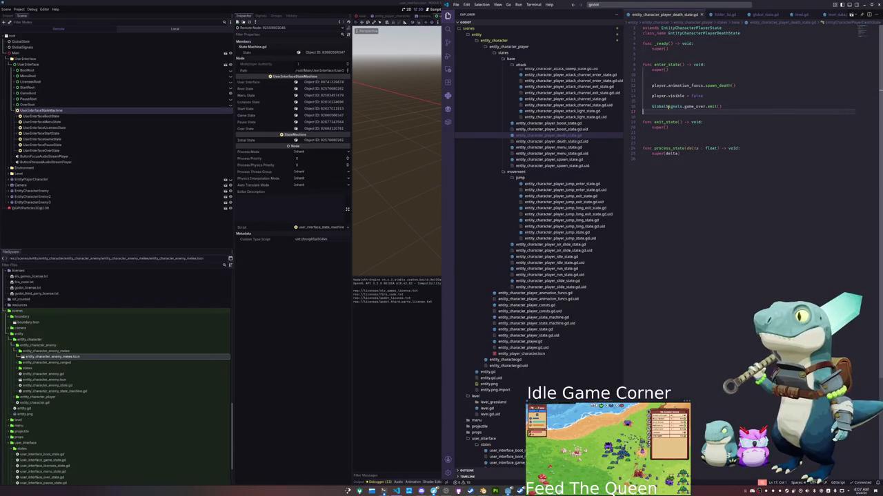
# - Relaunch the game from the Godot editor with F5
pyautogui.moveTo(686, 106)
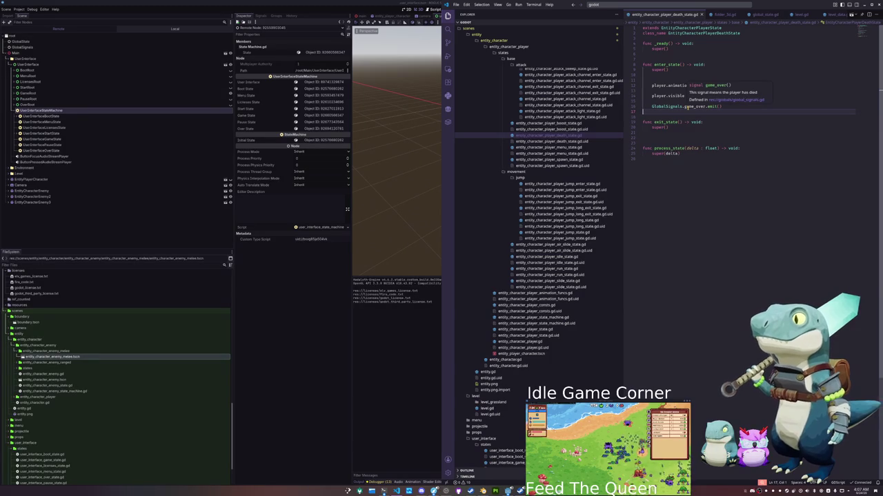
pyautogui.click(418, 342)
pyautogui.press('F5')
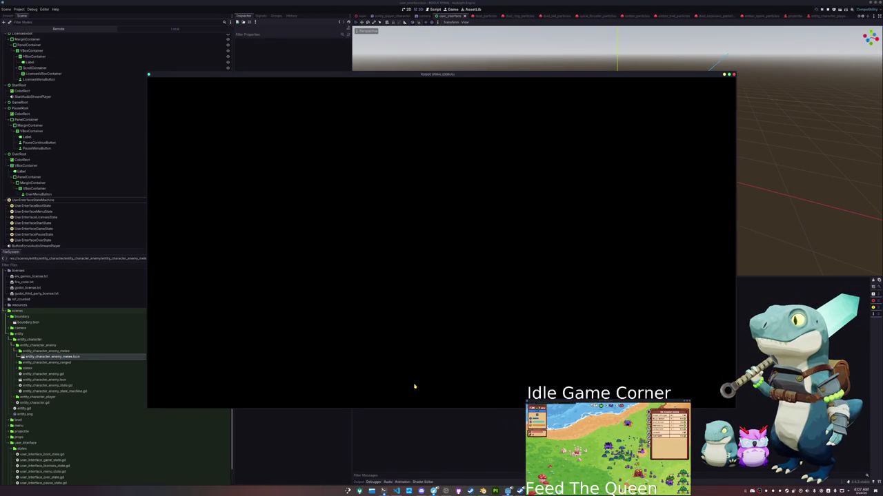
# - Inspect the GlobalSignals.game_over connect line on line 46 of user_interface_state_machine.gd
pyautogui.hotkey('alt', 'Tab')
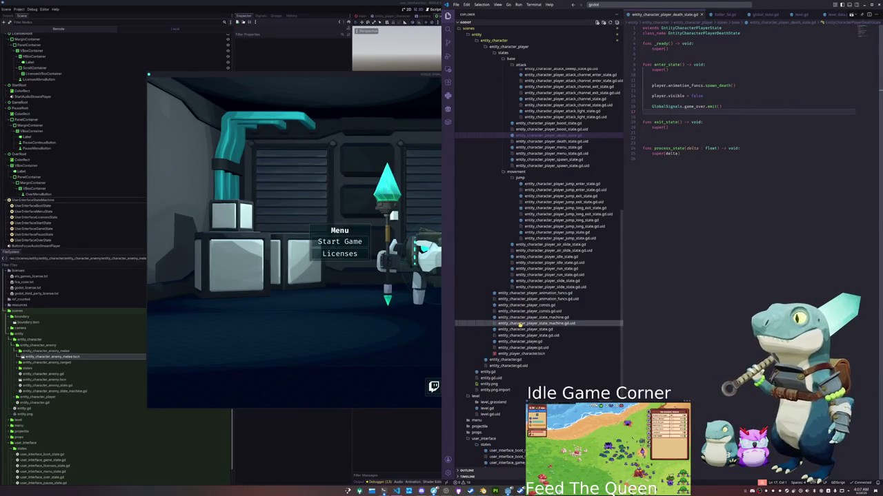
pyautogui.scroll(-5, 519, 323)
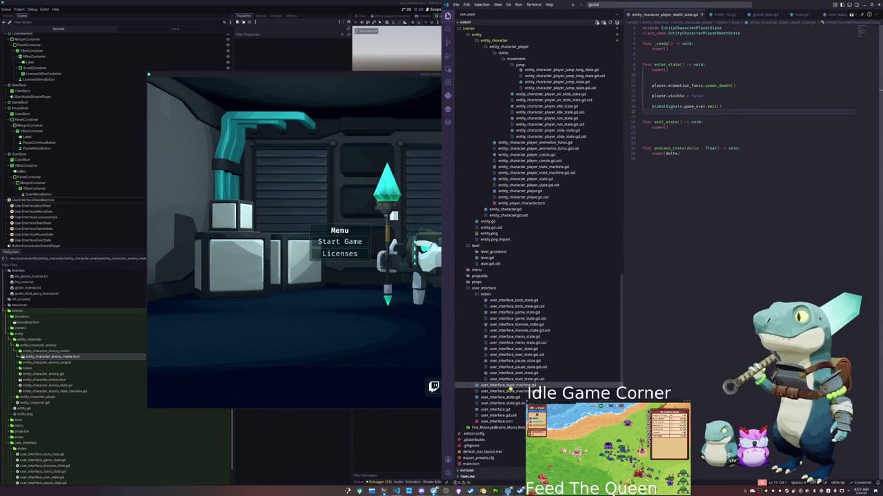
pyautogui.click(508, 387)
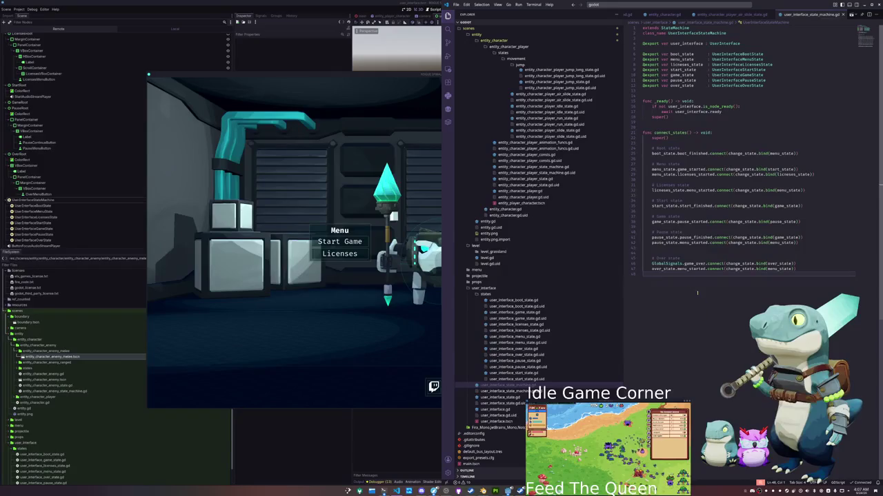
pyautogui.moveTo(666, 264)
pyautogui.click(659, 221)
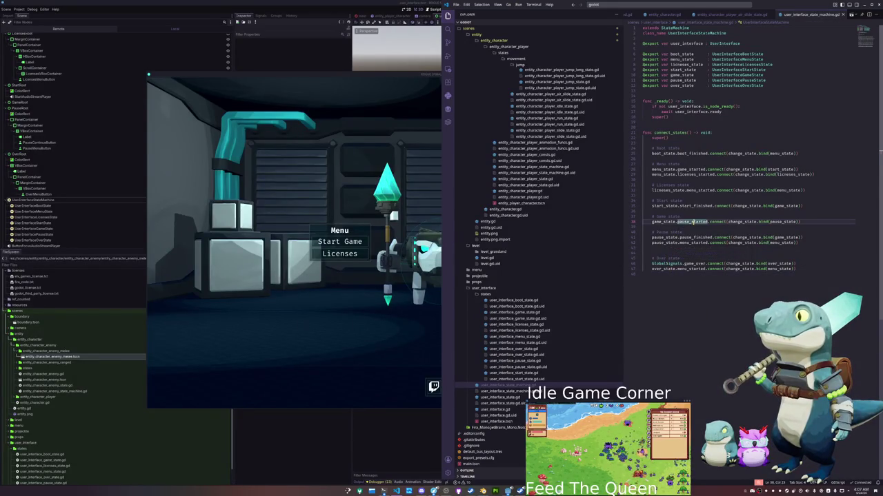
pyautogui.click(646, 264)
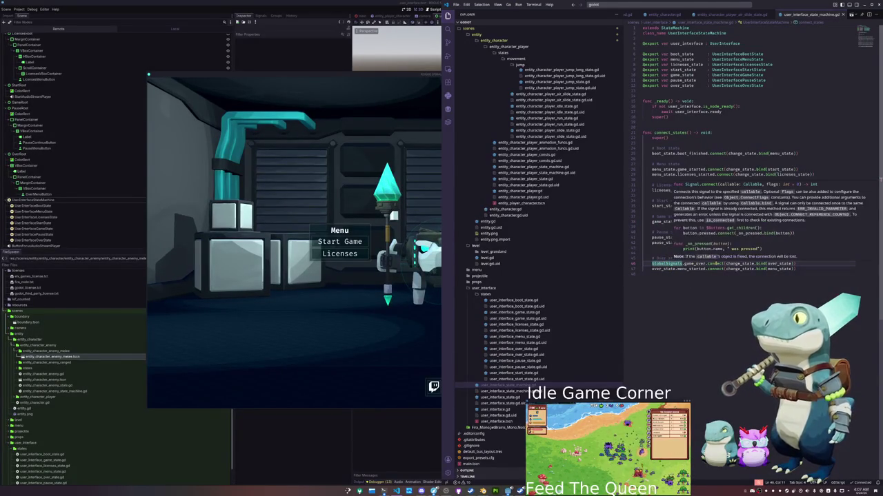
pyautogui.doubleClick(695, 264)
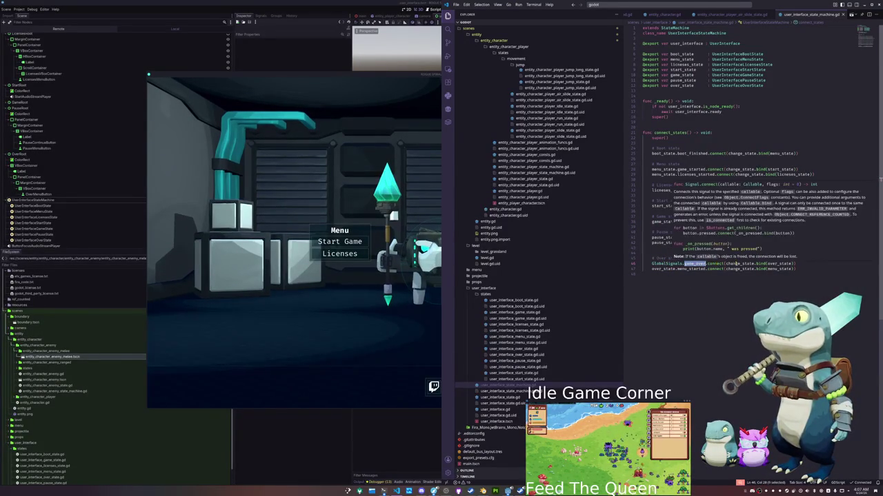
# - Rerun the game with F5, then close the game window with F8
pyautogui.moveTo(772, 264)
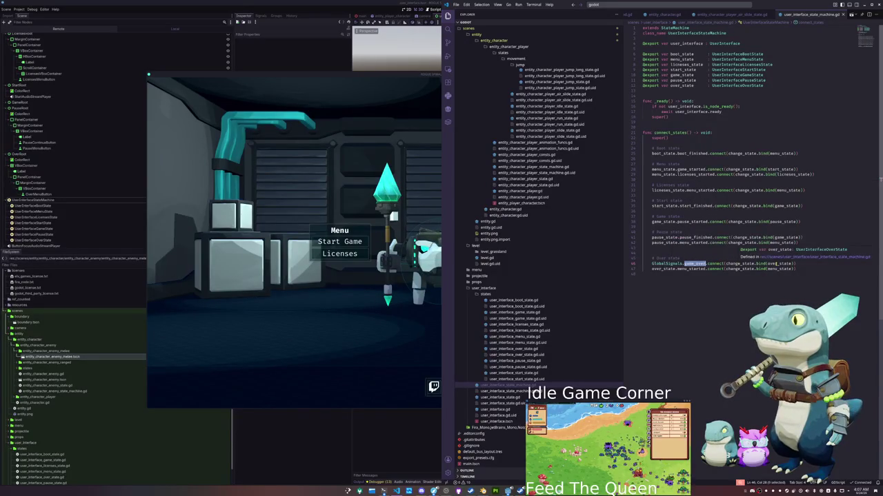
pyautogui.click(689, 280)
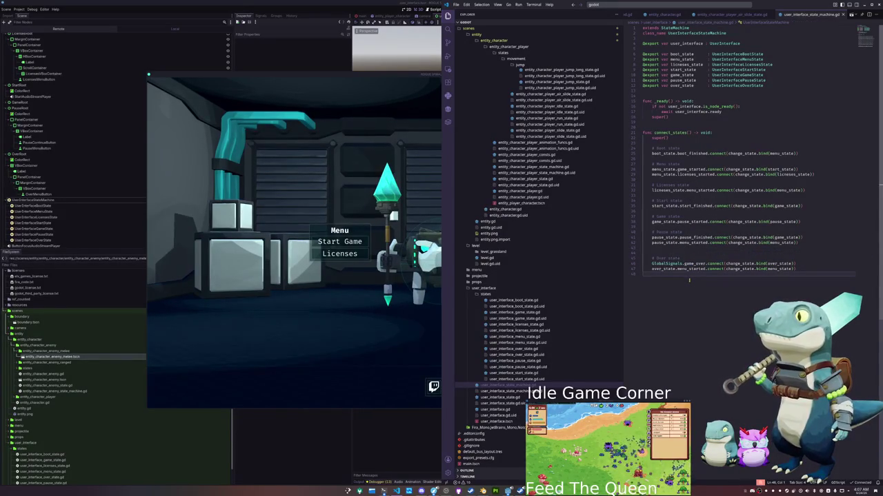
pyautogui.press('F5')
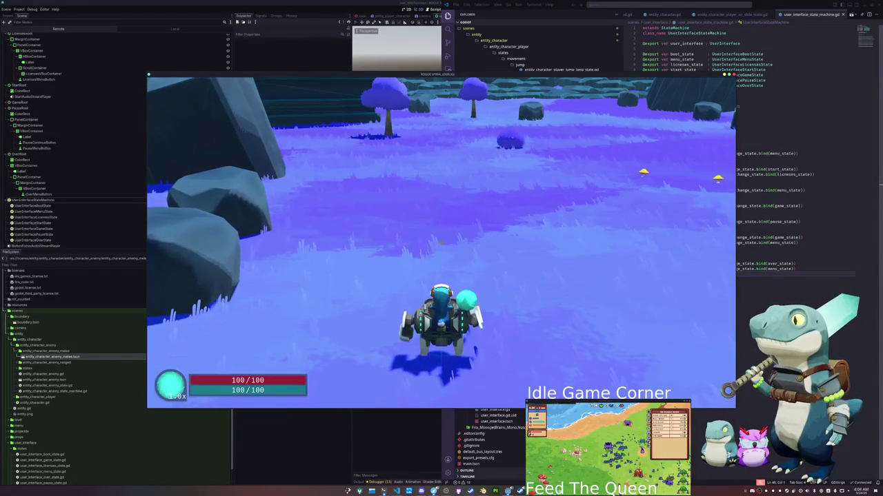
pyautogui.press('F8')
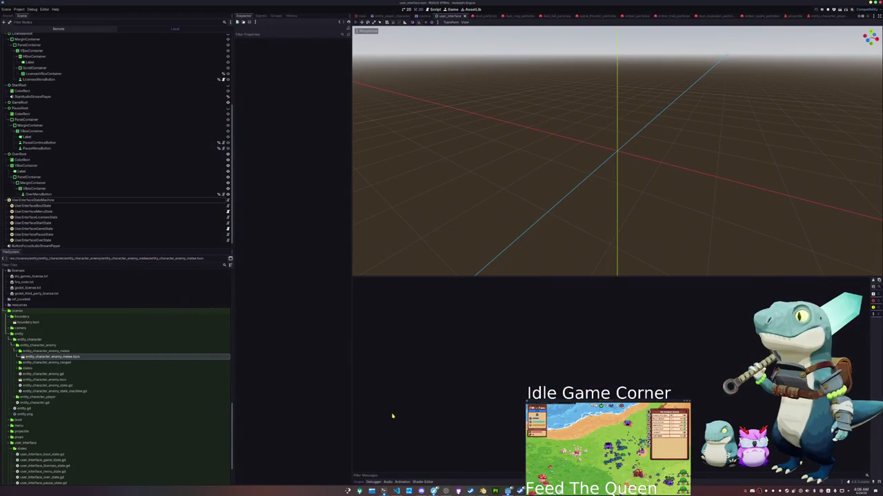
# - Playtest through to the Game Over screen, return to the menu, replay, then stop the game
pyautogui.press('F5')
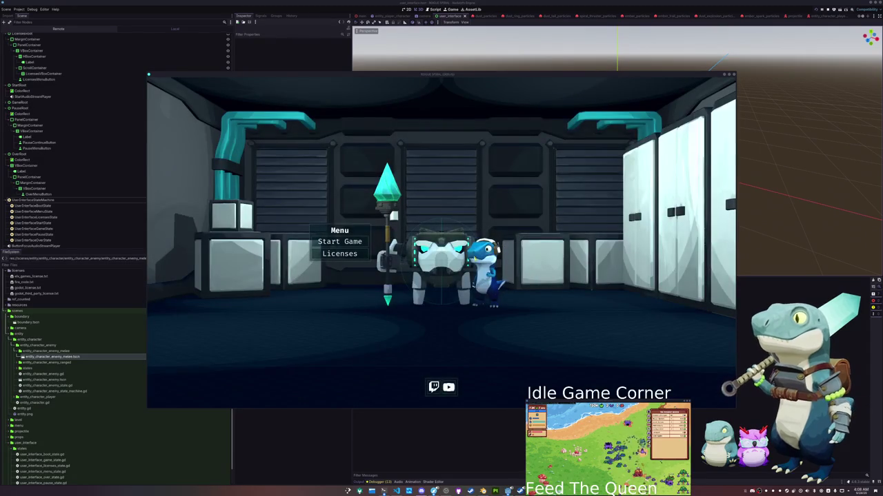
pyautogui.click(345, 241)
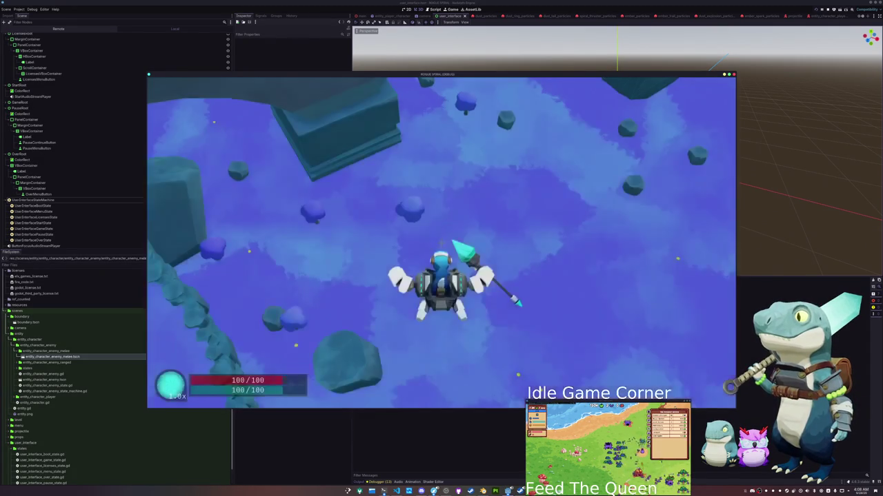
pyautogui.press('s')
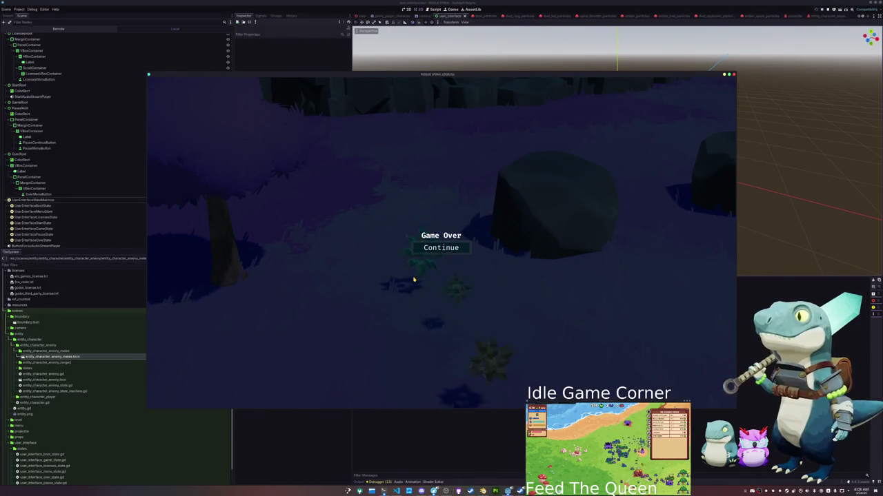
pyautogui.click(445, 250)
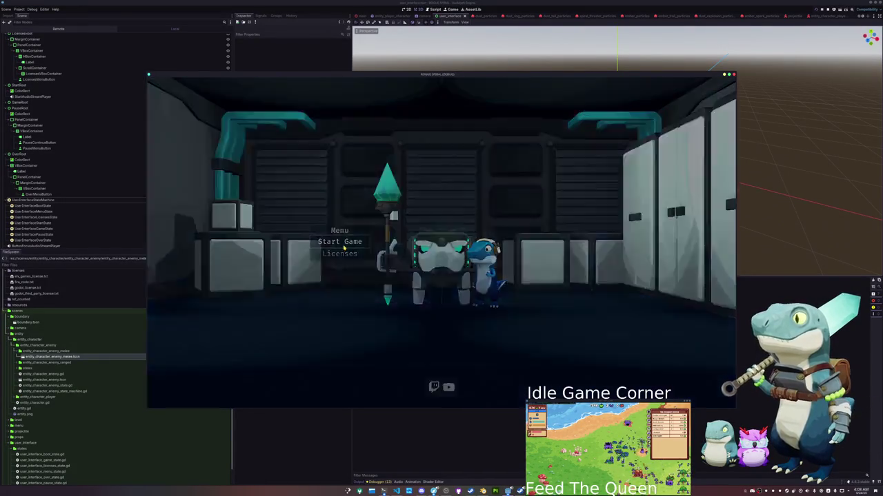
pyautogui.click(344, 247)
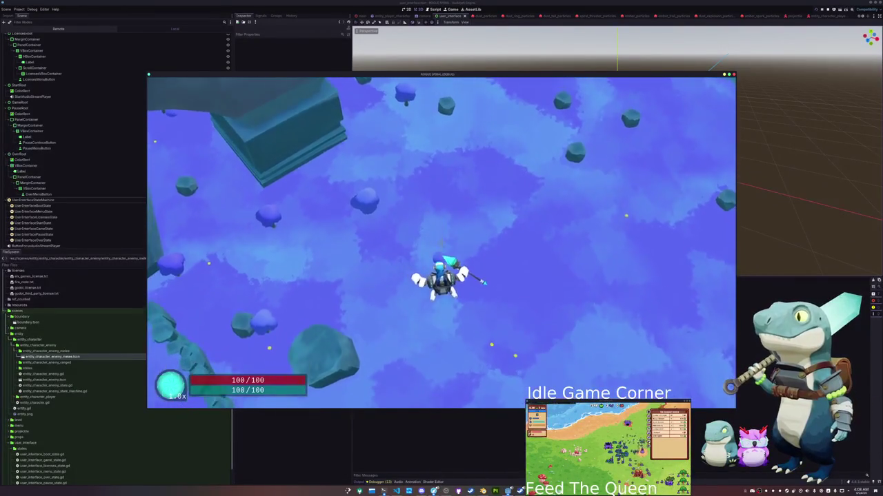
pyautogui.press('s')
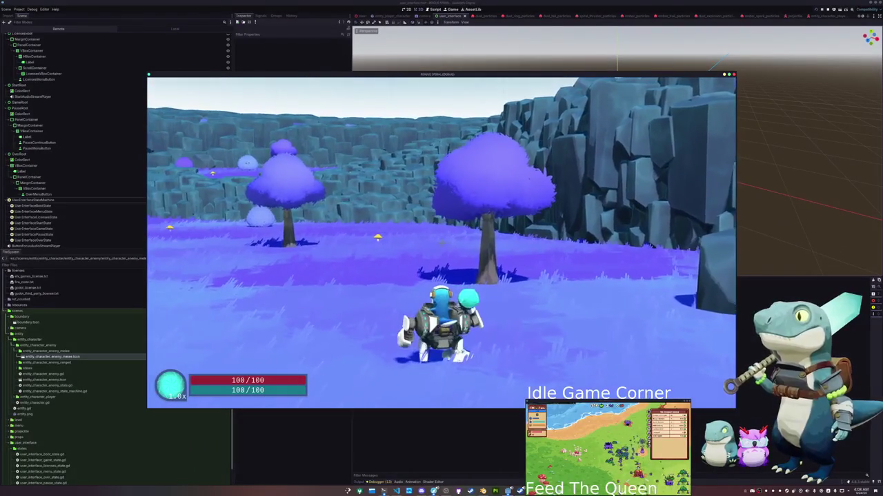
pyautogui.press('Escape')
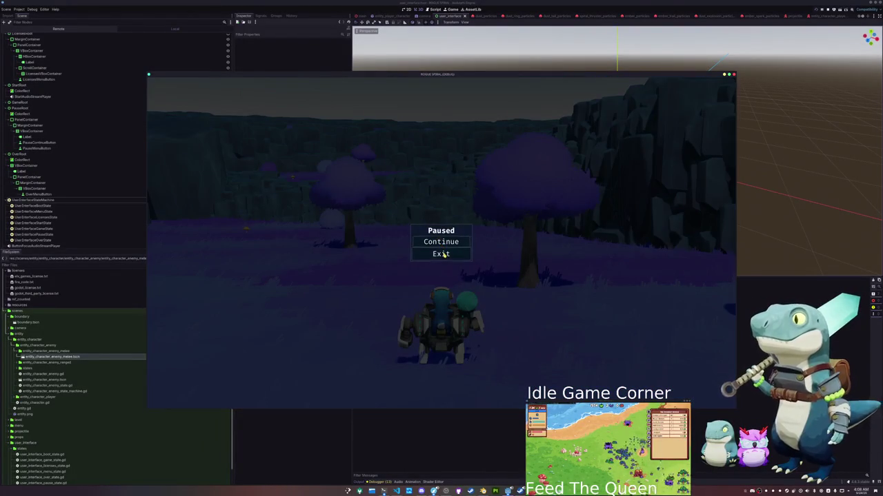
pyautogui.click(444, 254)
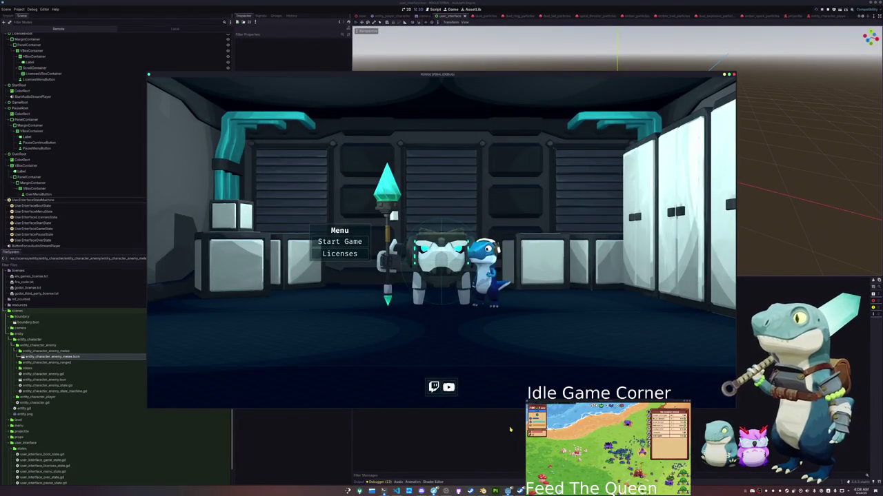
pyautogui.press('F8')
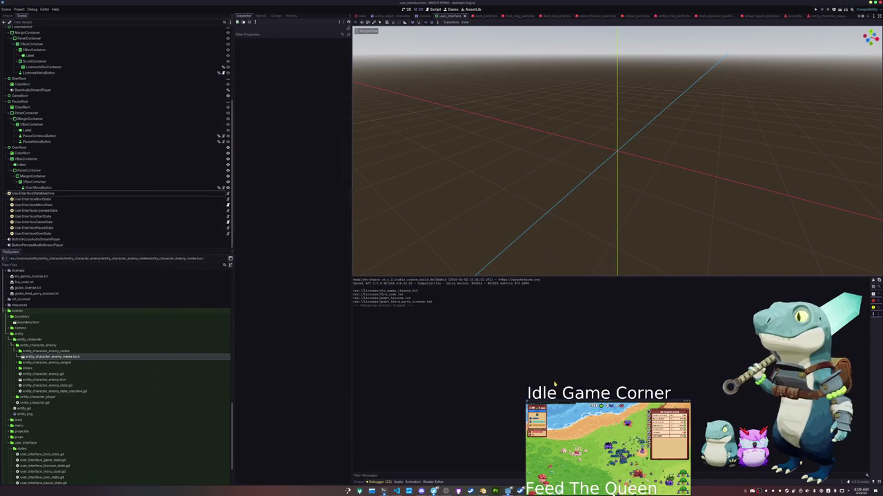
# - Delete EntityCharacterEnemy 1–3 from main.tscn and clear the Output log
pyautogui.click(359, 15)
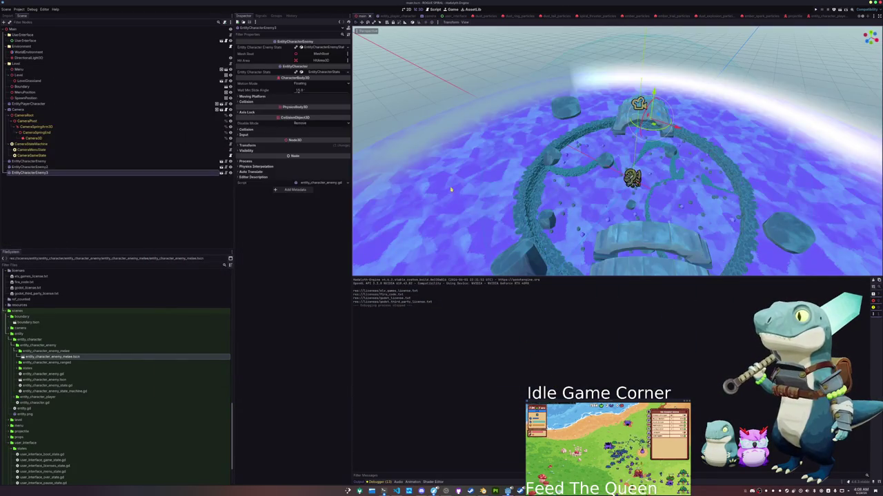
pyautogui.click(29, 161)
pyautogui.keyDown('shift'); pyautogui.click(29, 172); pyautogui.keyUp('shift')
pyautogui.press('Delete')
pyautogui.press('Return')
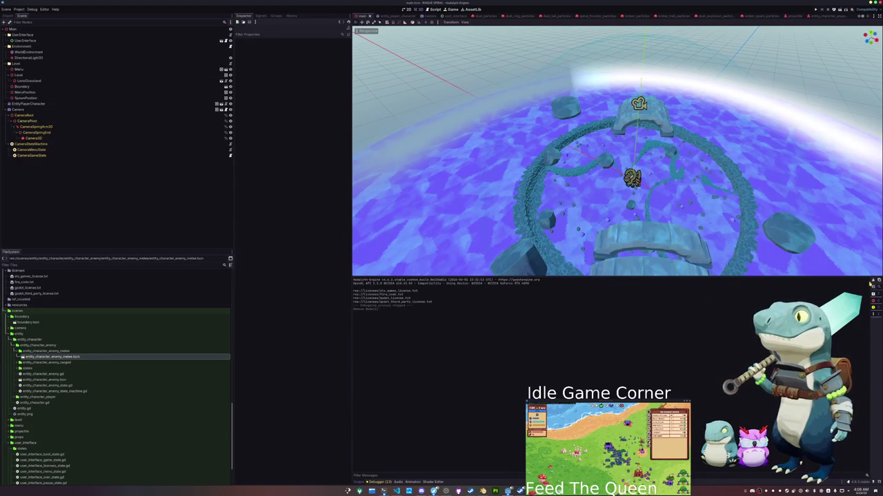
pyautogui.click(865, 286)
pyautogui.click(396, 491)
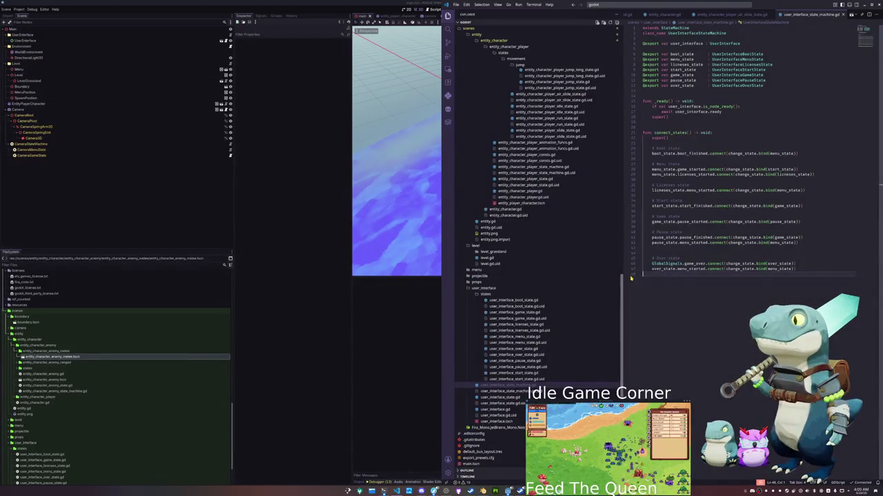
# - Insert blank lines between the Menu, Start, Game and Over state connection blocks
pyautogui.click(664, 228)
pyautogui.press('Return')
pyautogui.press('Up')
pyautogui.press('Up')
pyautogui.press('Return')
pyautogui.press('Up')
pyautogui.press('Up')
pyautogui.press('Up')
pyautogui.press('Return')
pyautogui.press('Up')
pyautogui.press('Up')
pyautogui.press('Up')
pyautogui.press('Return')
pyautogui.press('Up')
pyautogui.press('Up')
pyautogui.press('Up')
pyautogui.press('Return')
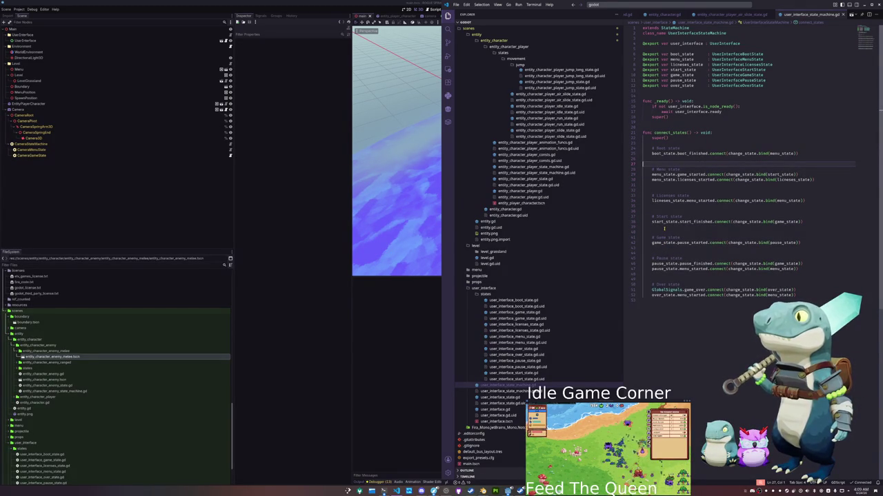
# - Look through the enemy state, state machine, spawn, idle, death and attack scripts
pyautogui.scroll(15, 503, 336)
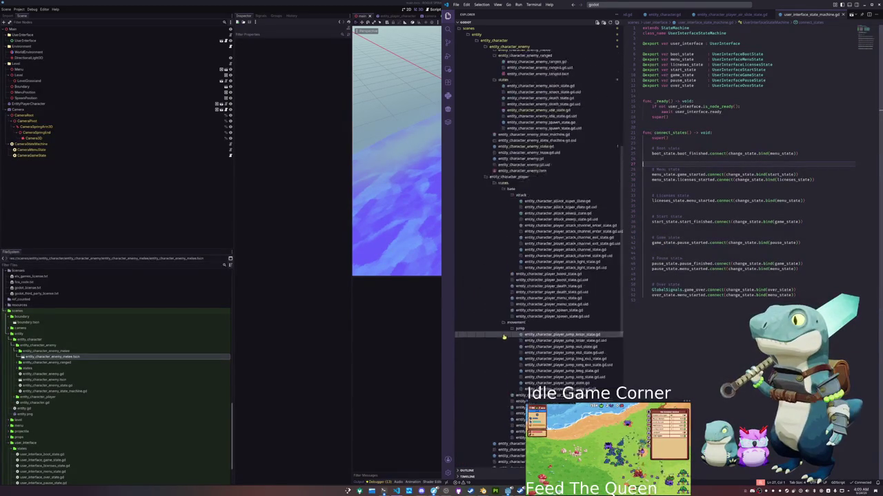
pyautogui.scroll(3, 504, 336)
pyautogui.click(514, 297)
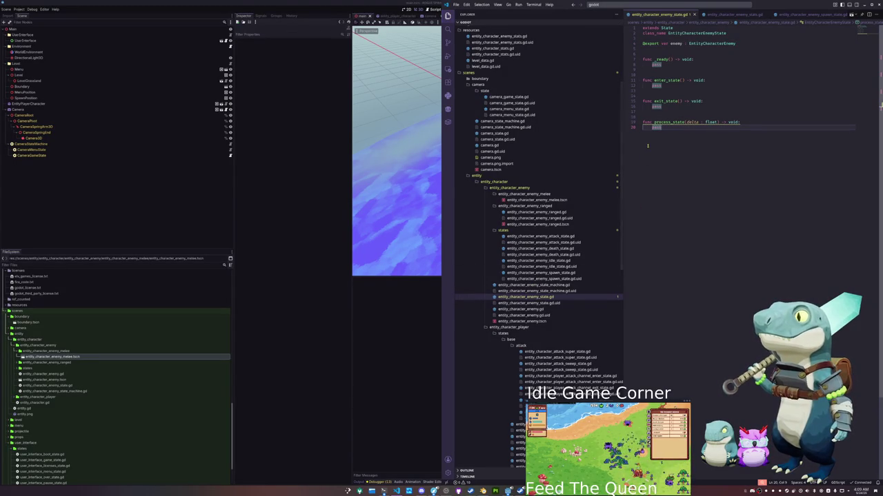
pyautogui.click(534, 285)
pyautogui.click(541, 273)
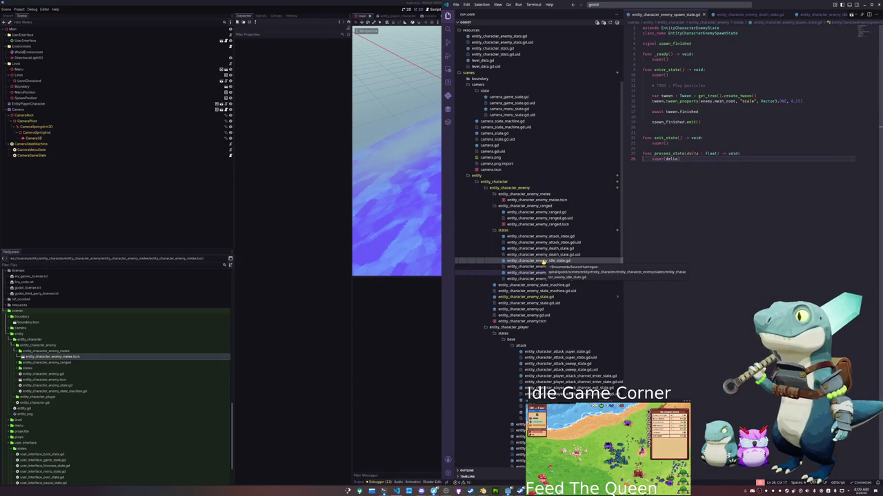
pyautogui.click(544, 262)
pyautogui.click(546, 249)
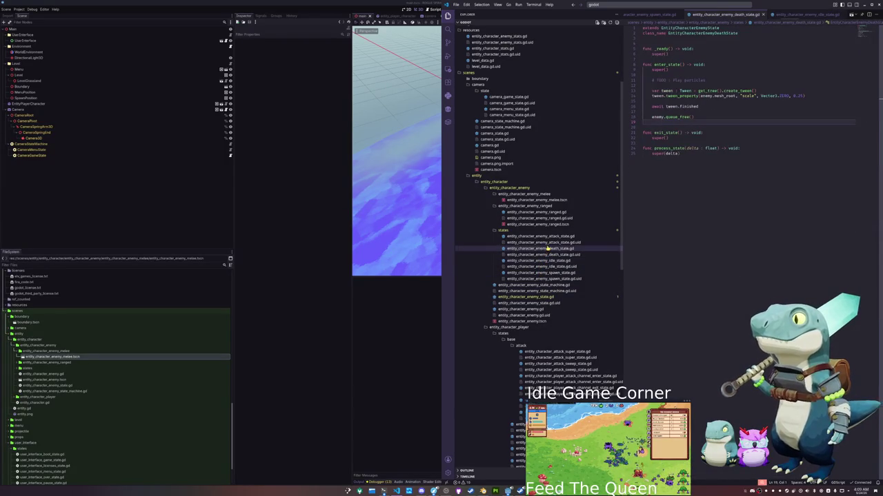
pyautogui.click(553, 237)
pyautogui.click(354, 332)
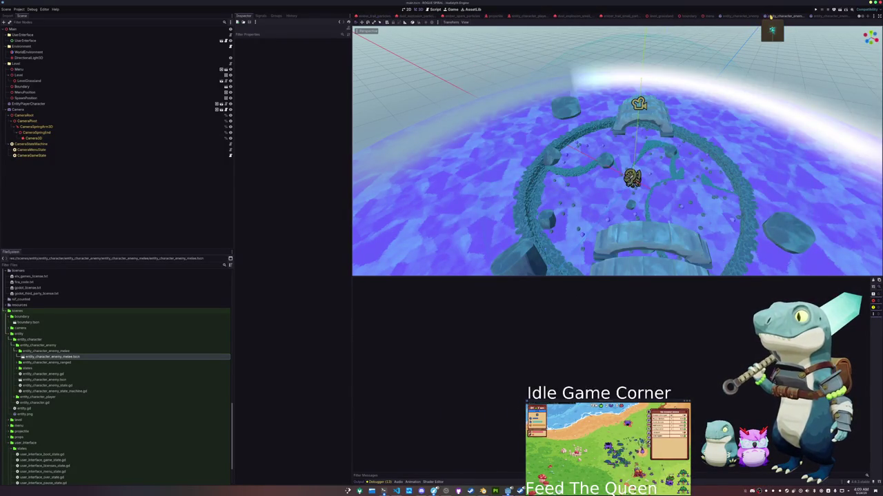
# - Open entity_character_enemy_melee.tscn and set its Attack Range to 2.0
pyautogui.click(772, 15)
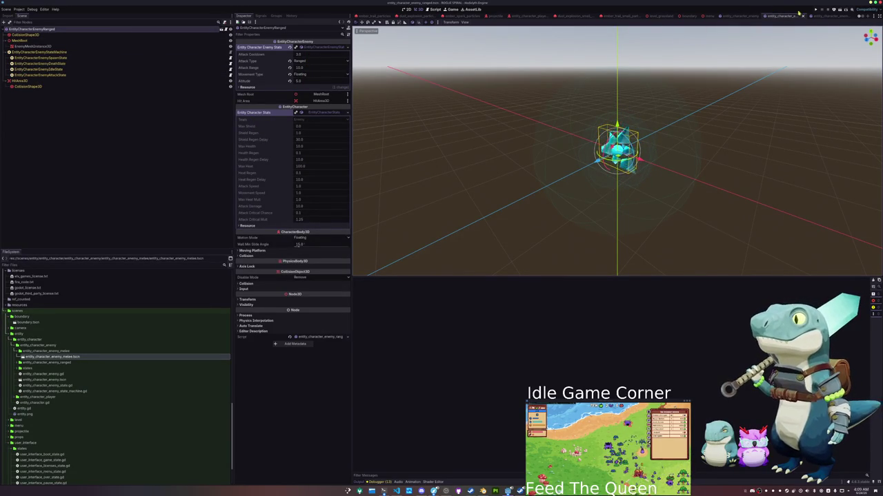
pyautogui.click(827, 15)
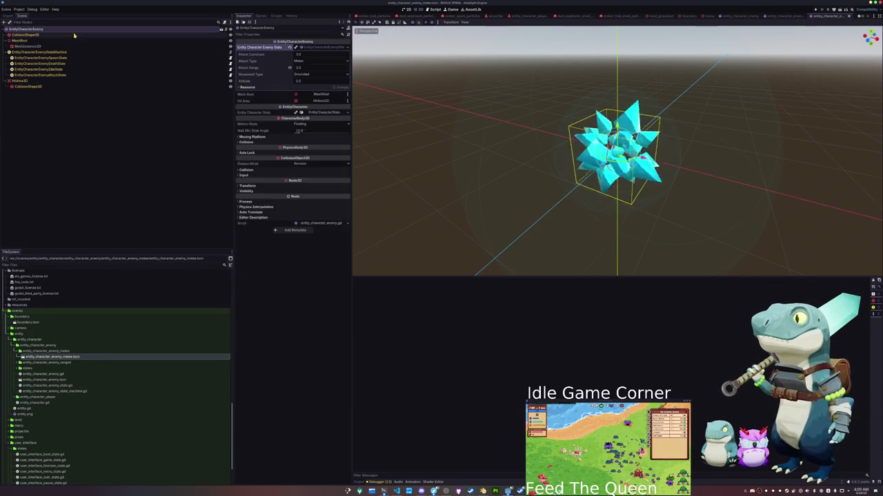
pyautogui.click(302, 68)
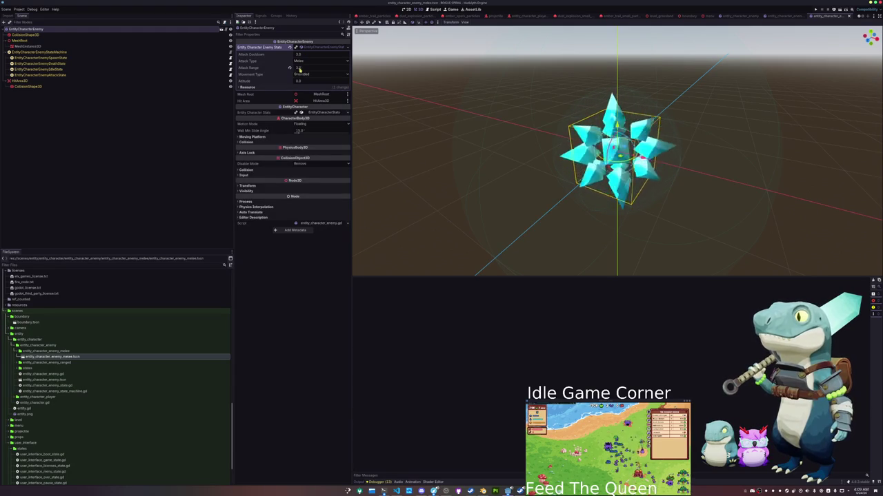
pyautogui.write('2')
pyautogui.press('Return')
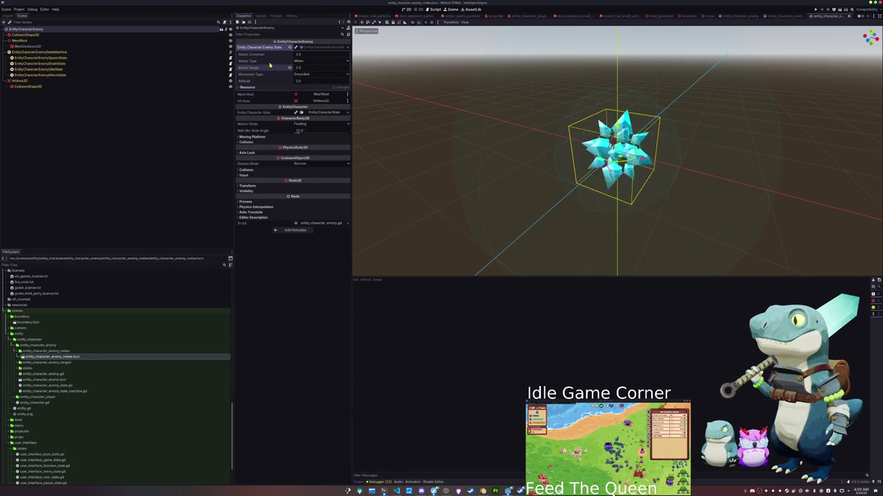
# - Tune the HitArea3D sphere radius: try 0.5, undo, then drag it to about 2.5
pyautogui.click(64, 86)
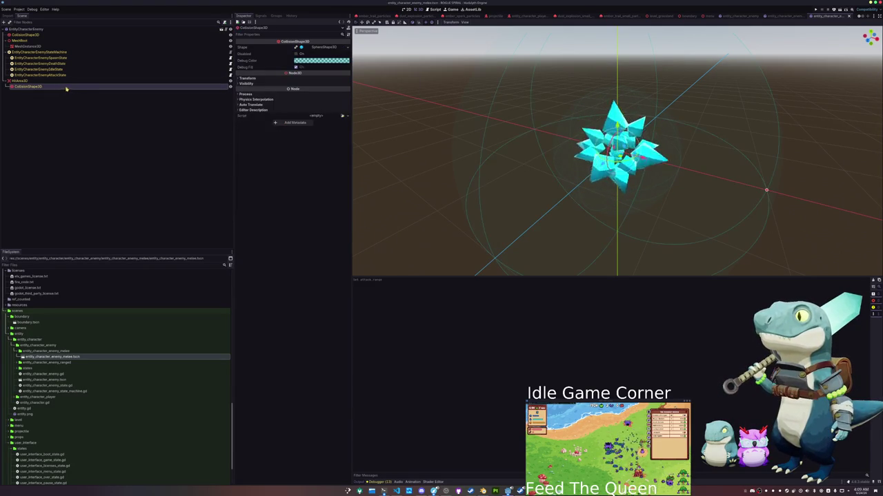
pyautogui.click(327, 48)
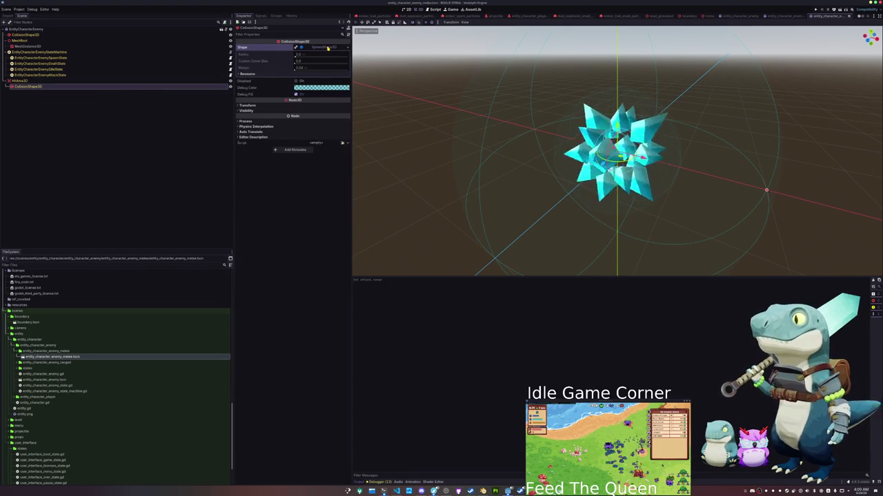
pyautogui.click(320, 54)
pyautogui.write('0.5')
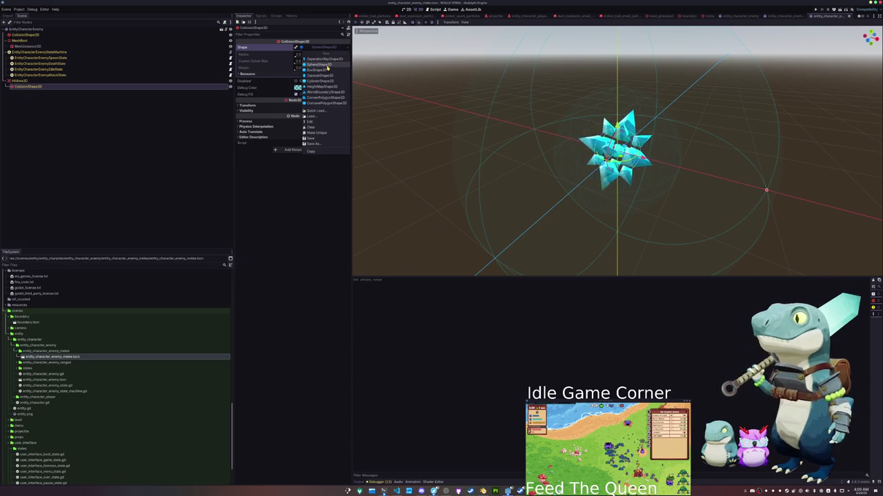
pyautogui.press('Return')
pyautogui.hotkey('ctrl', 'z')
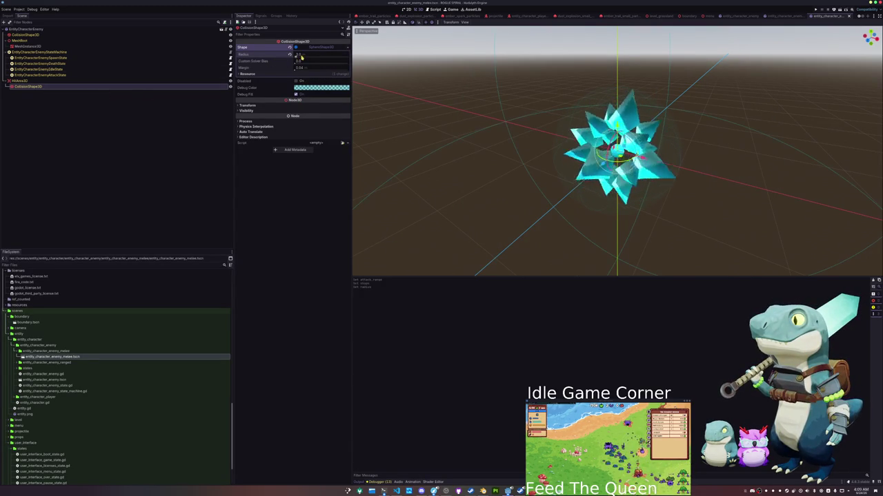
pyautogui.hotkey('ctrl', 'z')
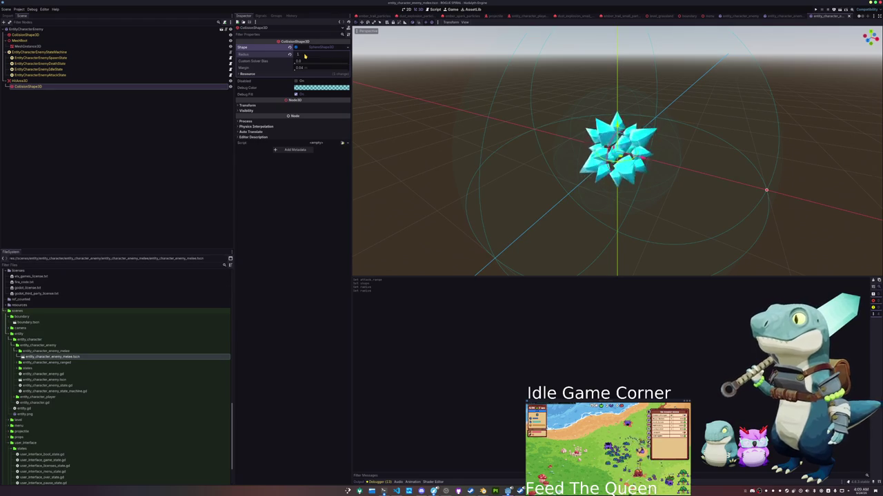
pyautogui.moveTo(304, 57)
pyautogui.mouseDown()
pyautogui.moveTo(331, 57)
pyautogui.moveTo(297, 56)
pyautogui.mouseUp()
pyautogui.moveTo(462, 126); pyautogui.dragTo(455, 143)
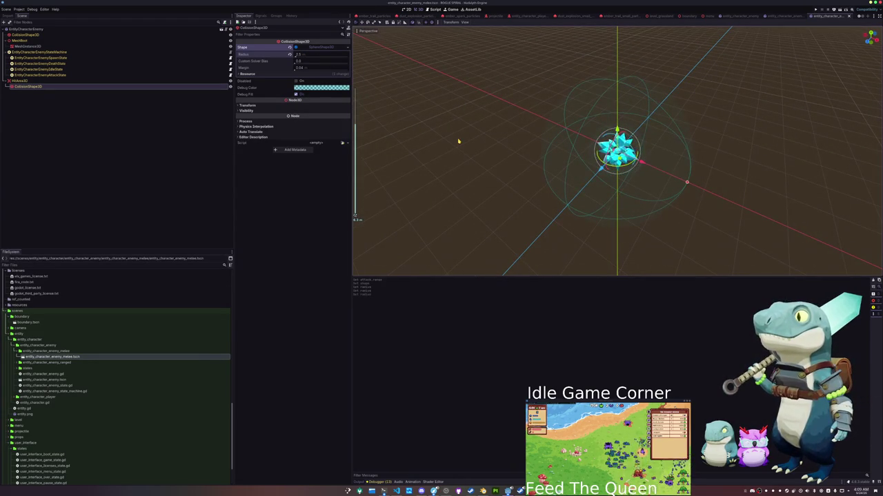
pyautogui.moveTo(509, 168); pyautogui.dragTo(522, 154)
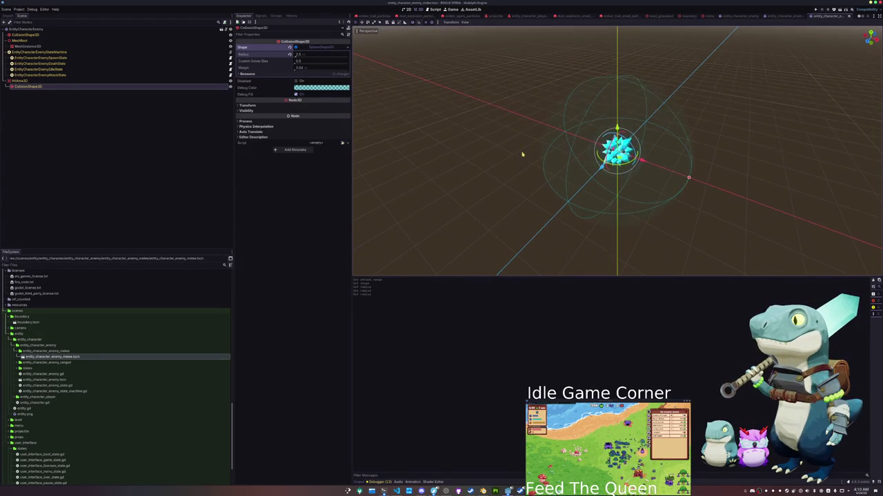